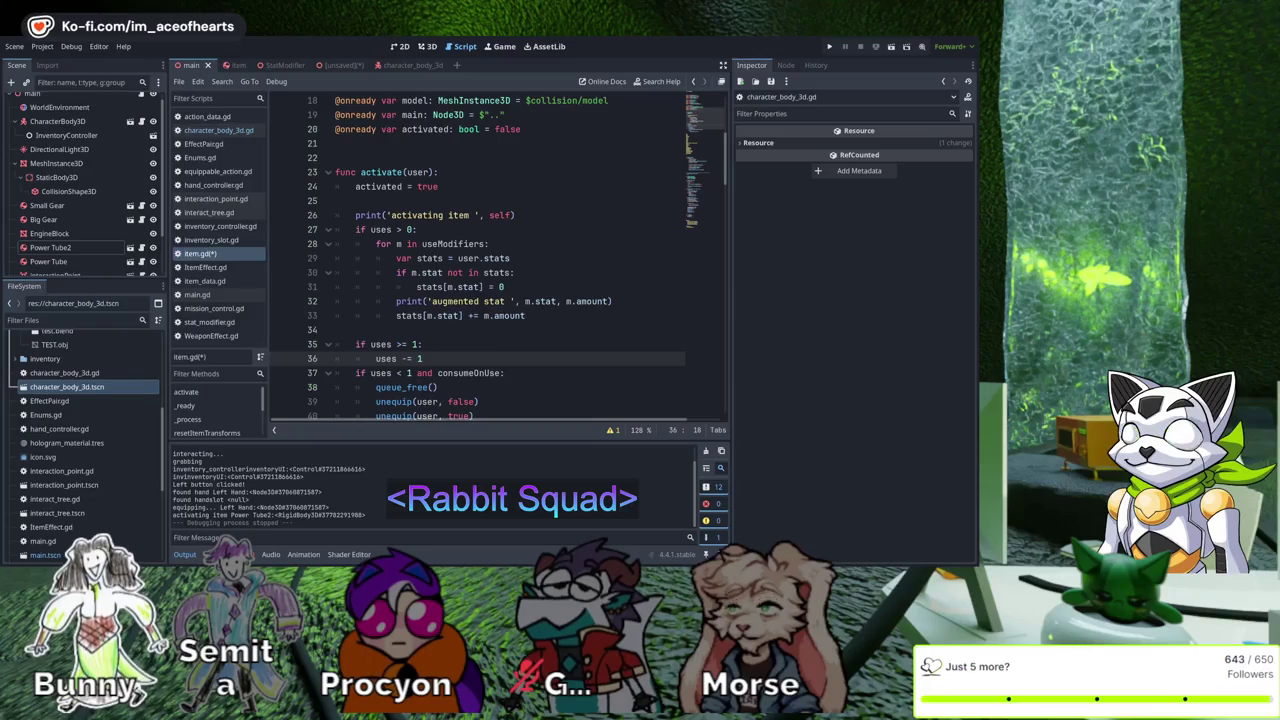
Save and run the project, play-test it, then stop the game.
key("F5")
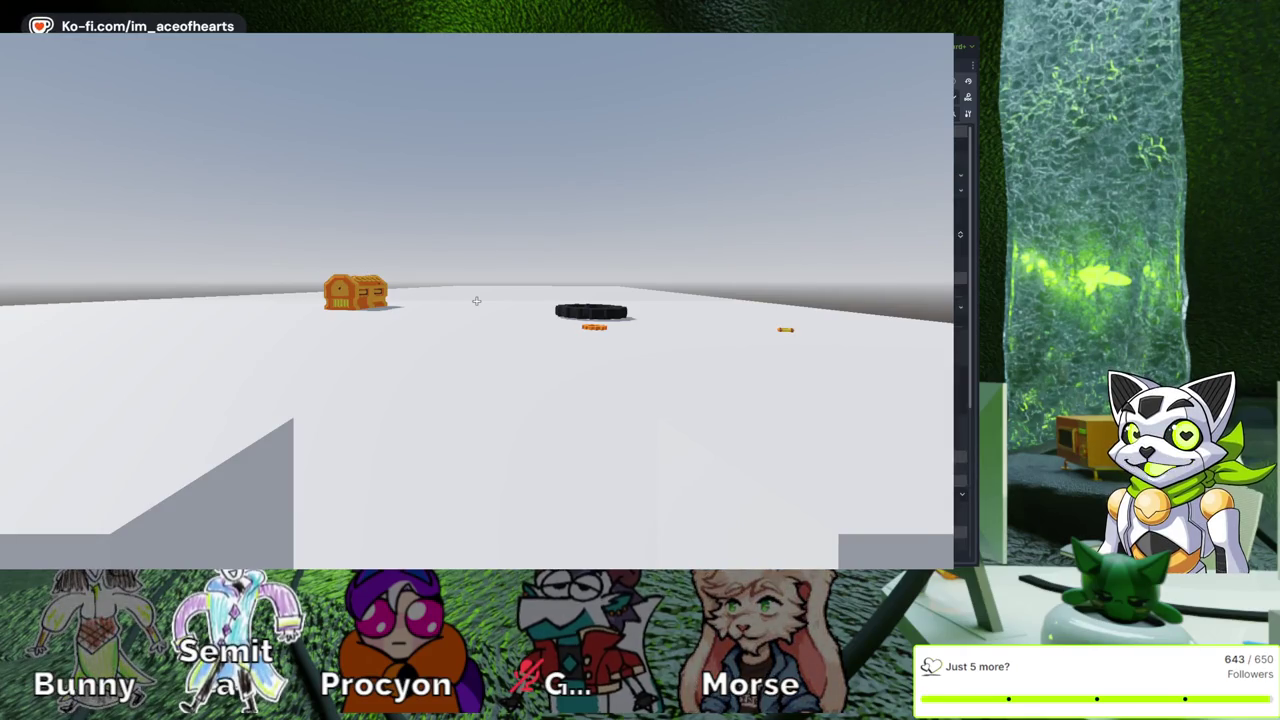
key("F8")
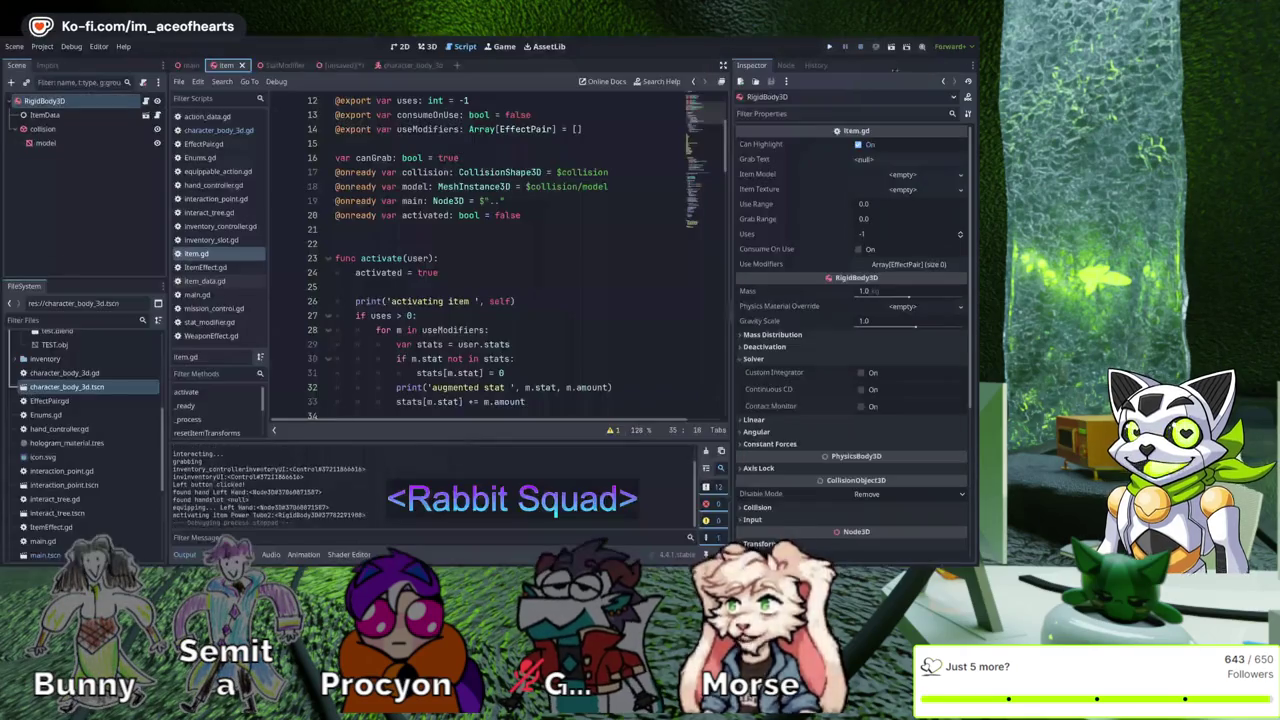
In the main scene, give Power Tube2 12 Uses with Consume On Use on, then rerun the game.
left_click(427, 46)
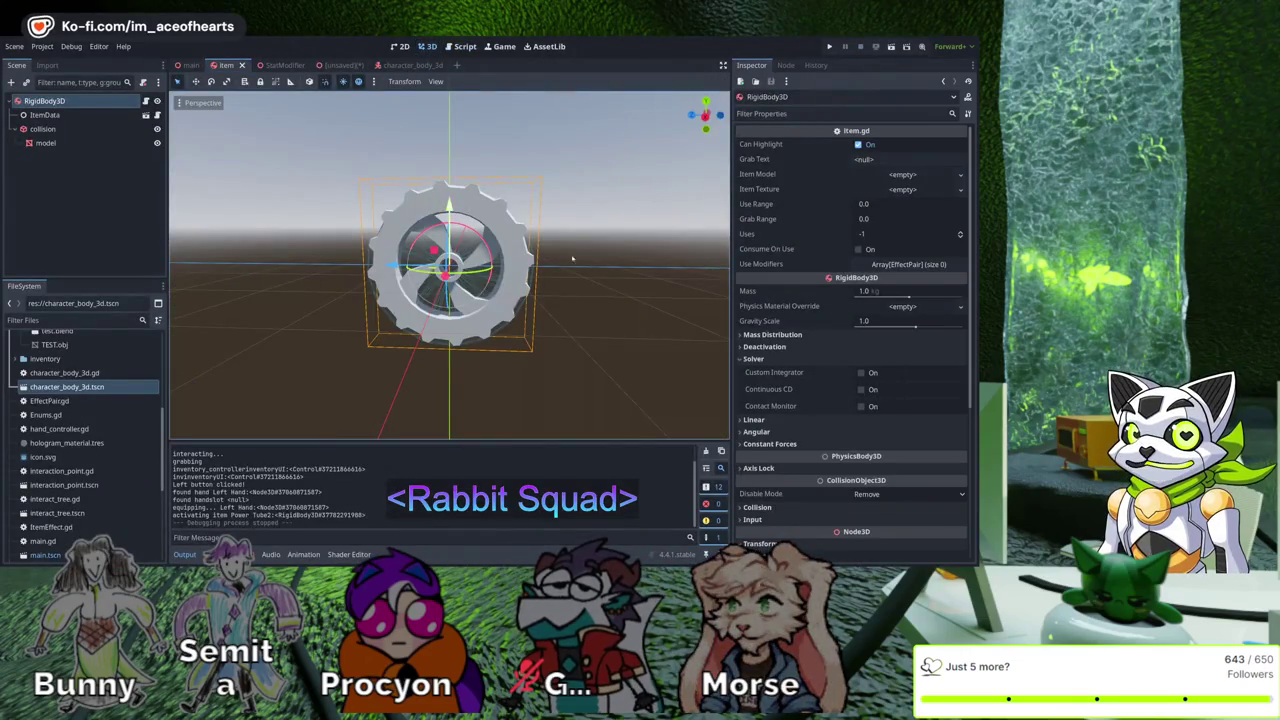
left_click(188, 65)
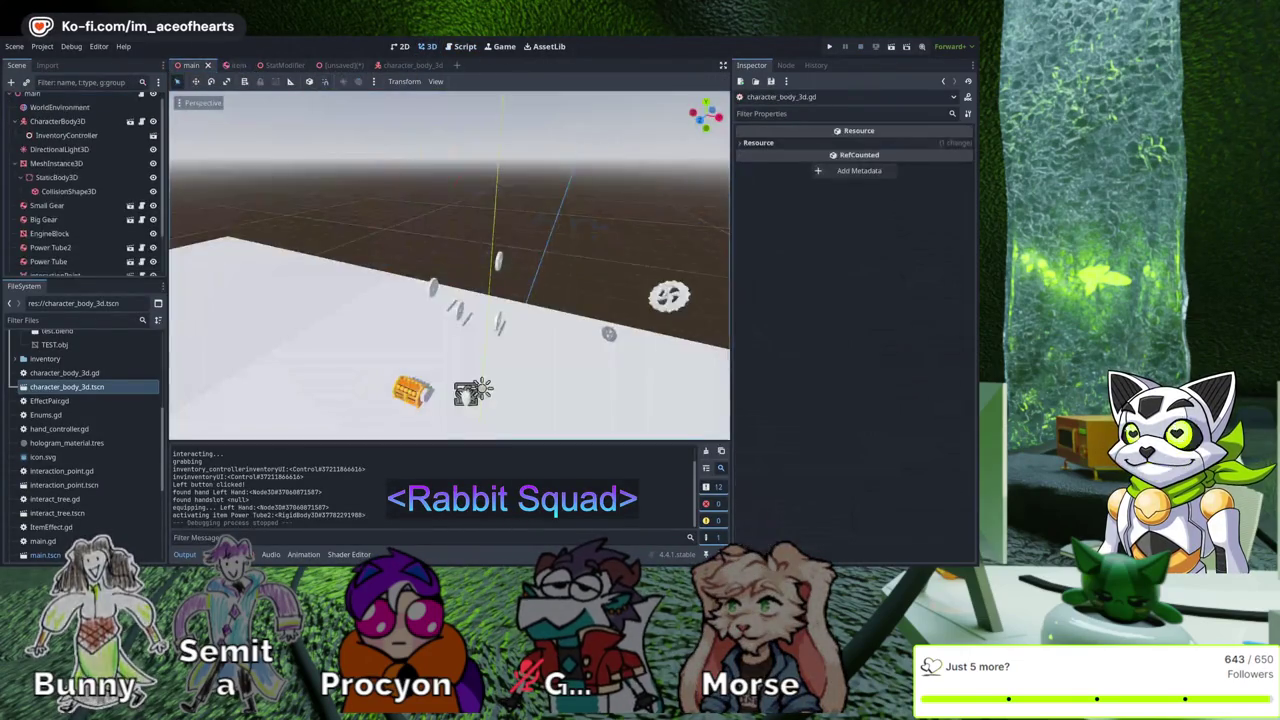
left_click(564, 282)
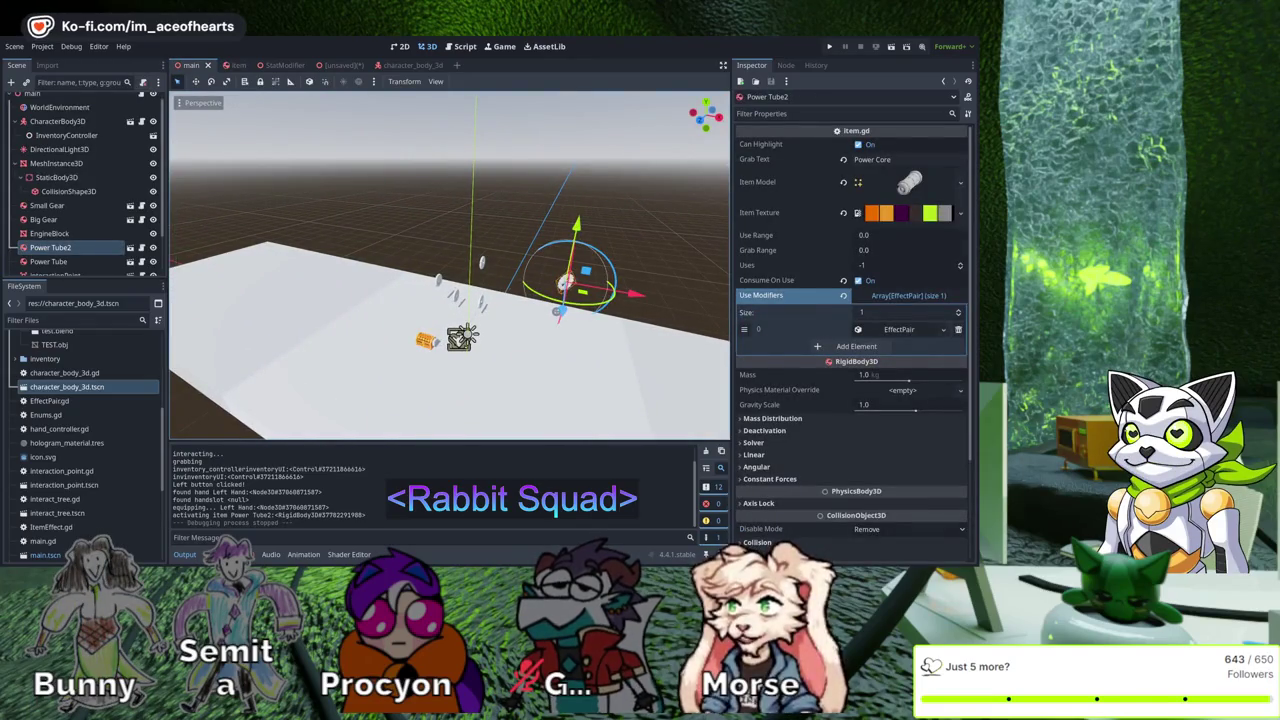
left_click(857, 280)
left_click(908, 265)
type("12")
left_click(857, 280)
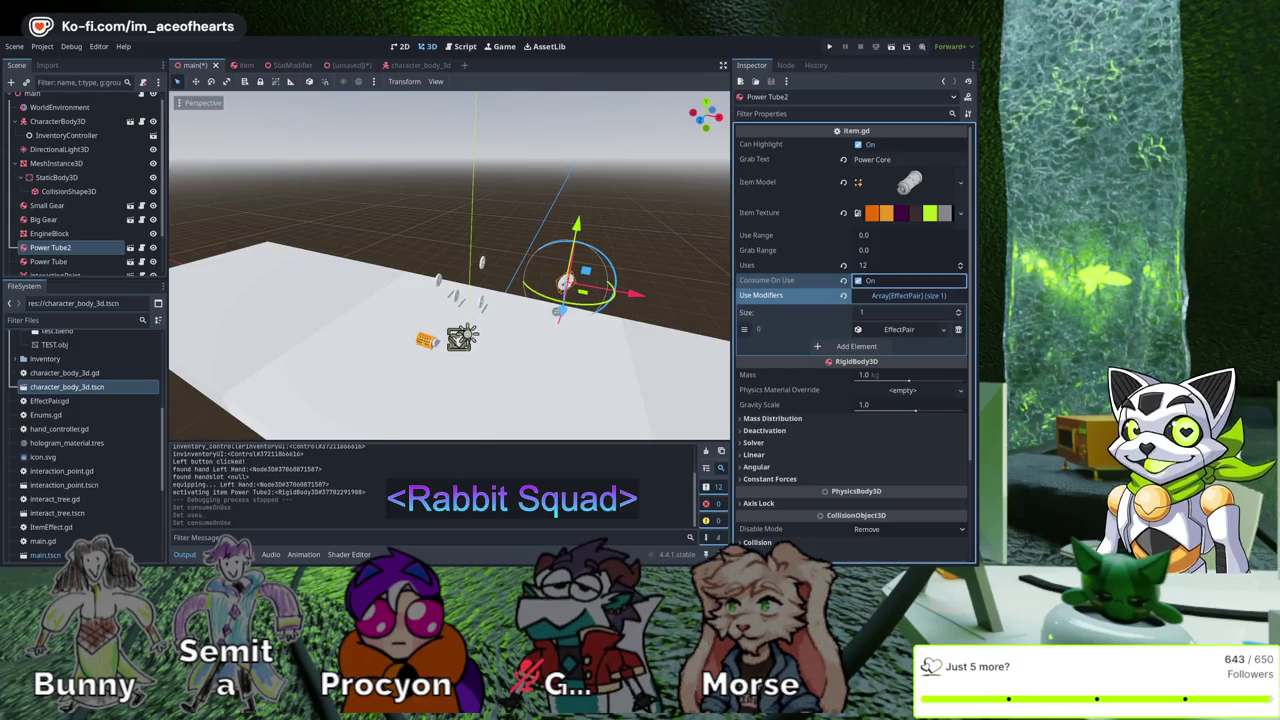
key("F5")
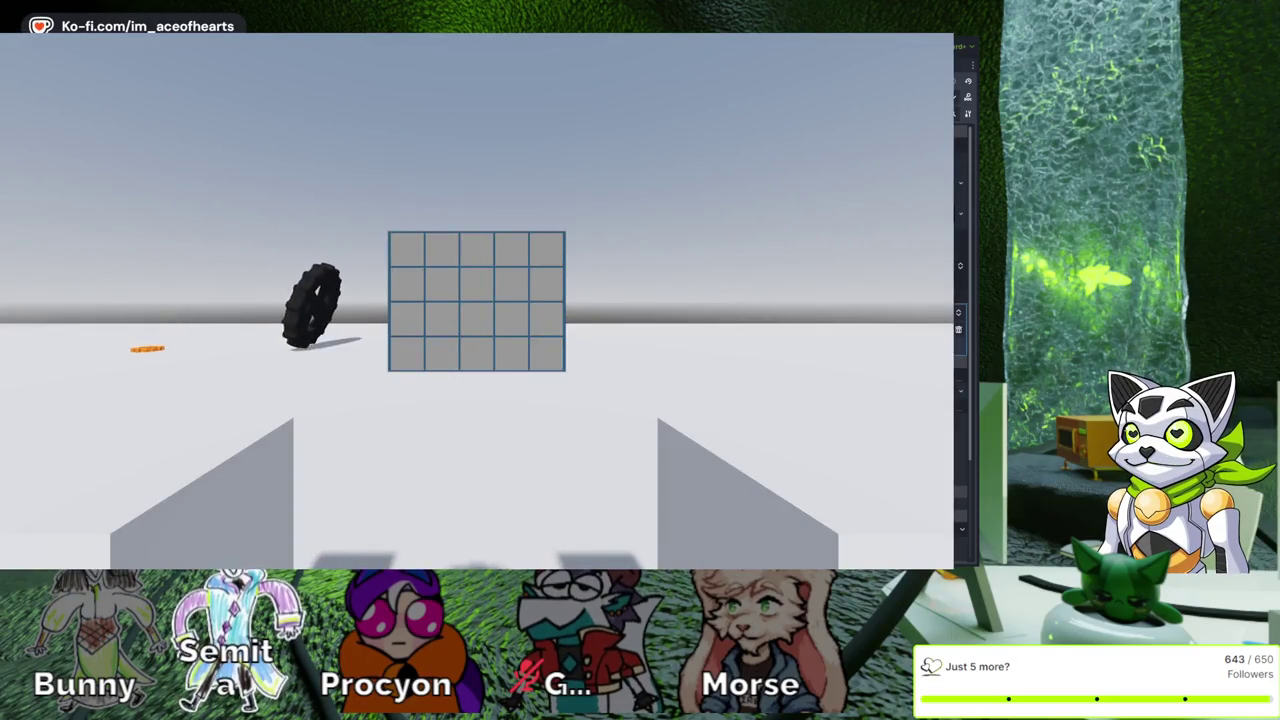
Walk to the orange item, pick it up, and drop the Water Gun from the inventory.
key("w")
key("a")
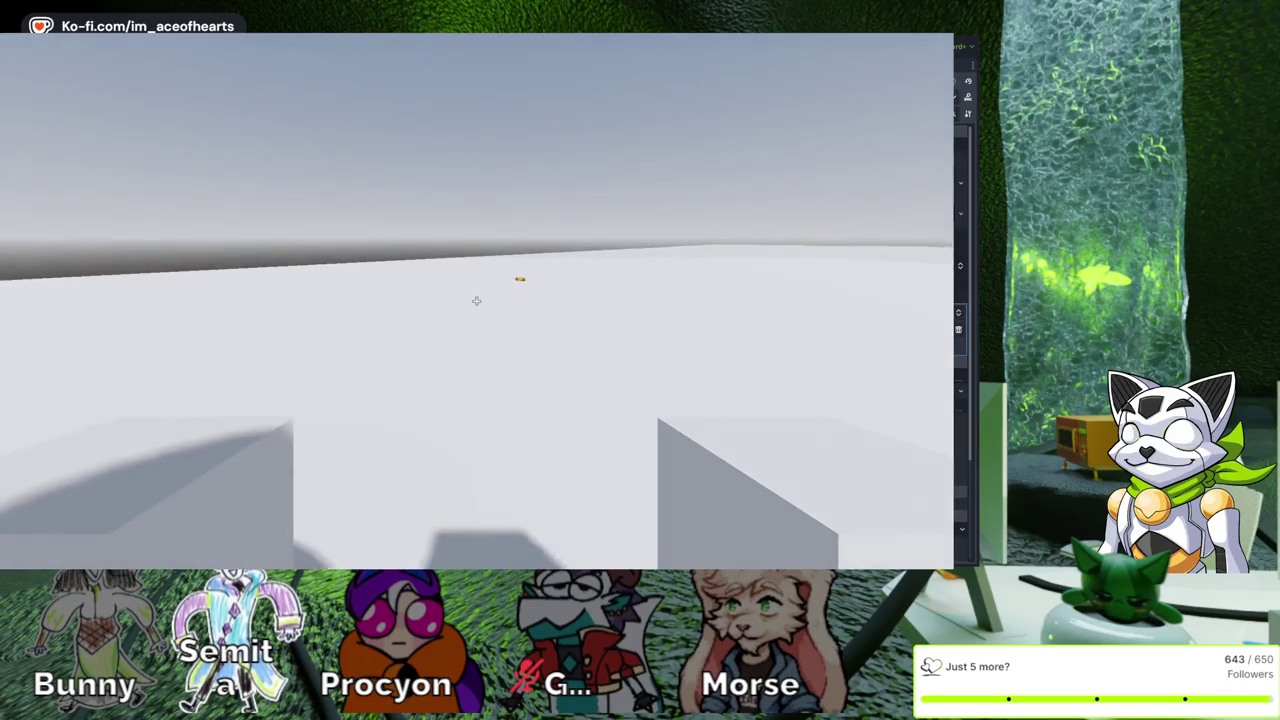
key("w")
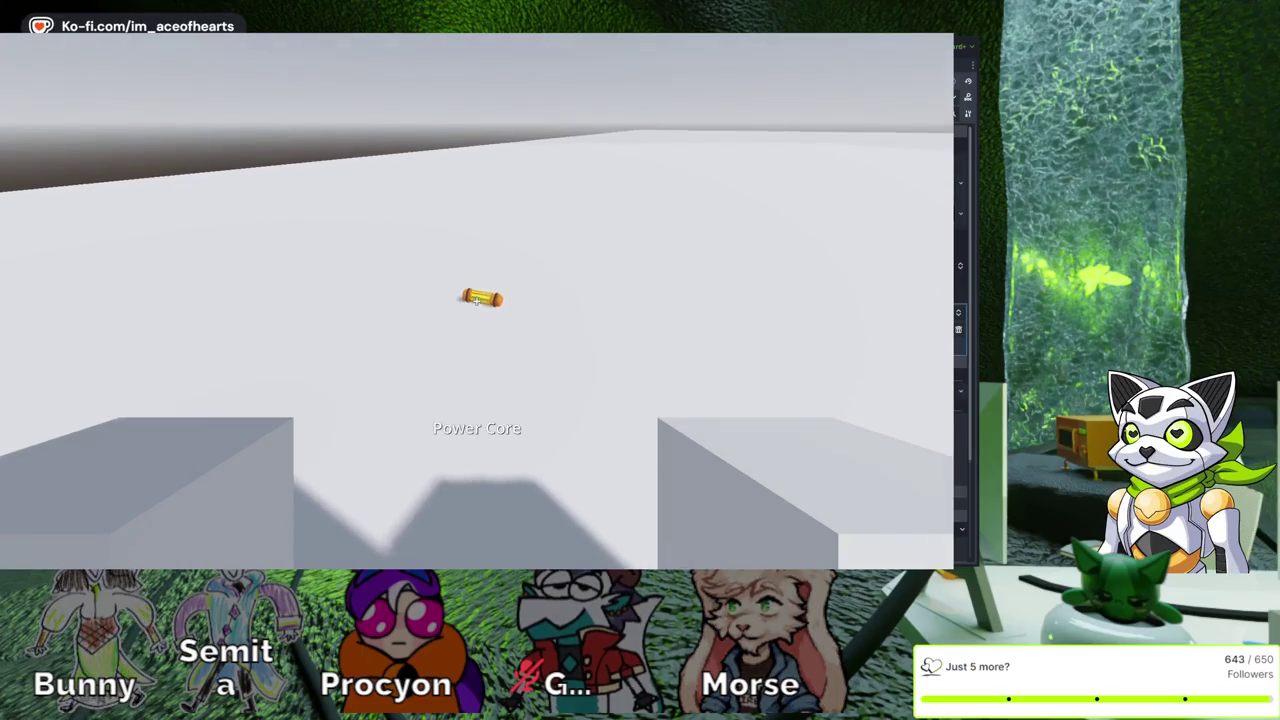
key("e")
key("q")
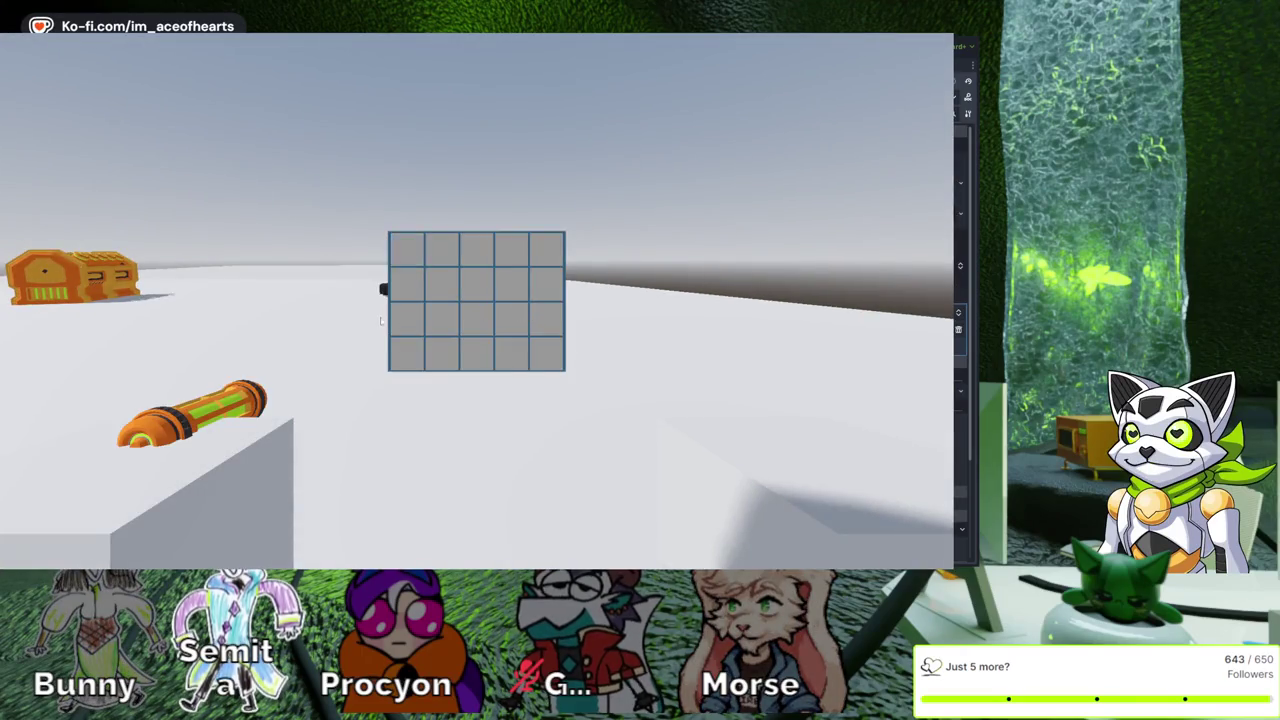
key("e")
Walk over to the orange chest and the black ring, then stop the game.
key("w")
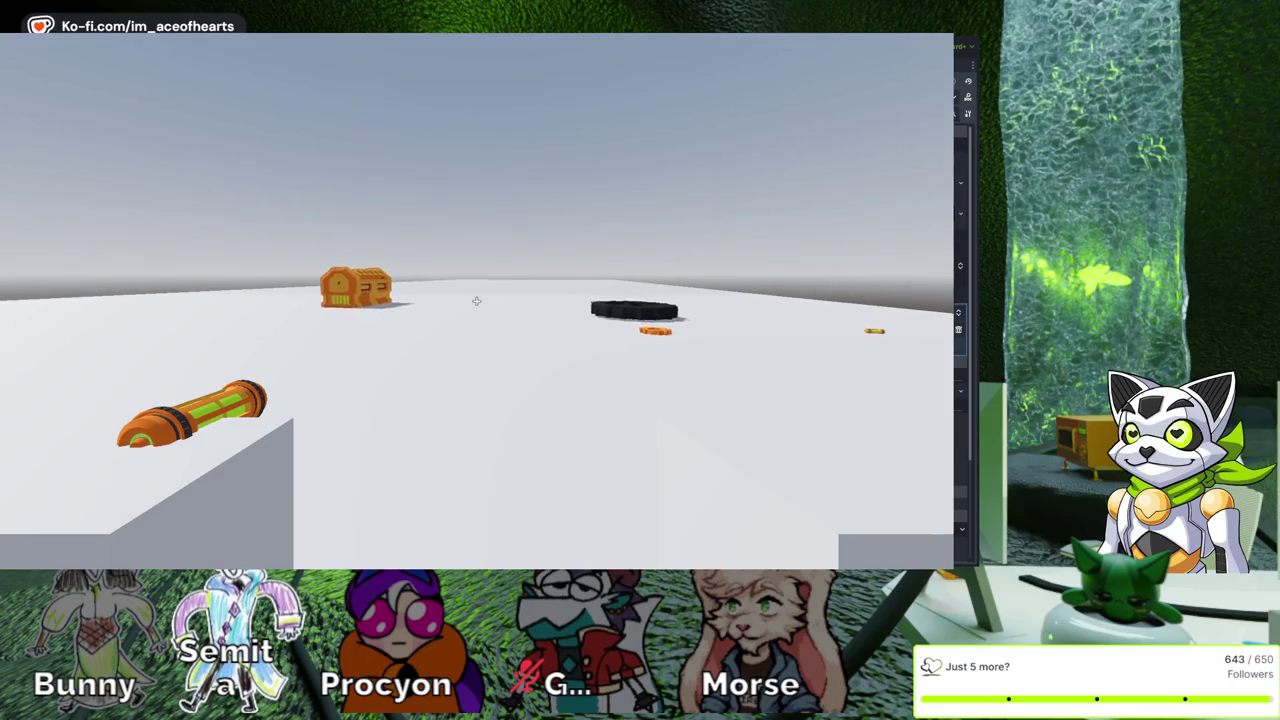
key("w")
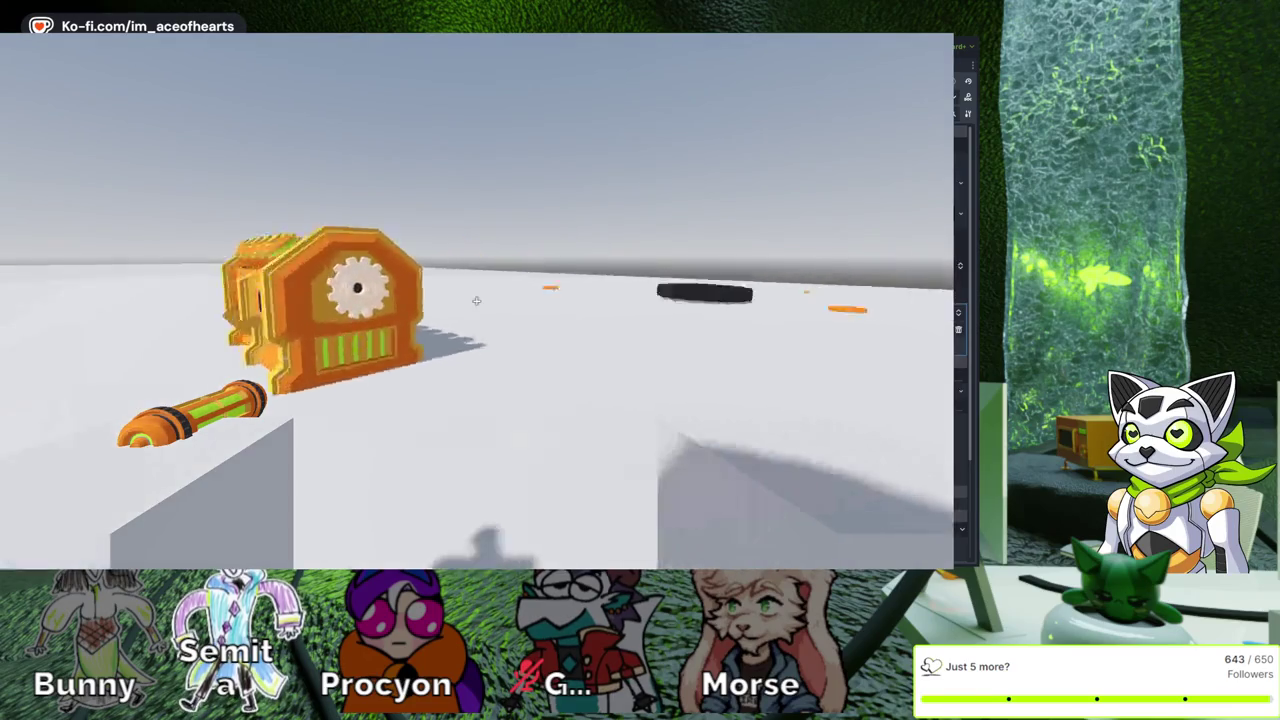
key("w")
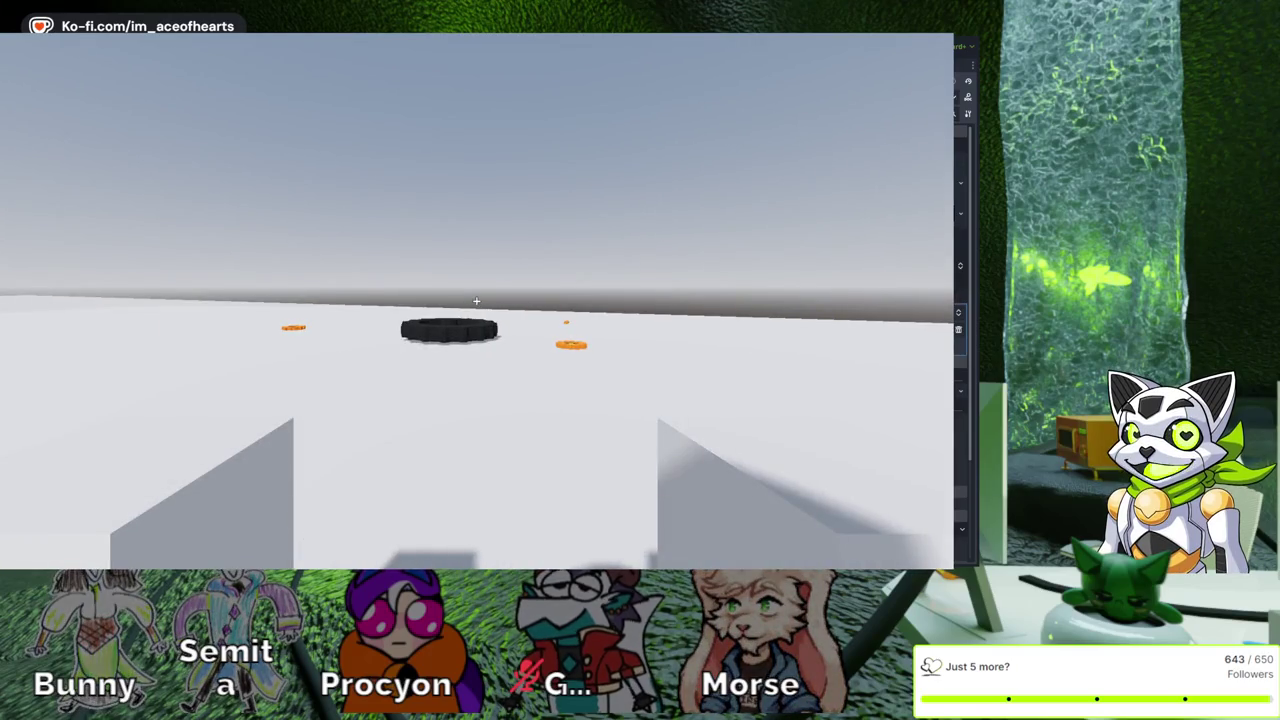
key("Escape")
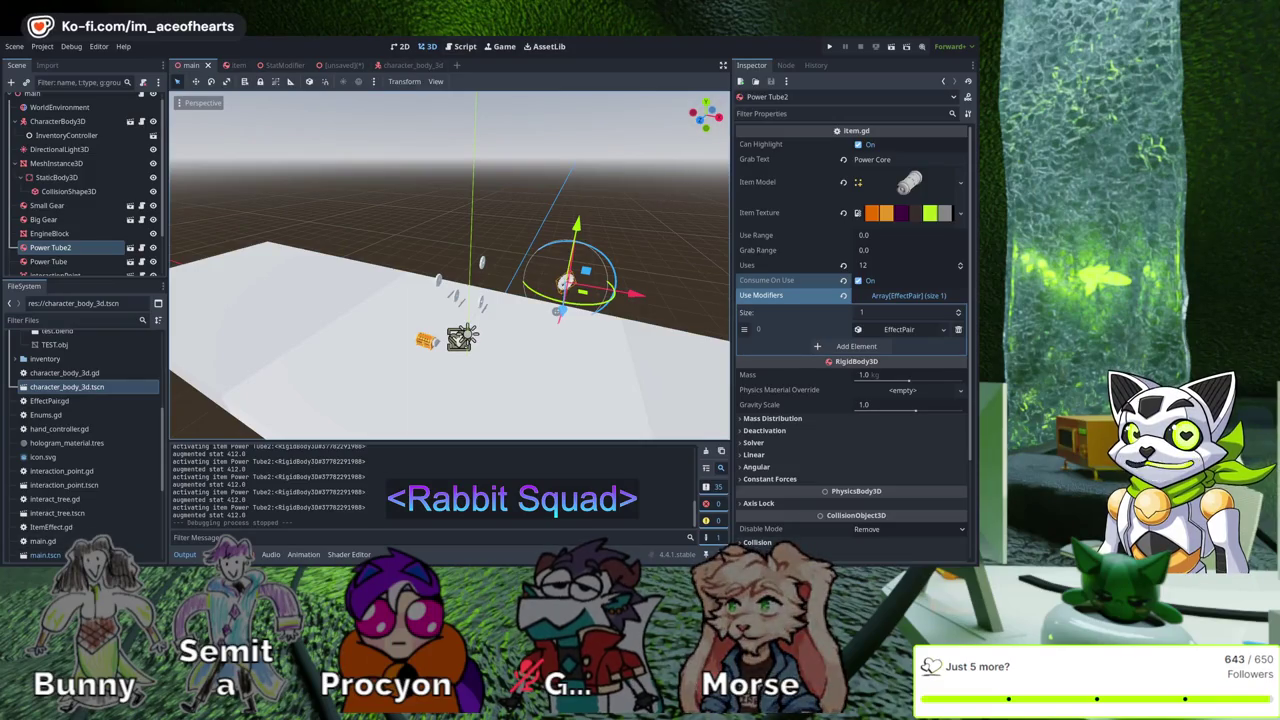
In item.gd line 32, insert ' by ' between m.stat and m.amount in the print call and save.
left_click(465, 46)
scroll(624, 338, "down", 1)
left_click(624, 344)
type("' ', m.amount)")
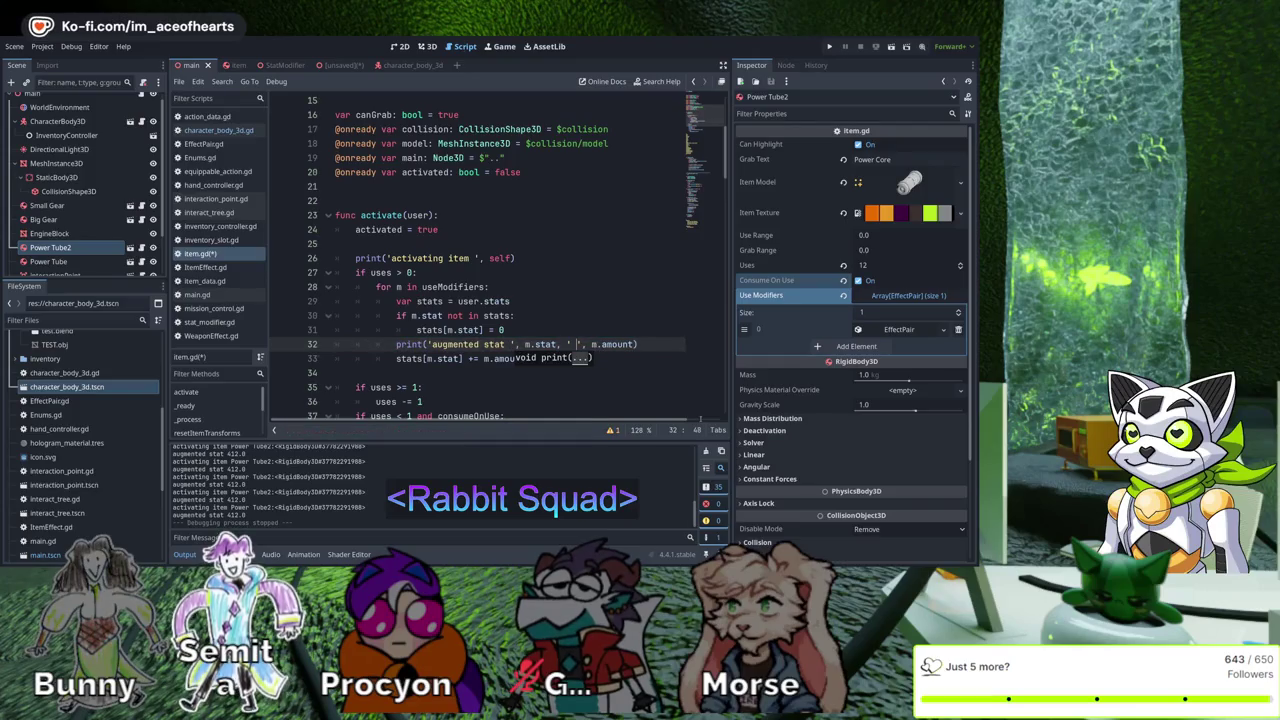
key("ctrl+s")
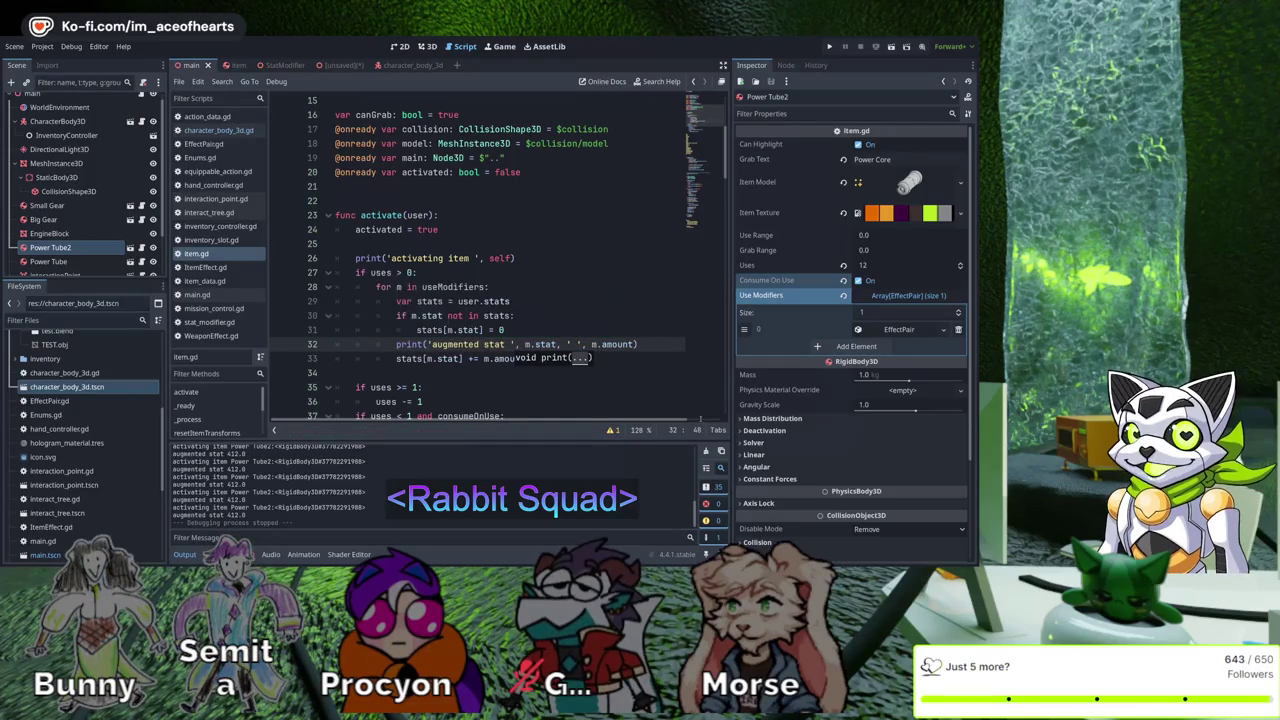
type("by")
key("Escape")
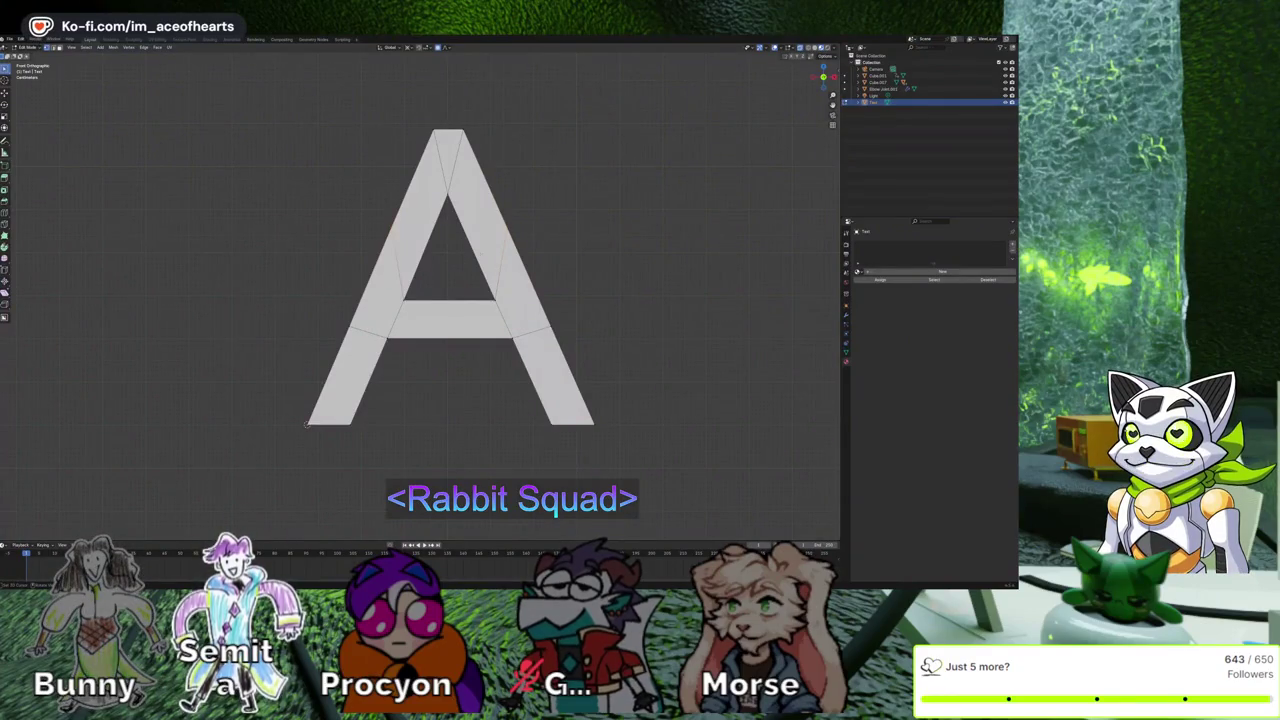
Move the letter A object into a new collection named storage and hide that collection.
key("Tab")
scroll(493, 313, "down", 2)
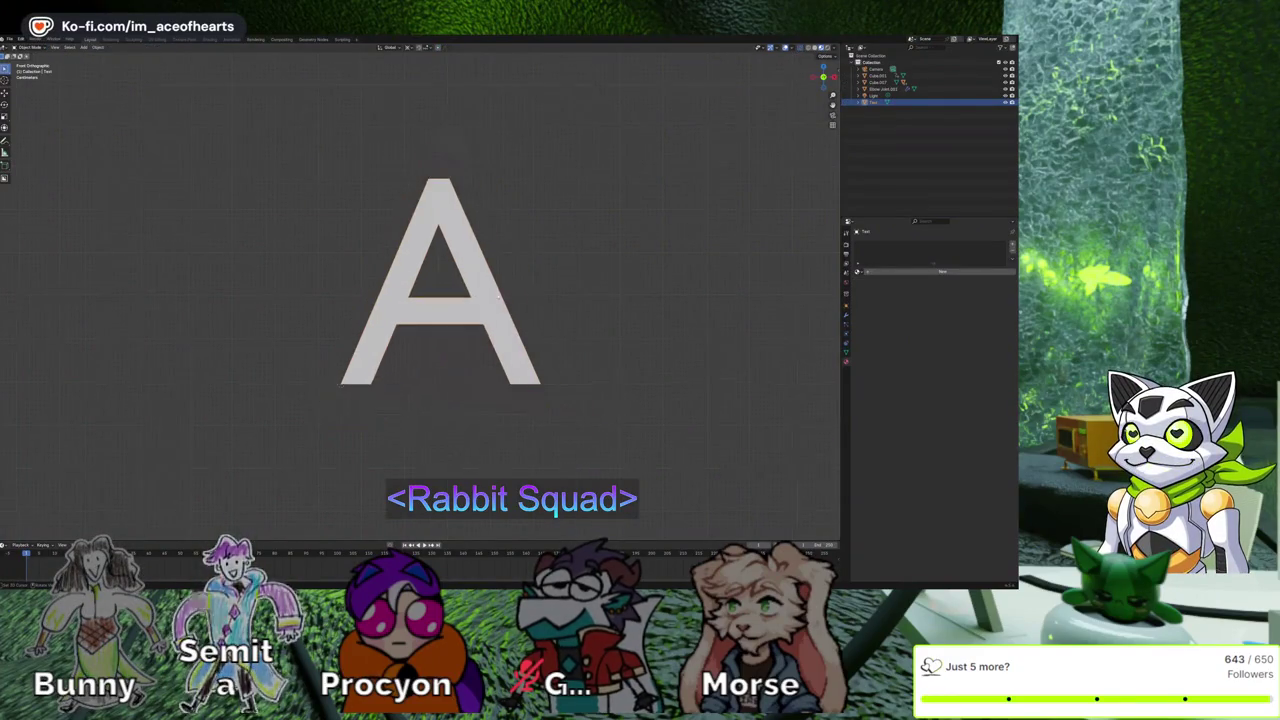
key("n")
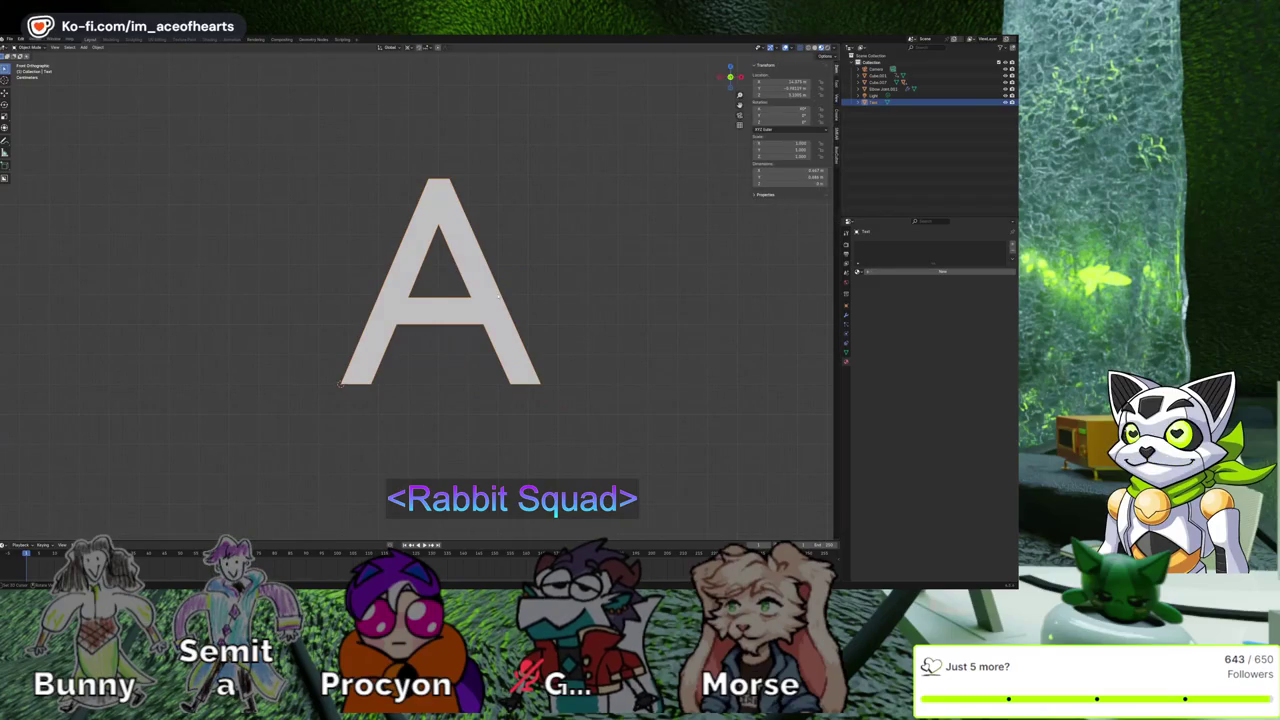
key("m")
left_click(493, 297)
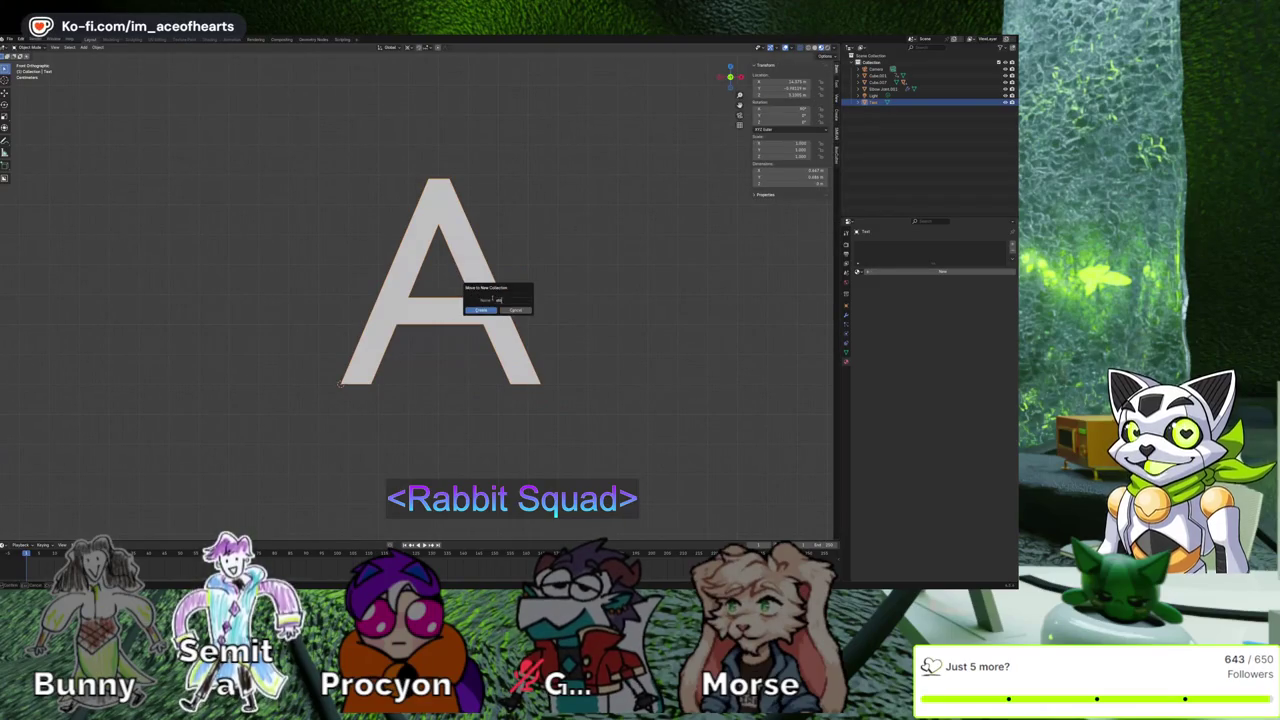
key("Return")
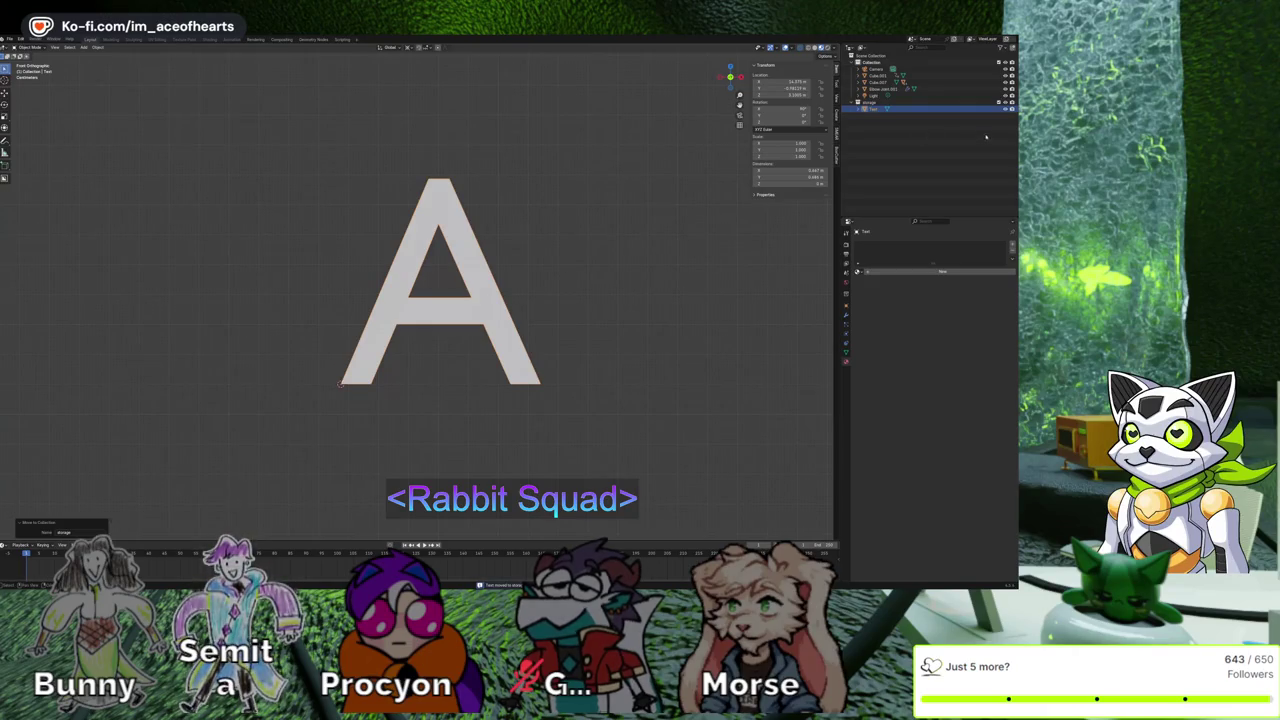
key("e")
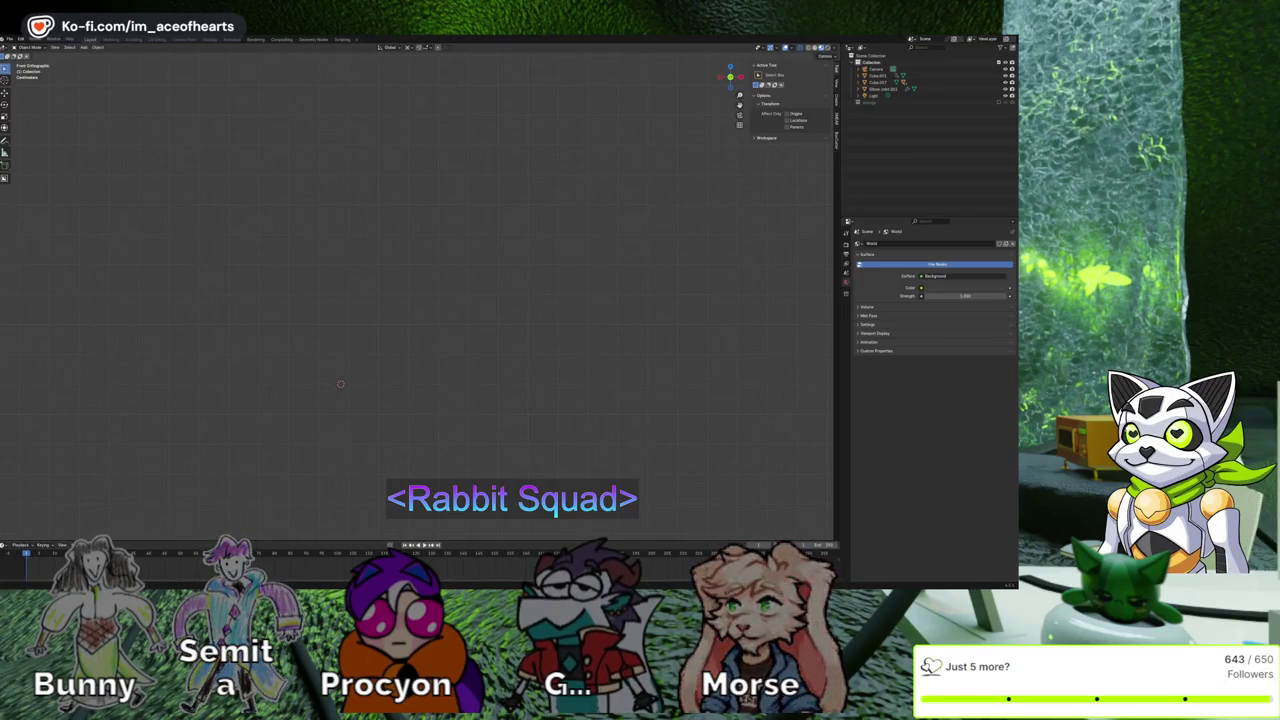
Add a new cube at the world origin and frame it in front orthographic view.
scroll(385, 267, "down", 3)
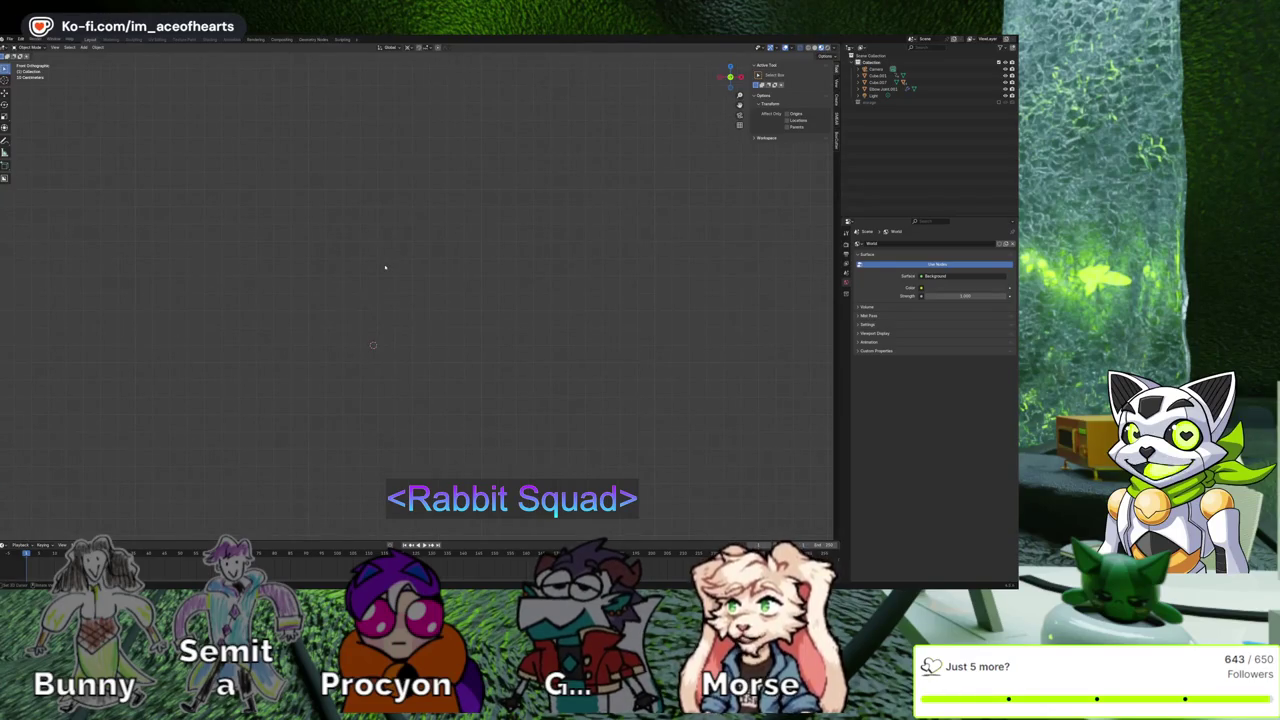
key("shift+a")
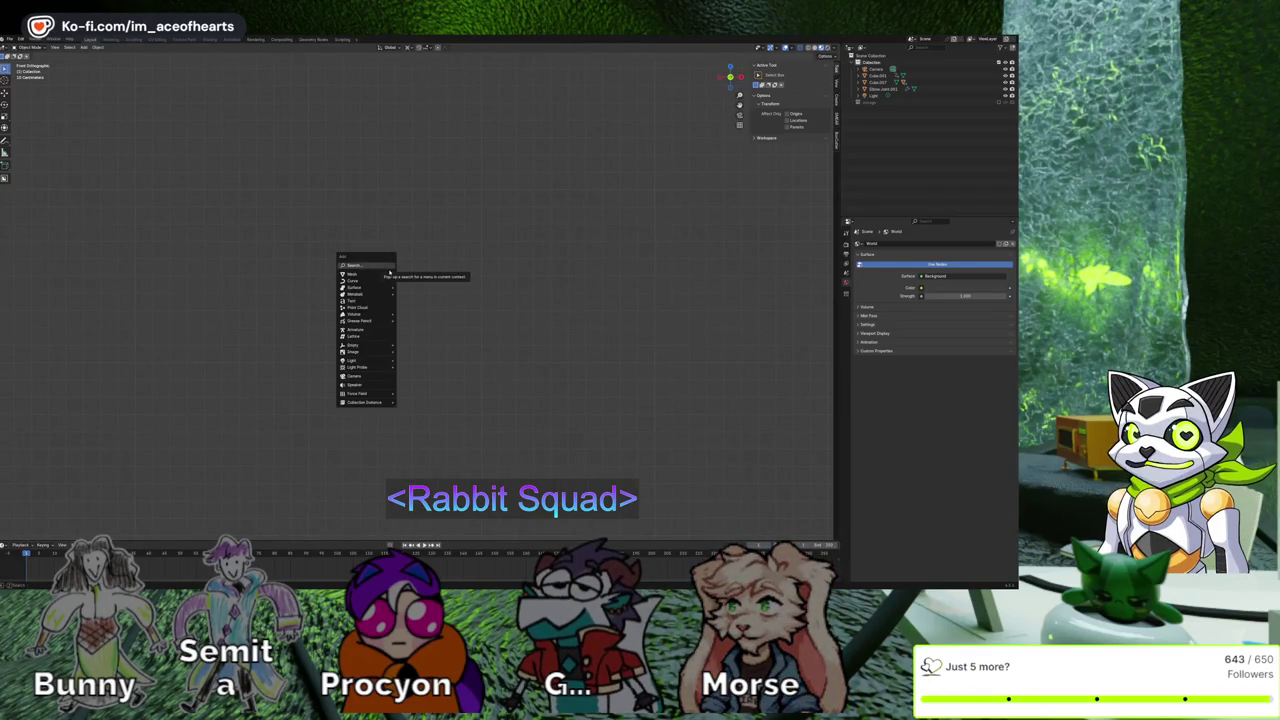
left_click(415, 283)
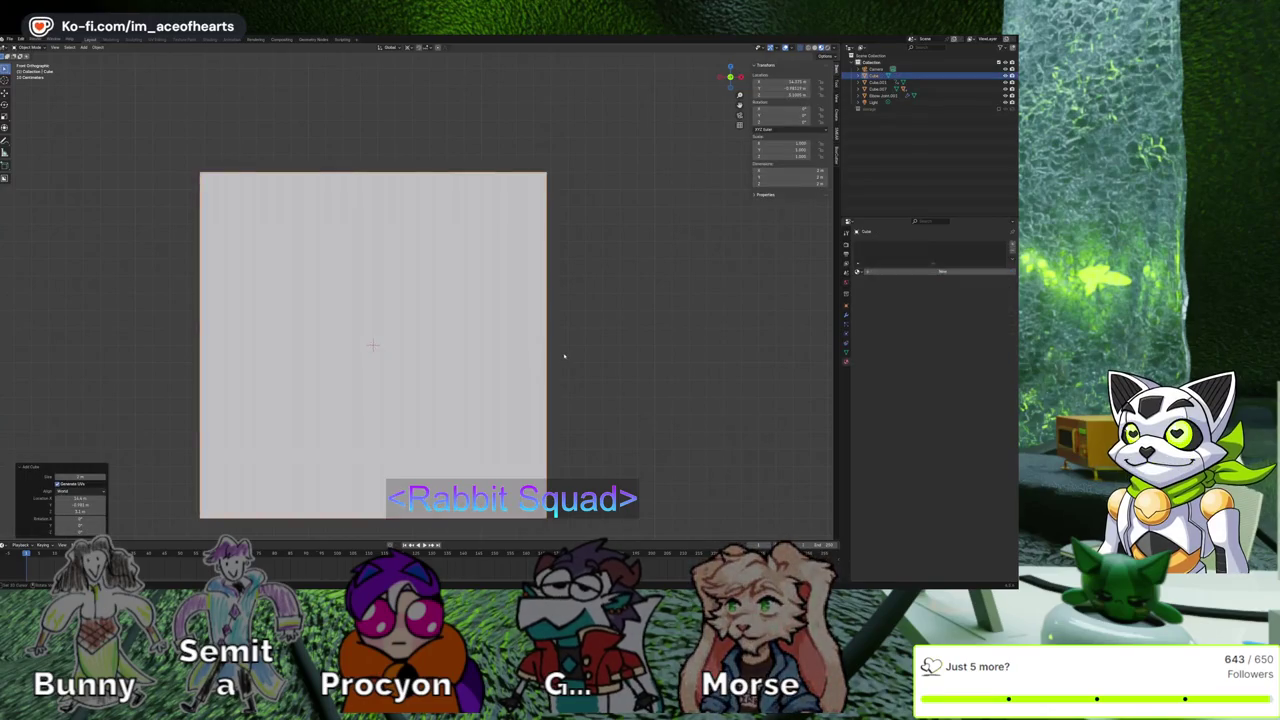
key("alt+g")
key("KP_1")
key("KP_Decimal")
scroll(564, 356, "down", 6)
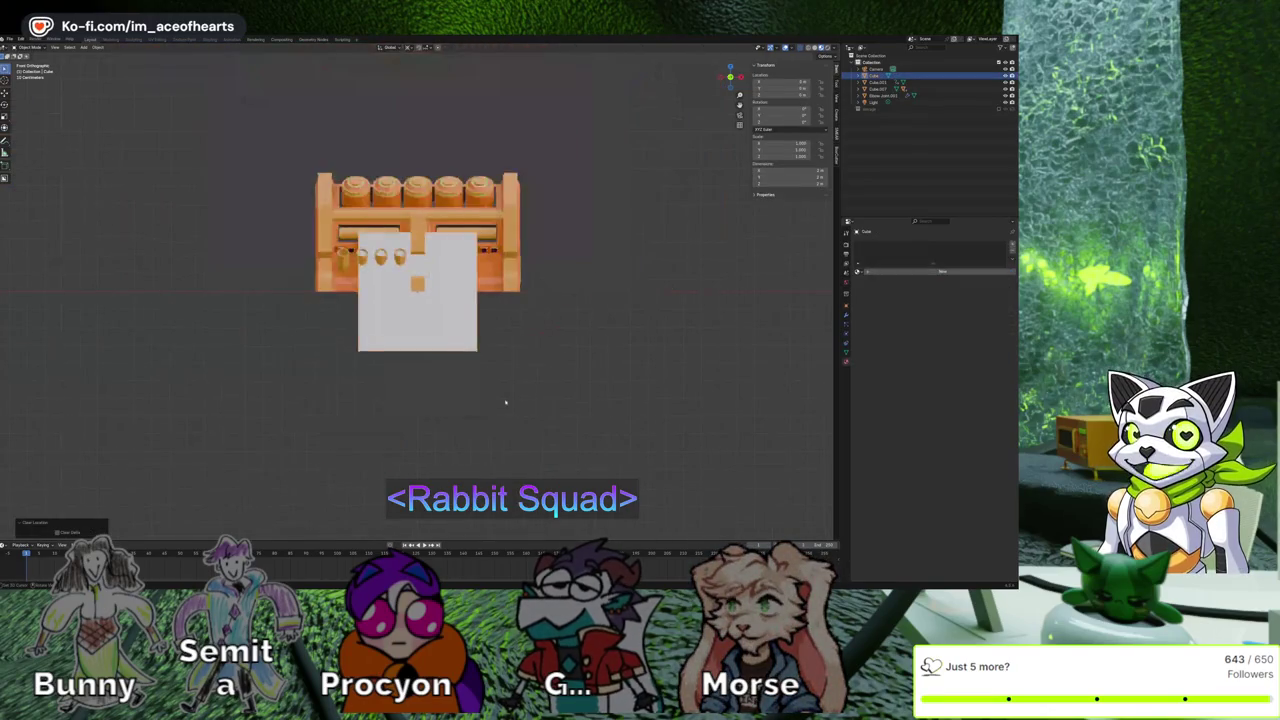
Place the new white cube to the right of the orange model.
left_click(490, 328)
key("g")
key("Escape")
left_click(460, 370)
key("g")
left_click(706, 362)
Put the selection into a new hidden collection named generator and return Cube to the origin.
key("m")
left_click(397, 272)
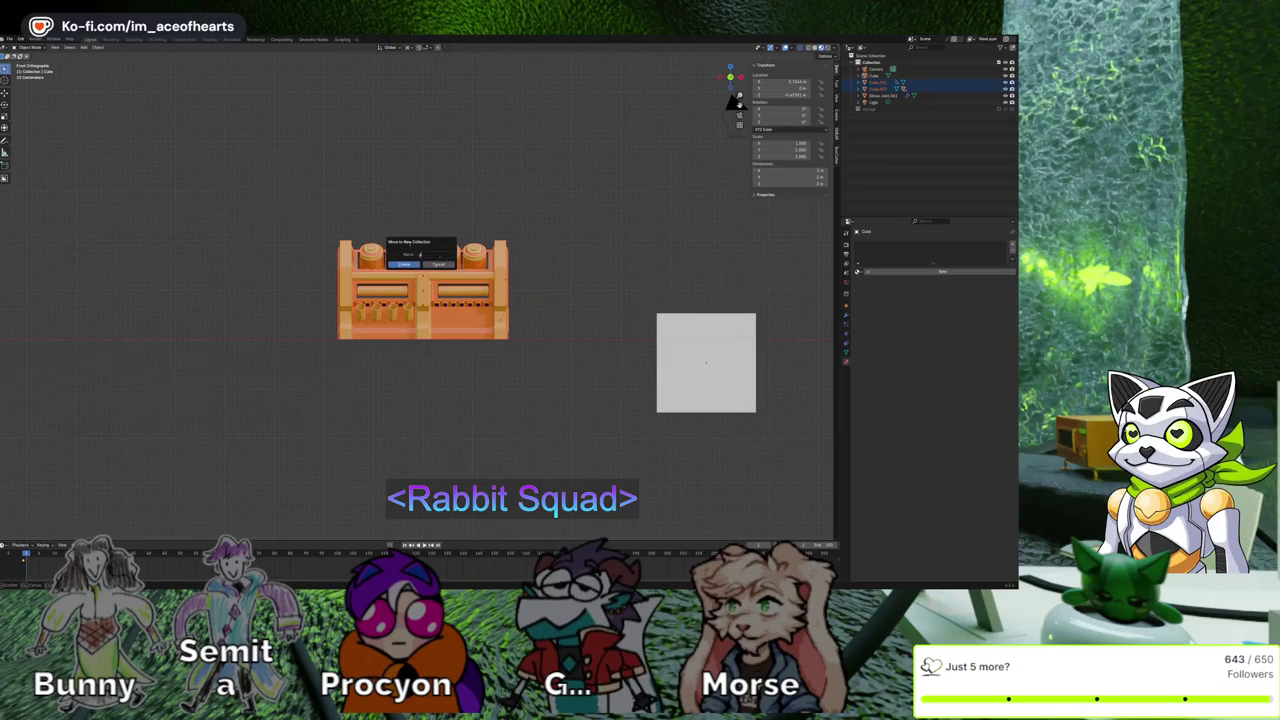
key("Return")
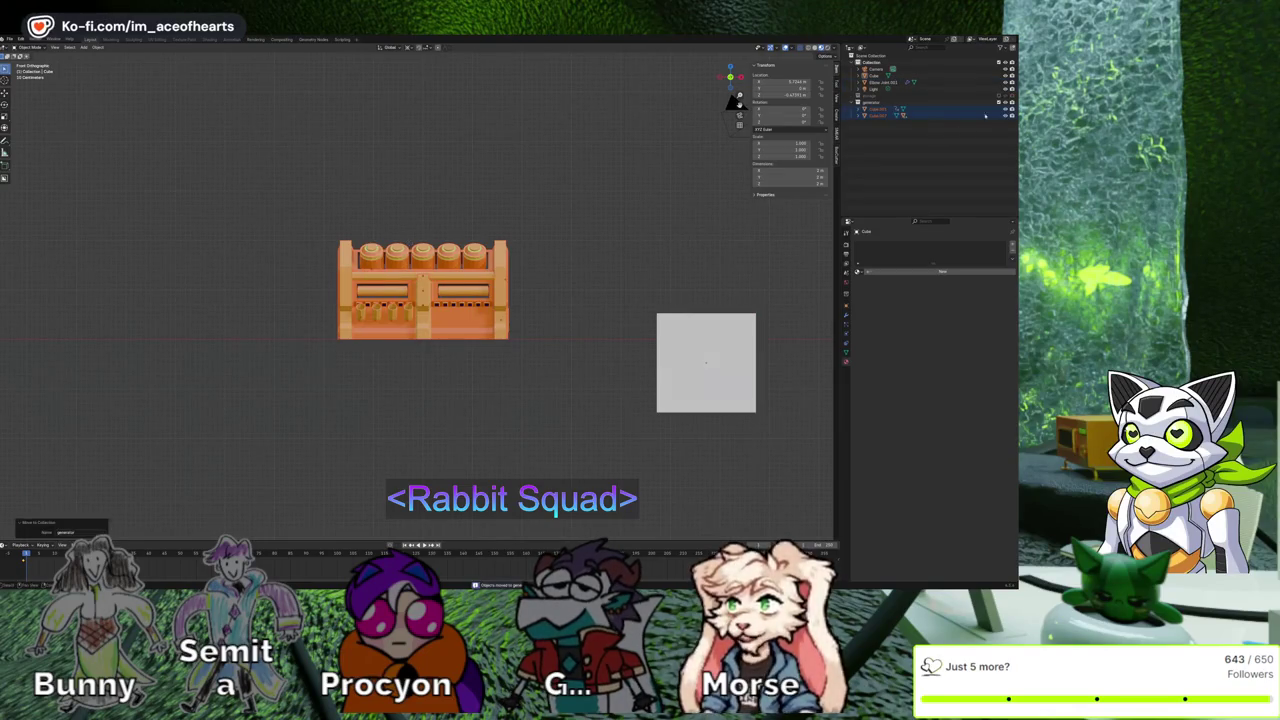
left_click(1005, 103)
left_click(875, 75)
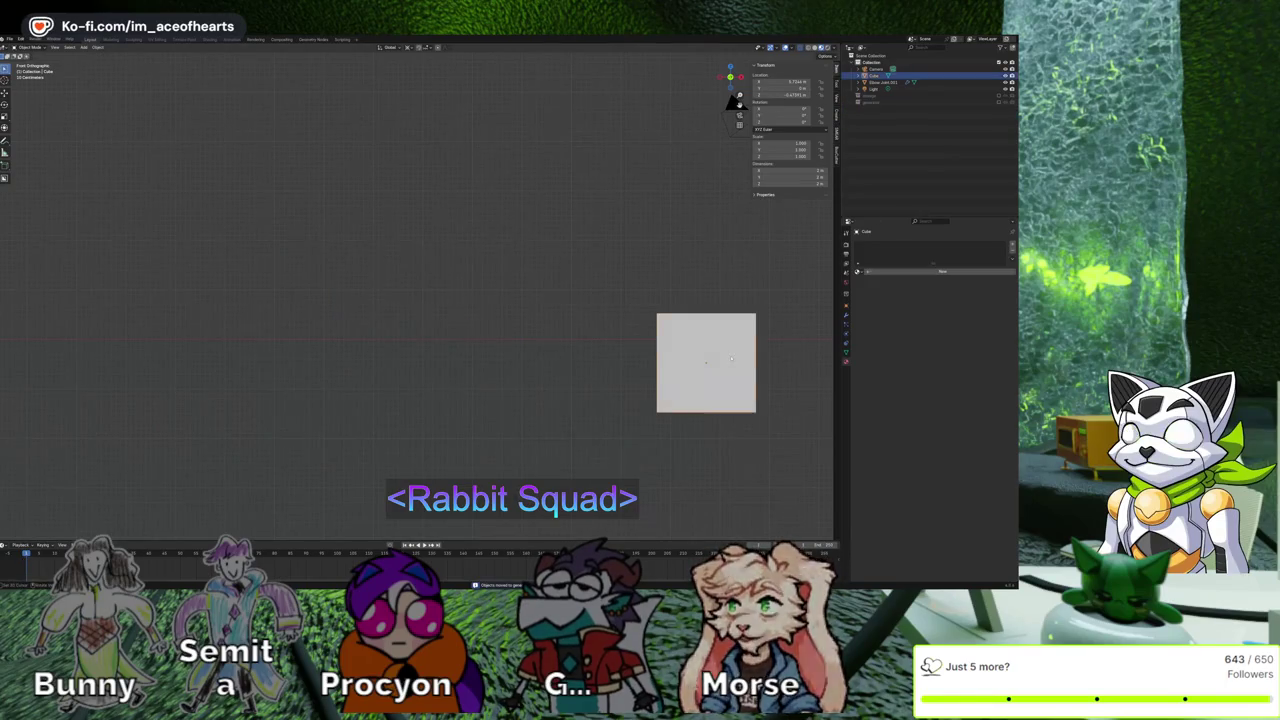
key("alt+g")
Change the pivot point, scale the cube to 0.25 along Y, and view it from the front.
left_click_drag(572, 278, 596, 304)
key("s")
right_click(592, 296)
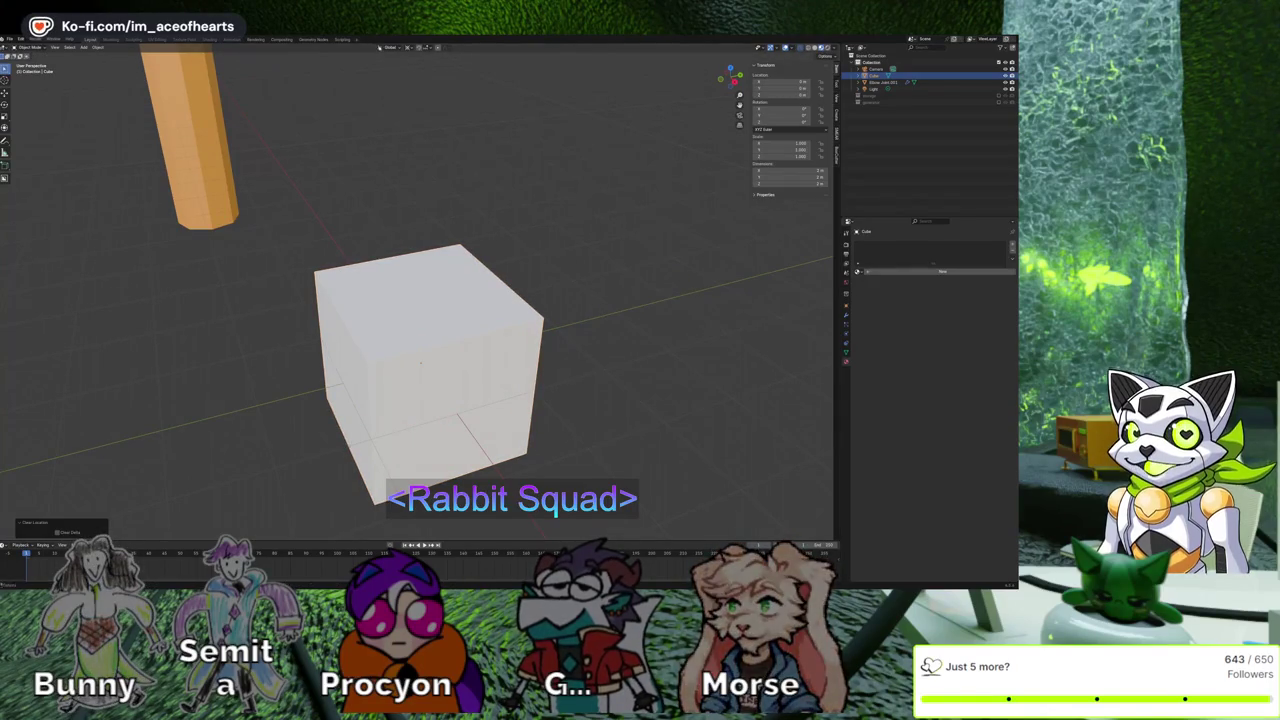
left_click(408, 48)
left_click(432, 71)
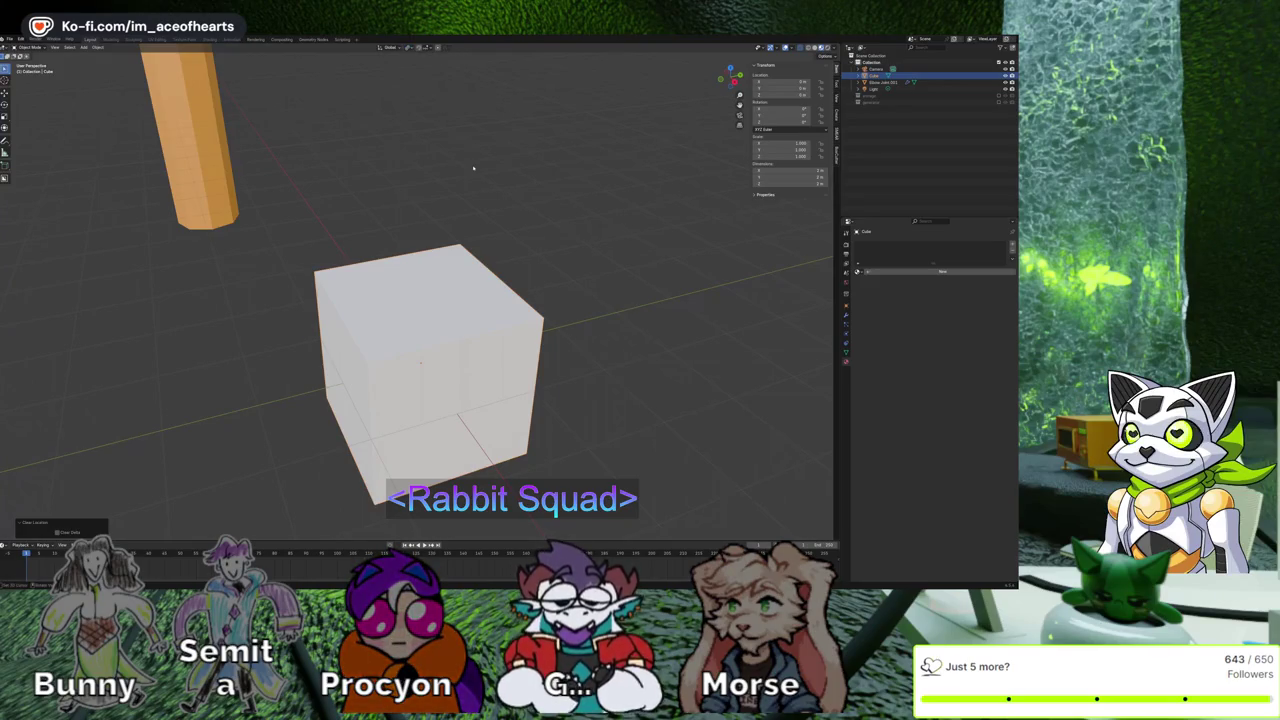
type("sy0.25")
key("Return")
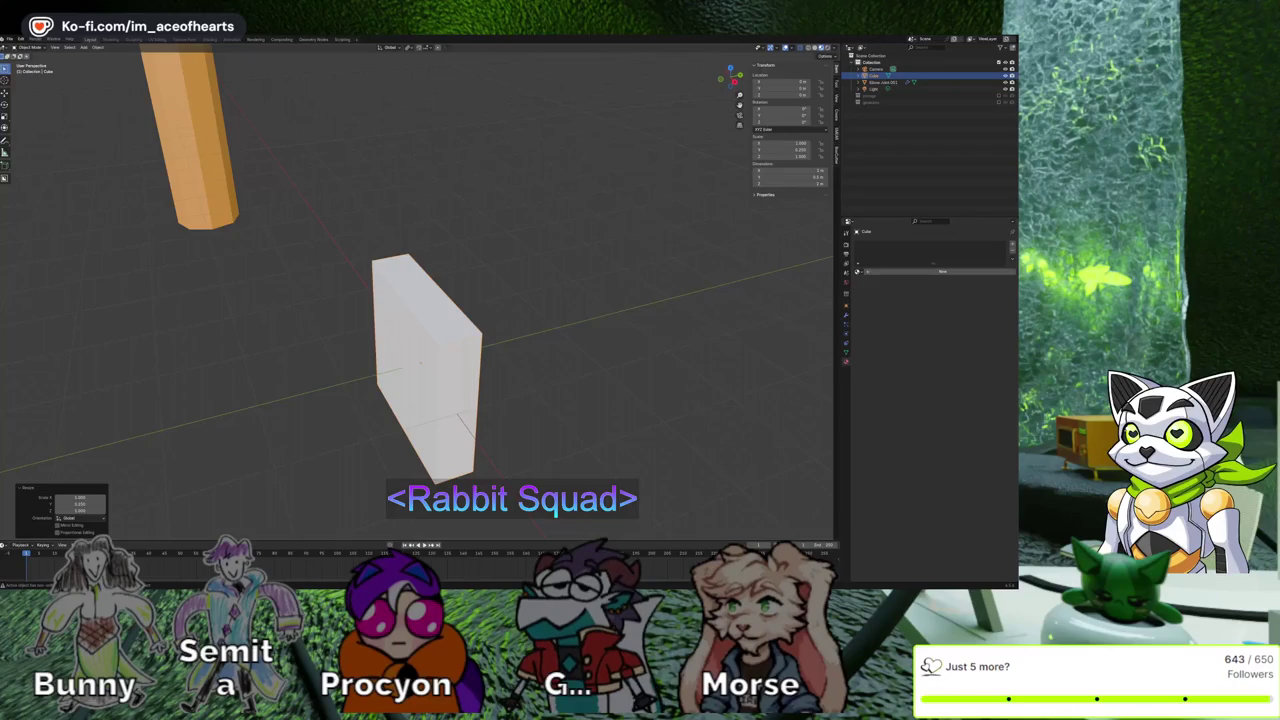
key("KP_1")
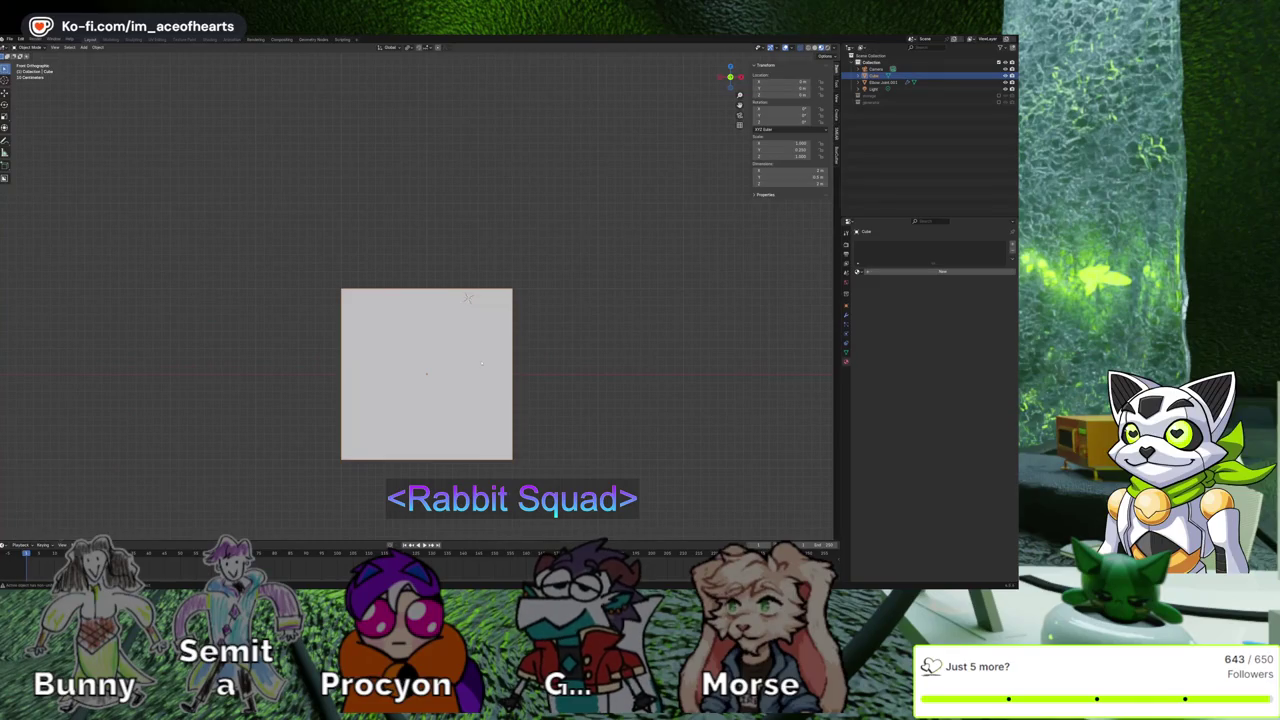
Narrow the slab's mesh along X in Edit Mode, then return to Object Mode.
key("Tab")
key("s")
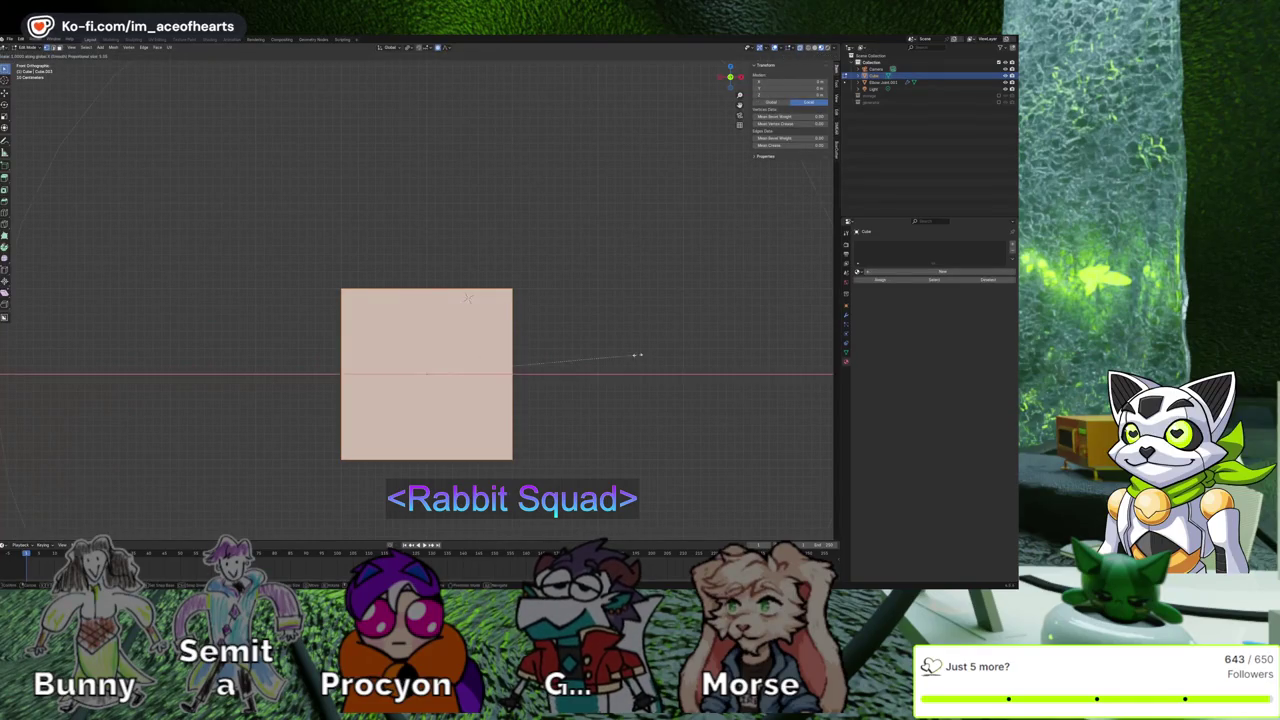
key("x")
left_click(577, 355)
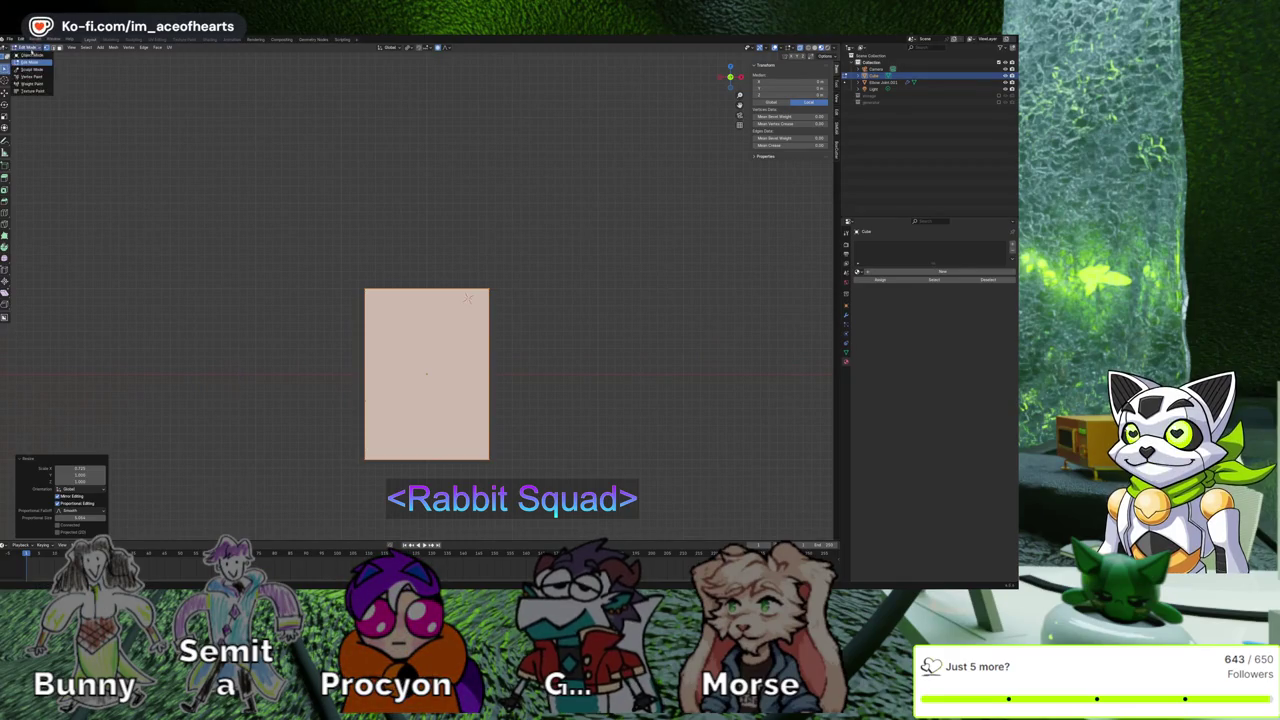
left_click(30, 56)
Move Elbow Joint.001 into a new hidden collection, then select and frame the Cube.
scroll(479, 359, "up", 3)
left_click(208, 300)
key("m")
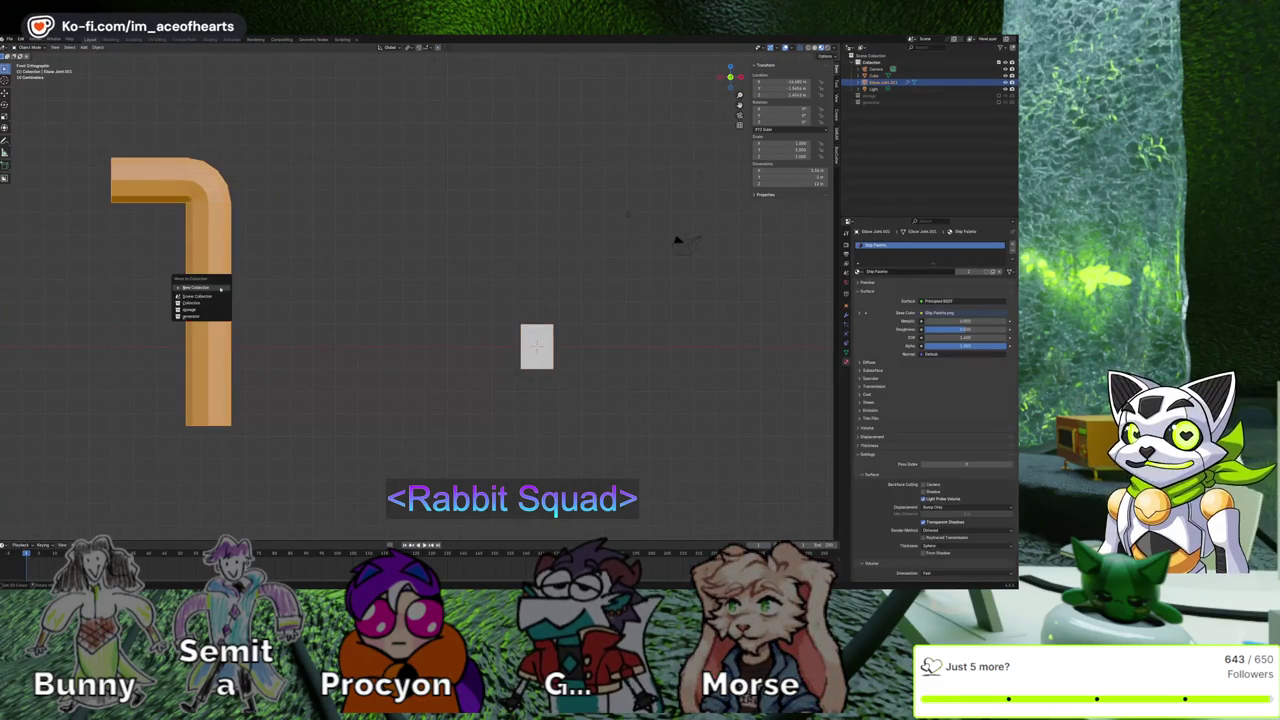
key("Return")
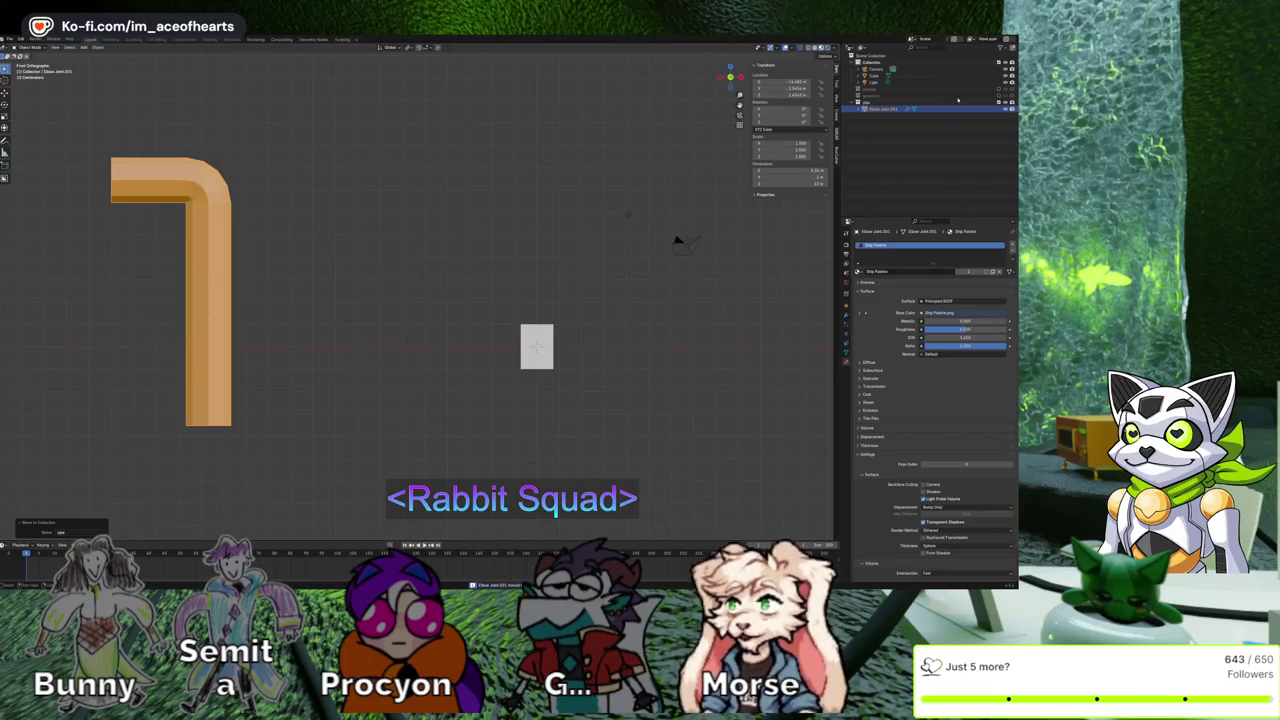
left_click(999, 103)
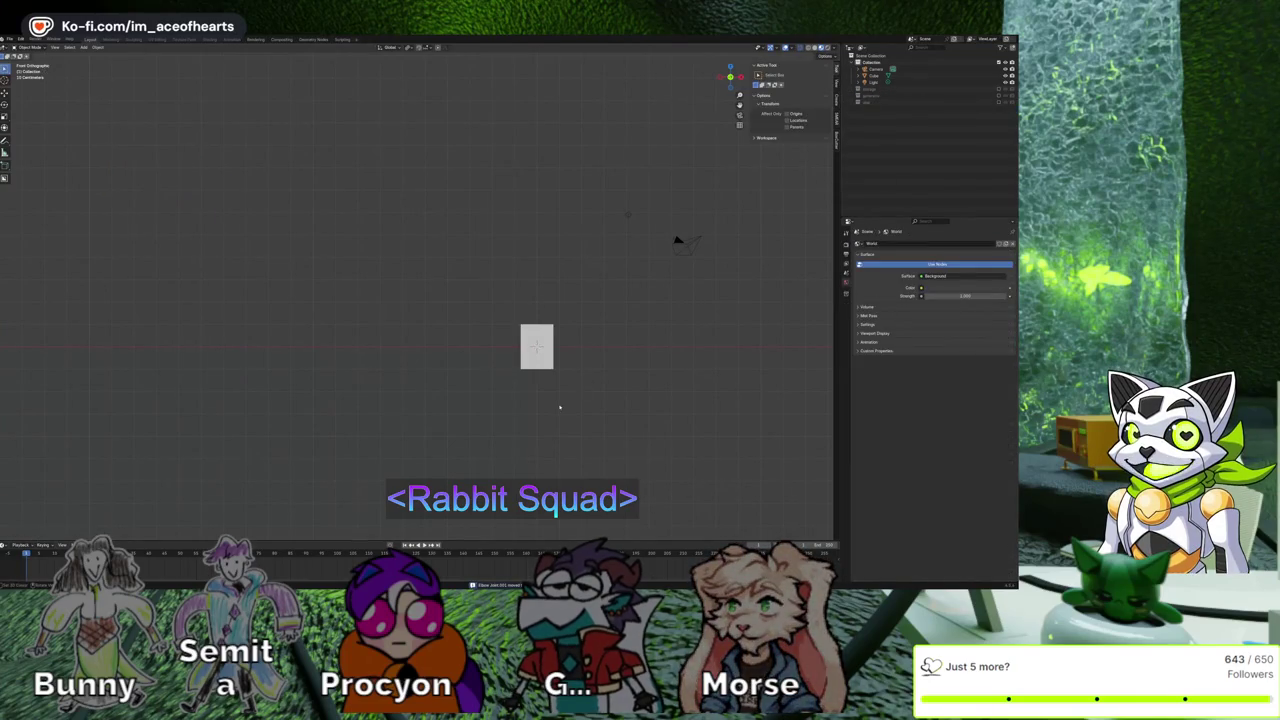
left_click(551, 369)
key("KP_Decimal")
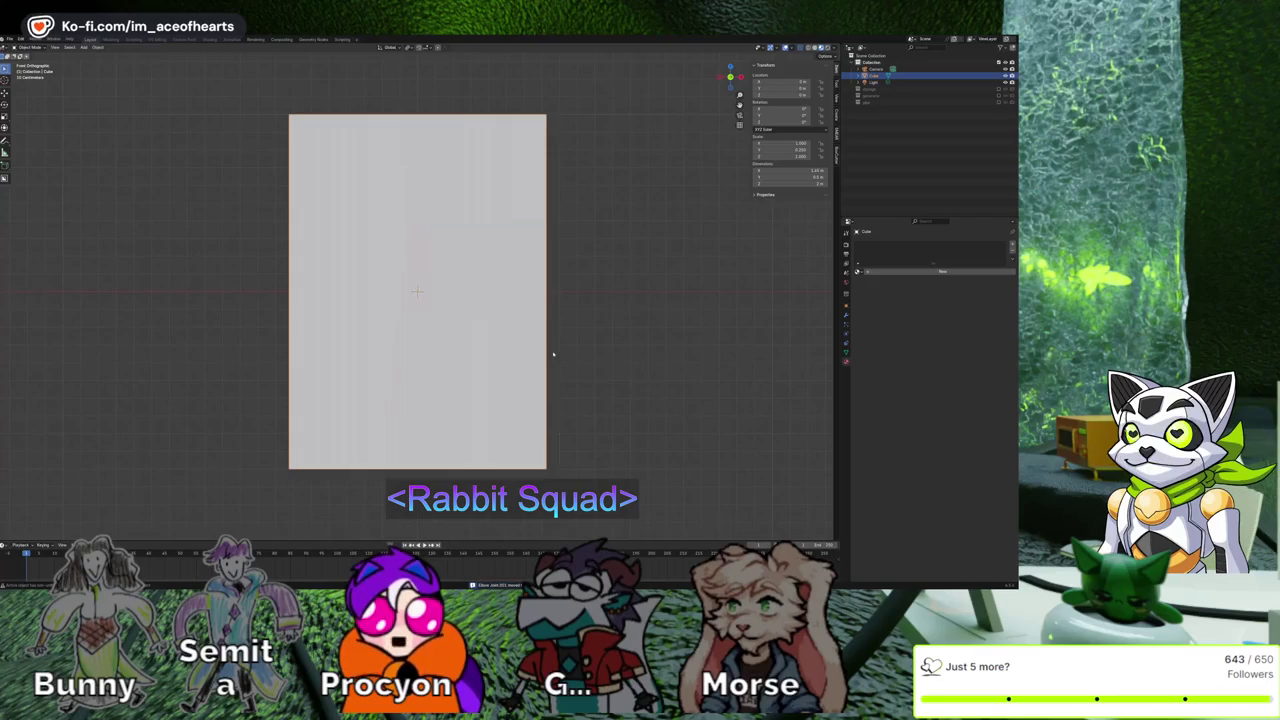
Widen the white panel by scaling it along X.
scroll(590, 315, "down", 1)
scroll(563, 334, "up", 1)
scroll(560, 305, "up", 1)
key("s")
key("x")
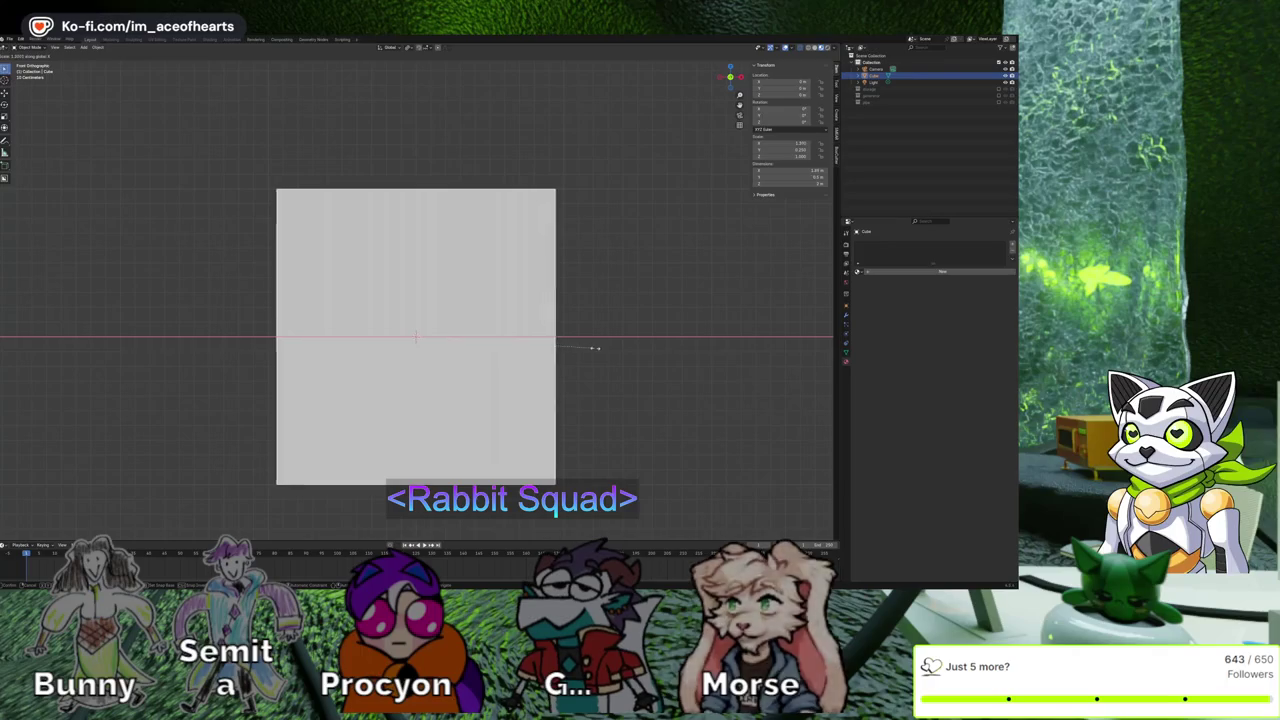
left_click(594, 350)
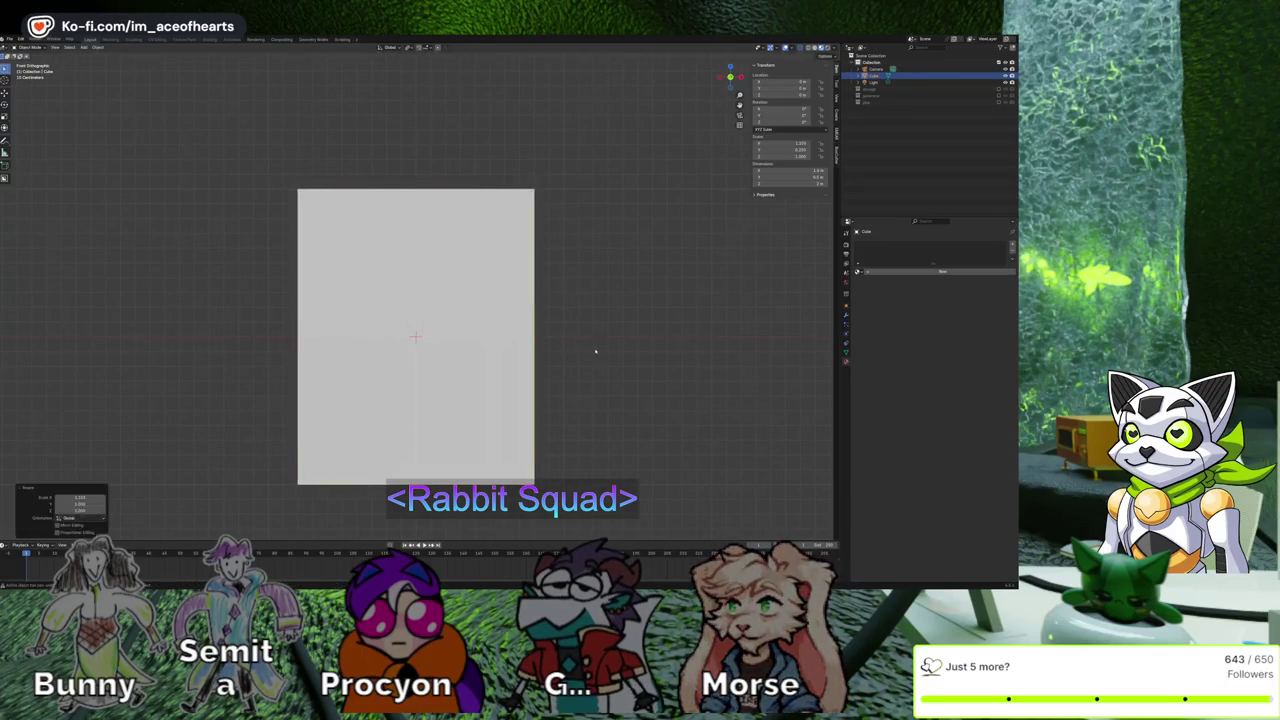
Add a smaller cube and slide it along X so it overlaps the panel's right edge.
key("shift+a")
left_click(620, 355)
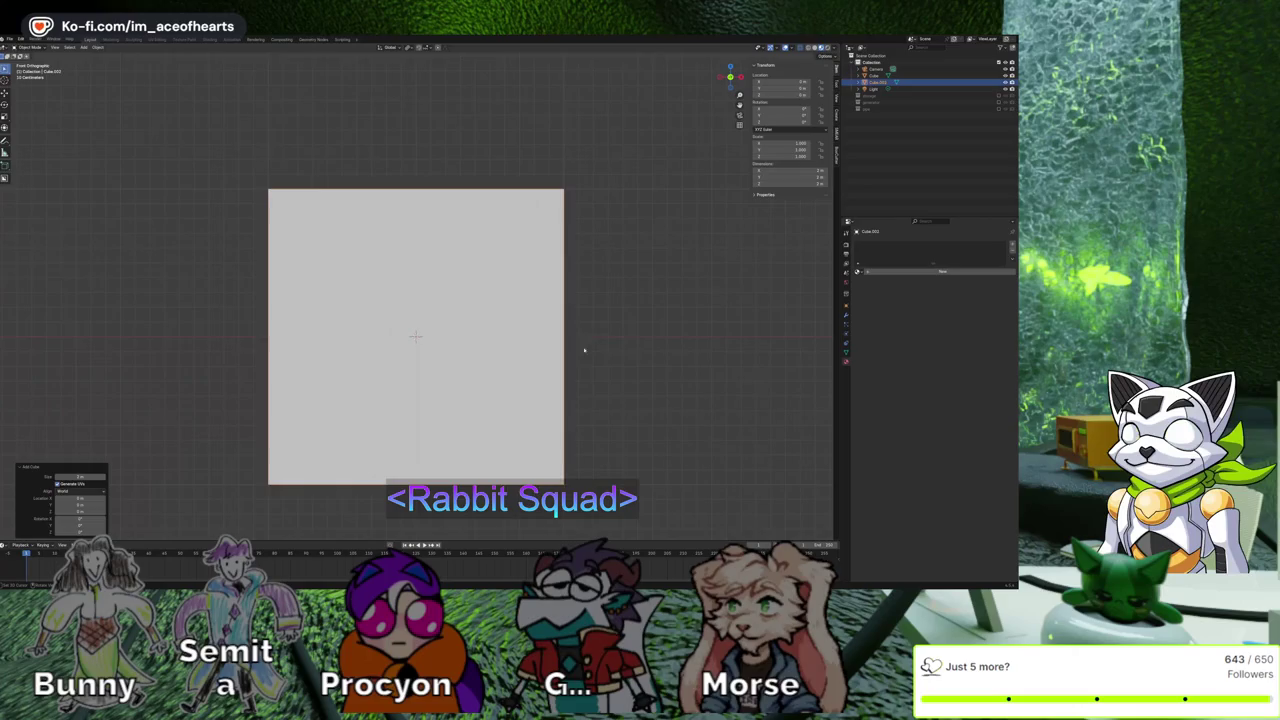
scroll(557, 354, "down", 1)
scroll(551, 354, "up", 2)
key("s")
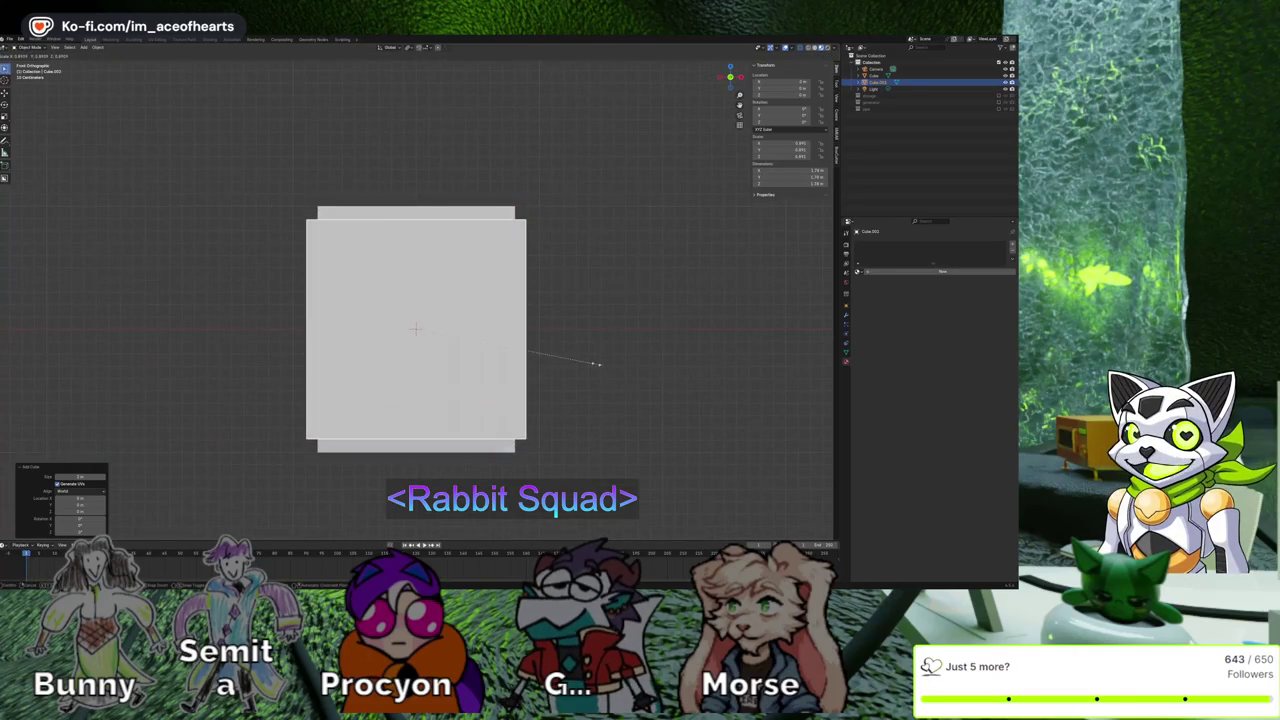
left_click(575, 358)
key("g")
key("x")
left_click(729, 375)
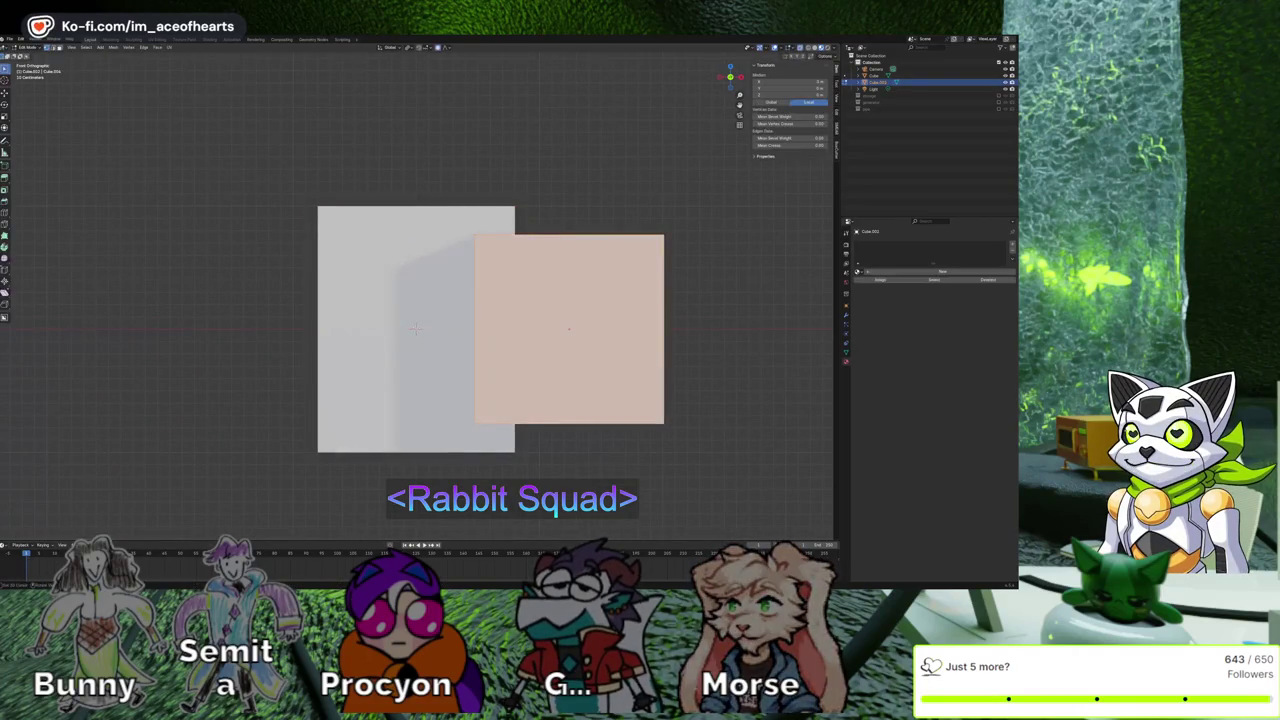
Add a centred loop cut to the second cube and taper its left face along Z.
key("Tab")
key("ctrl+r")
left_click(595, 228)
right_click(595, 228)
key("a")
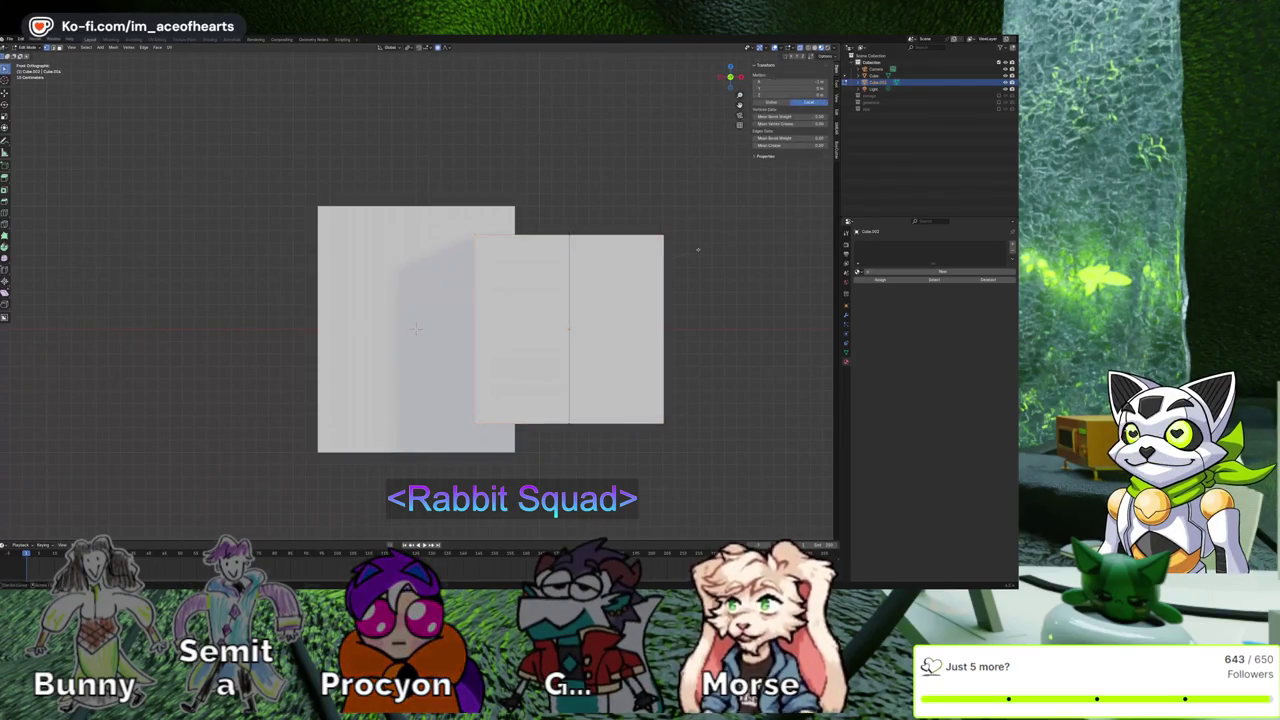
key("r")
key("Escape")
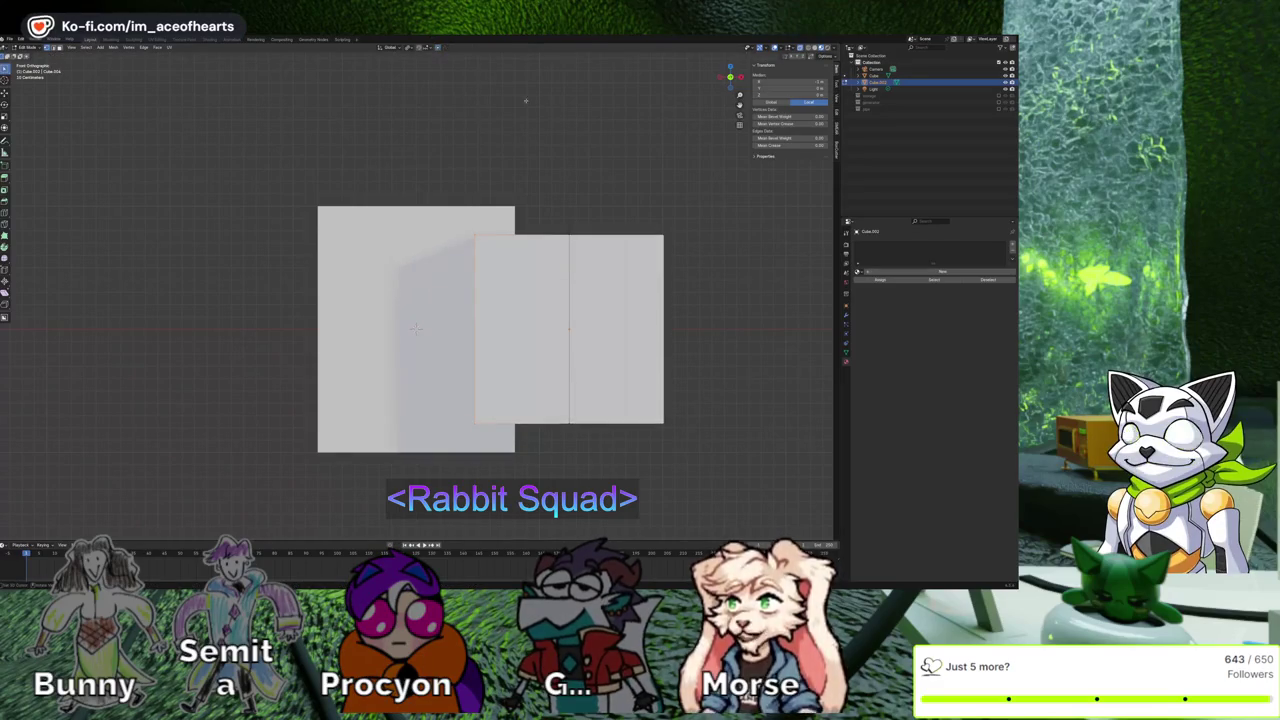
key("s")
key("z")
left_click(527, 188)
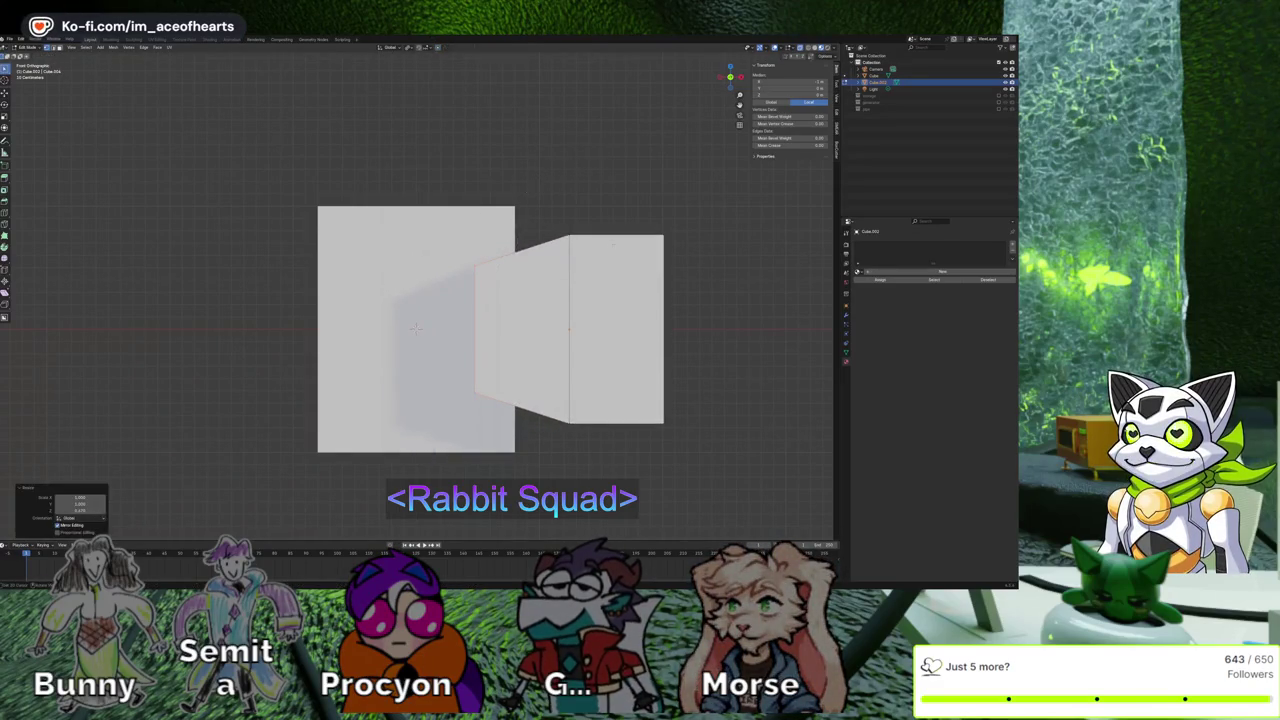
key("ctrl+z")
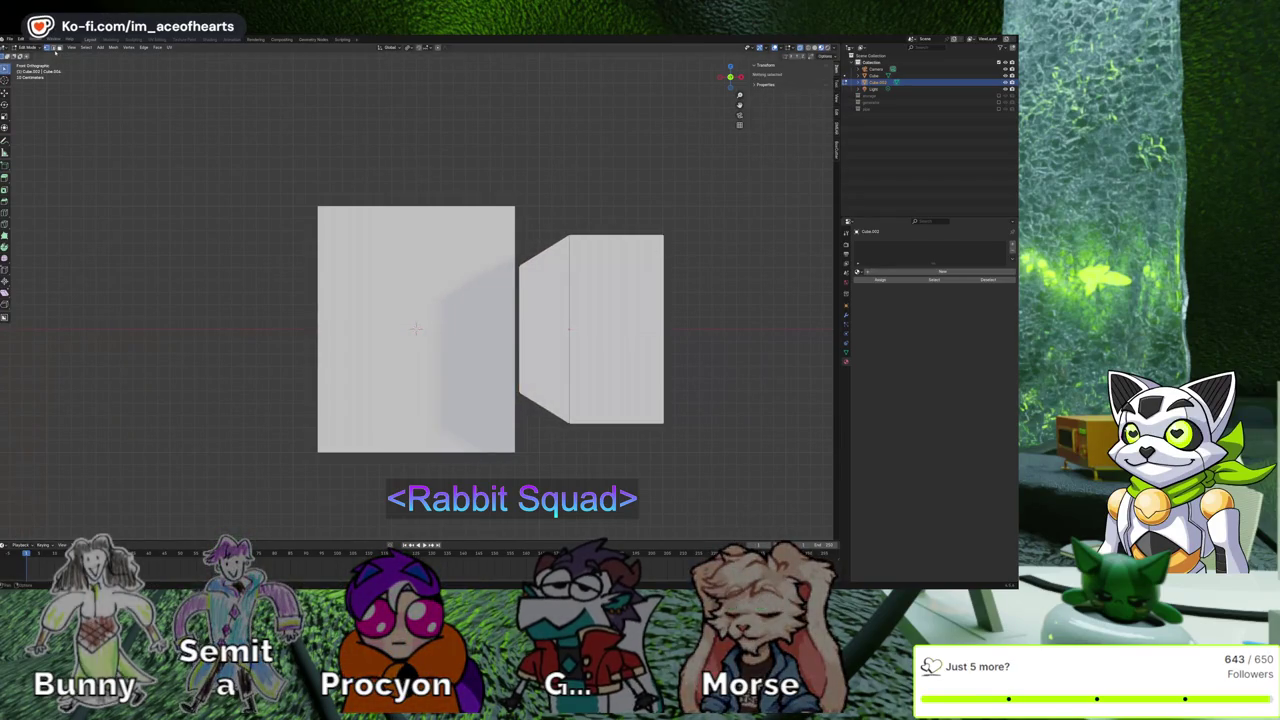
Delete the second cube's faces, leaving only an outline, and return to Object Mode.
left_click(668, 340)
key("x")
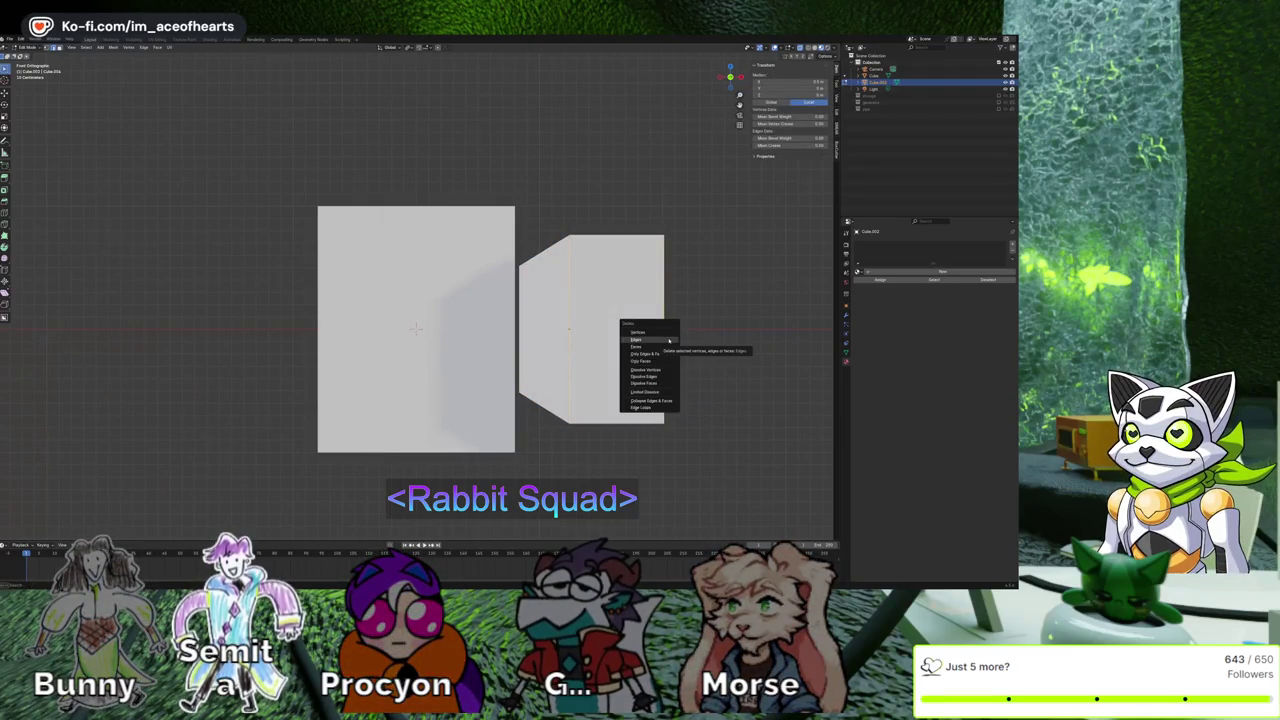
left_click(668, 340)
key("Tab")
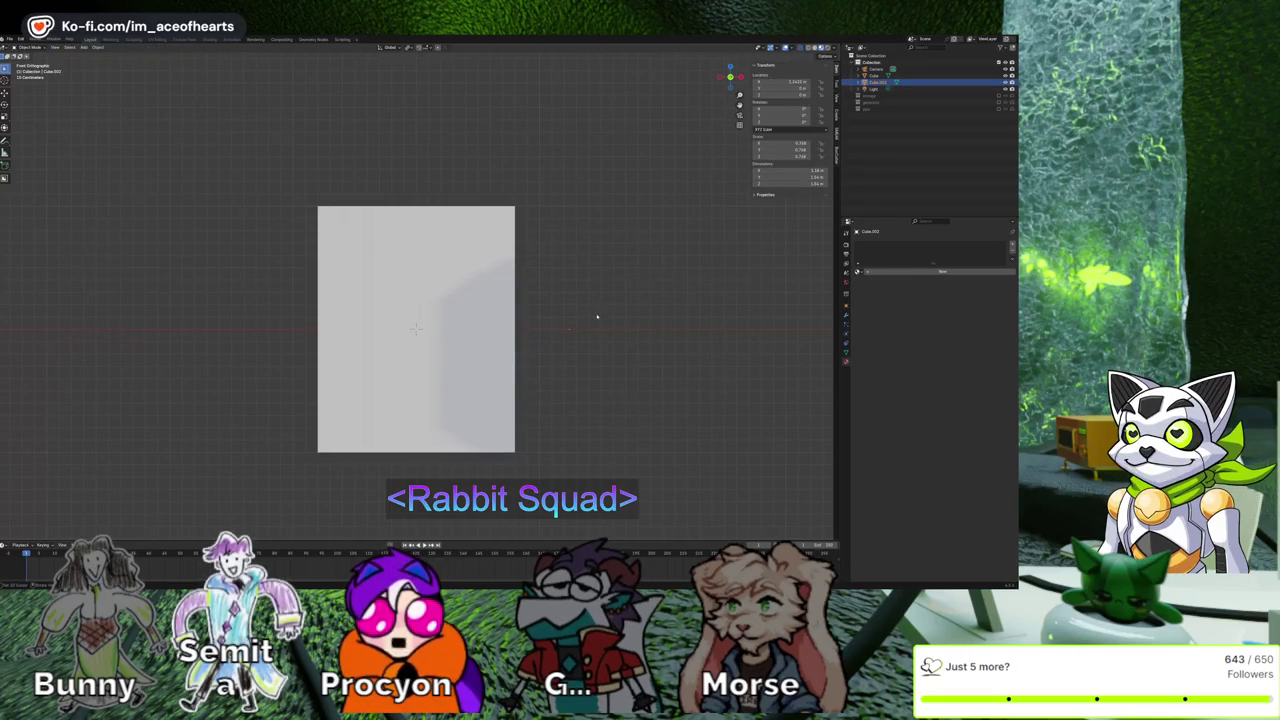
Add a Solidify modifier to the outline after discarding a trial Subdivision Surface.
left_click(846, 314)
left_click(895, 242)
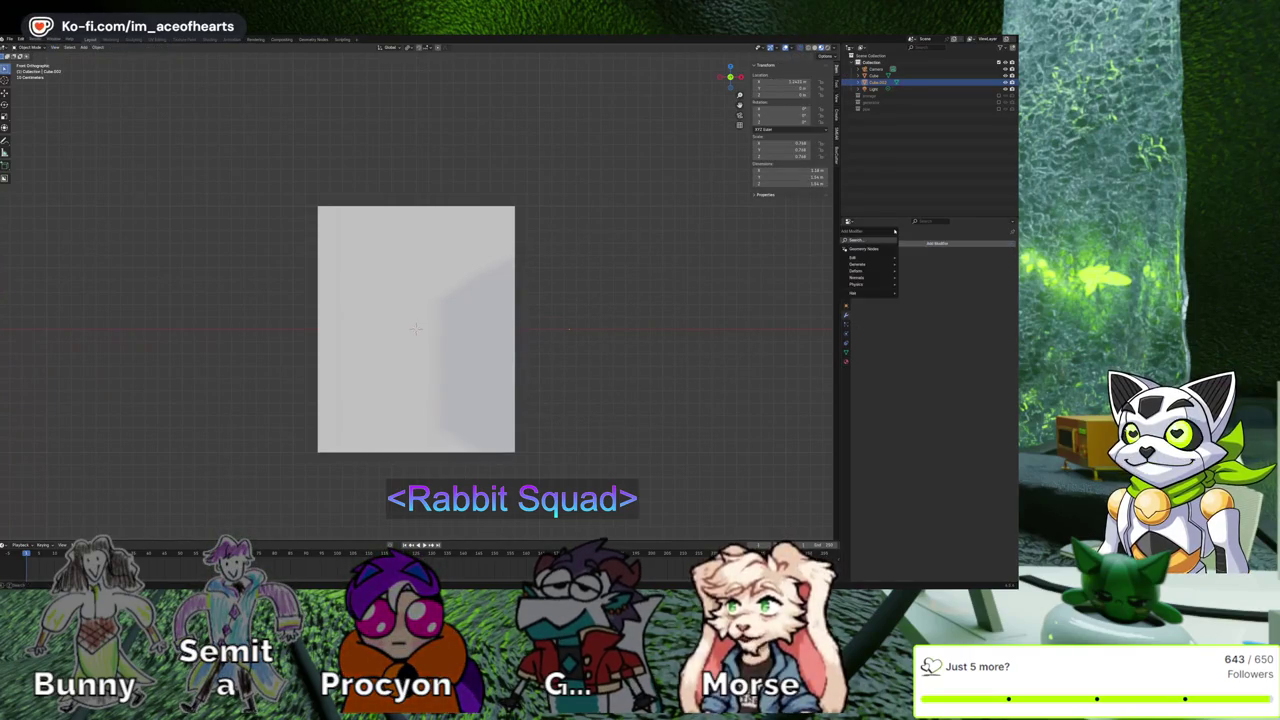
type("subd")
key("Return")
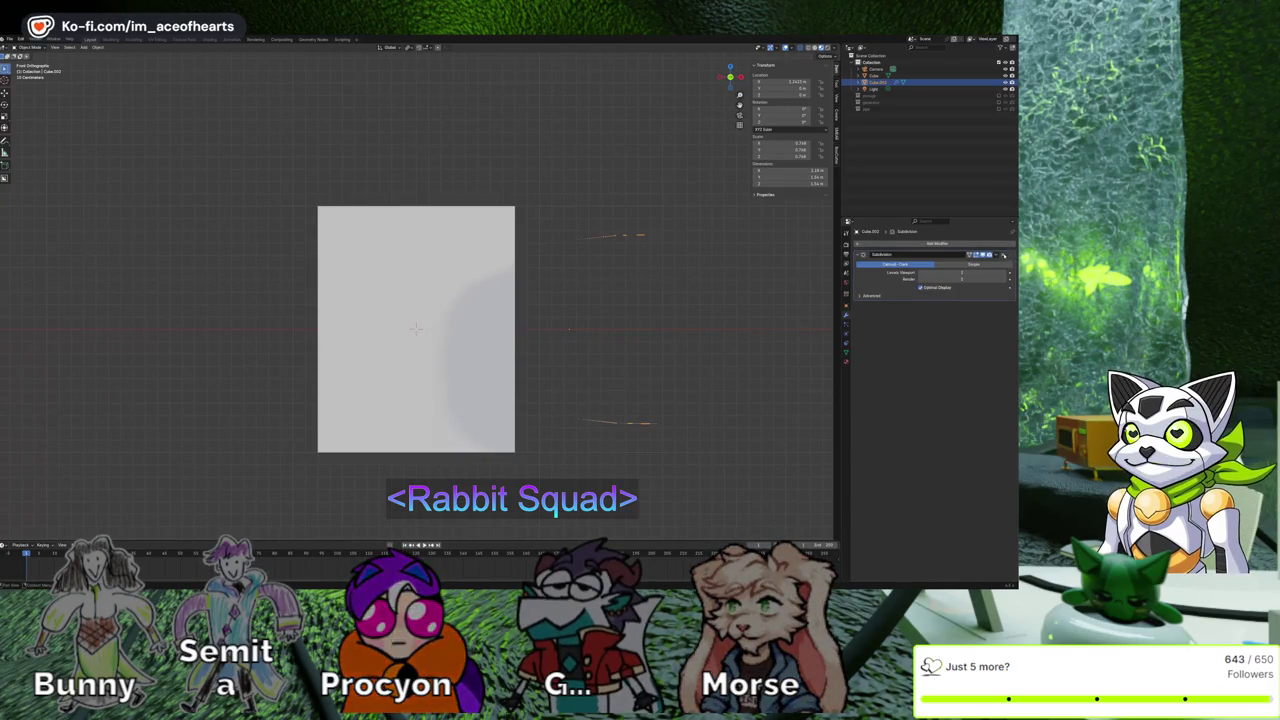
left_click(1004, 255)
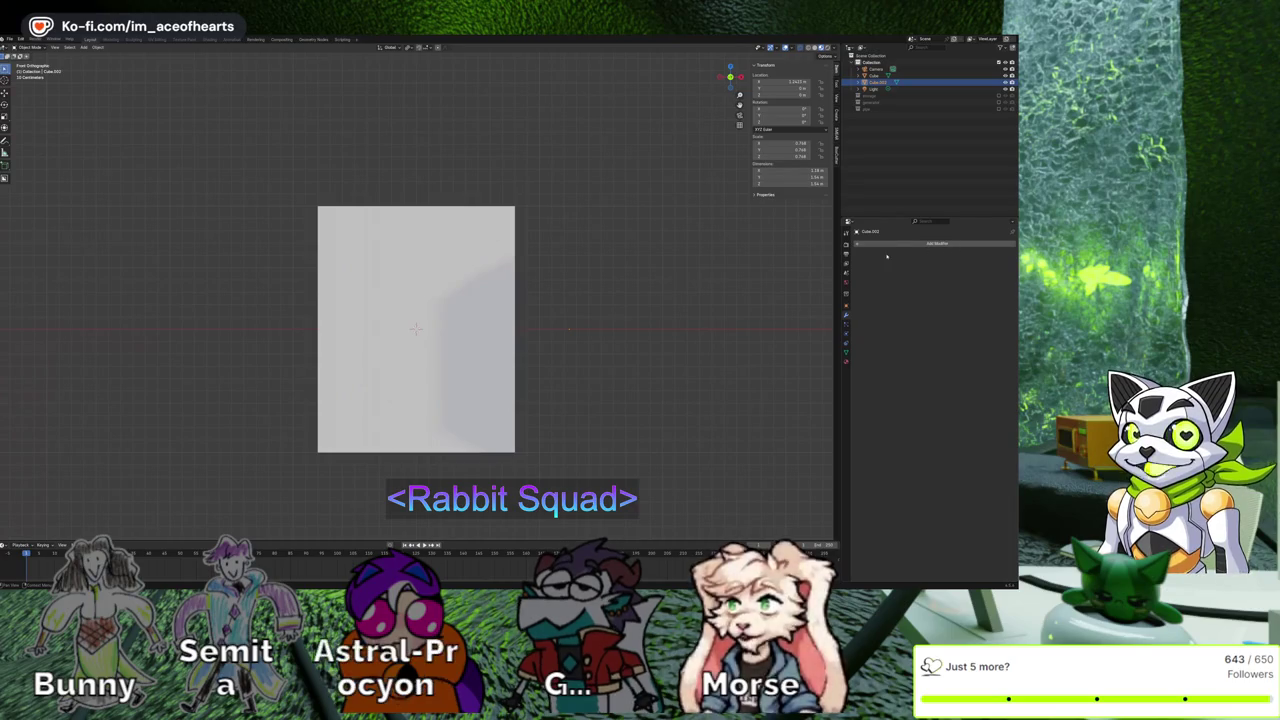
left_click(935, 244)
type("s")
key("Return")
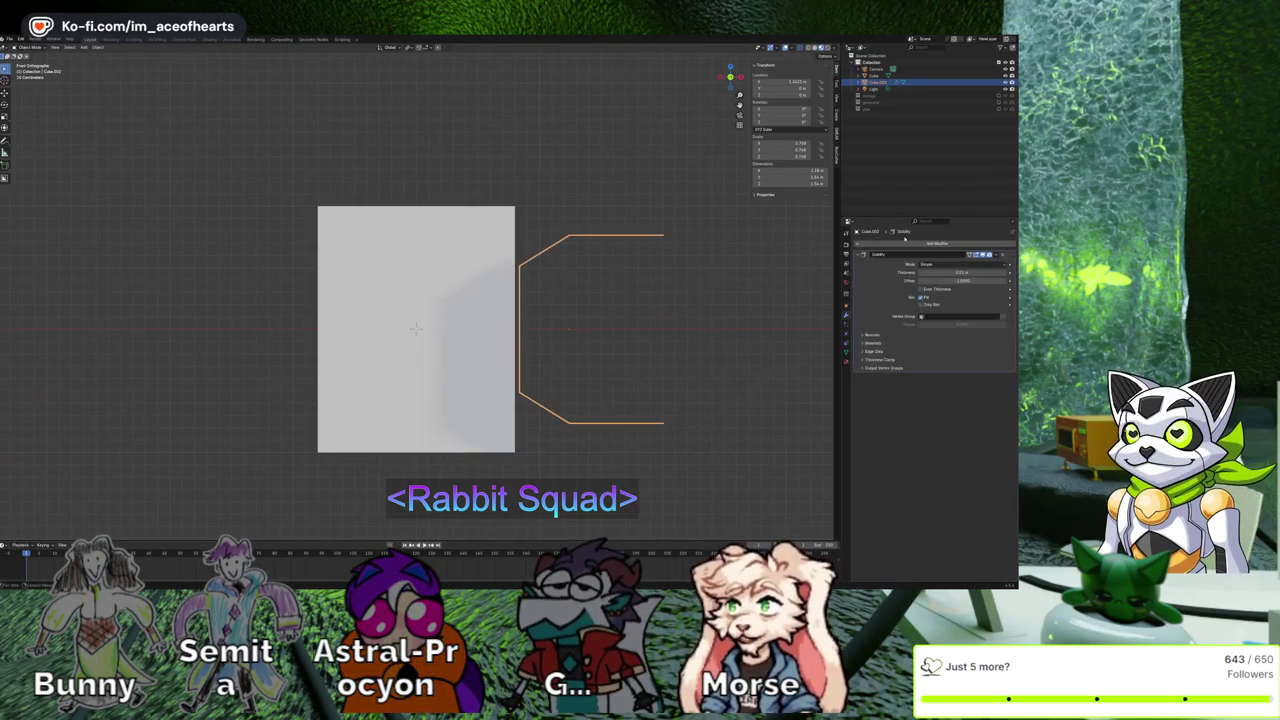
Apply rotation and scale, thicken to 0.15 m, and slide the C piece along X over the panel.
key("ctrl+a")
left_click(652, 274)
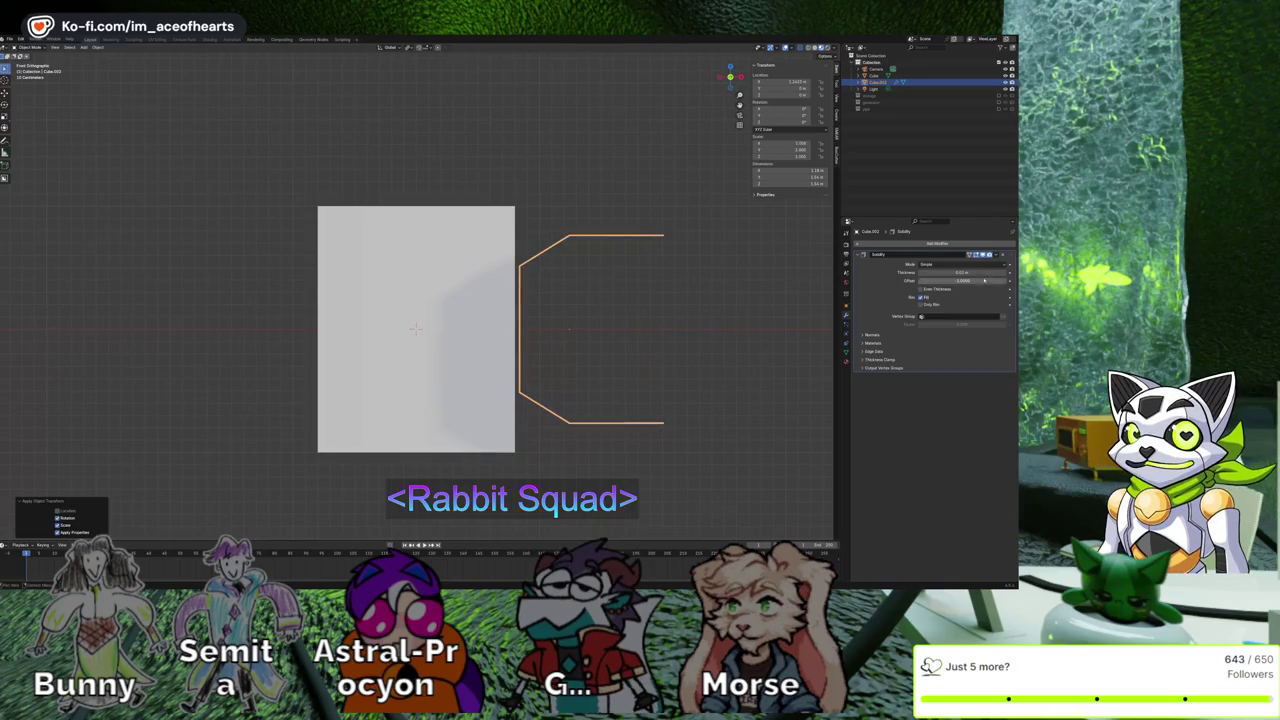
left_click_drag(960, 272, 990, 272)
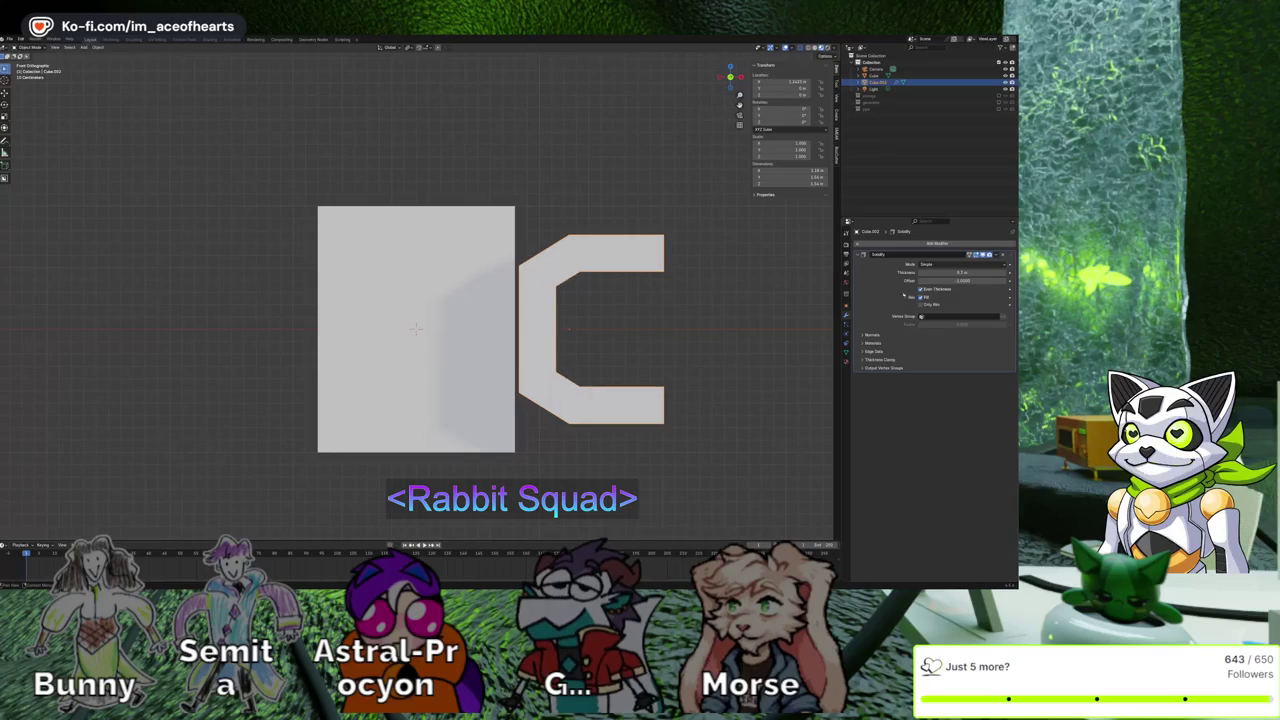
key("g")
key("x")
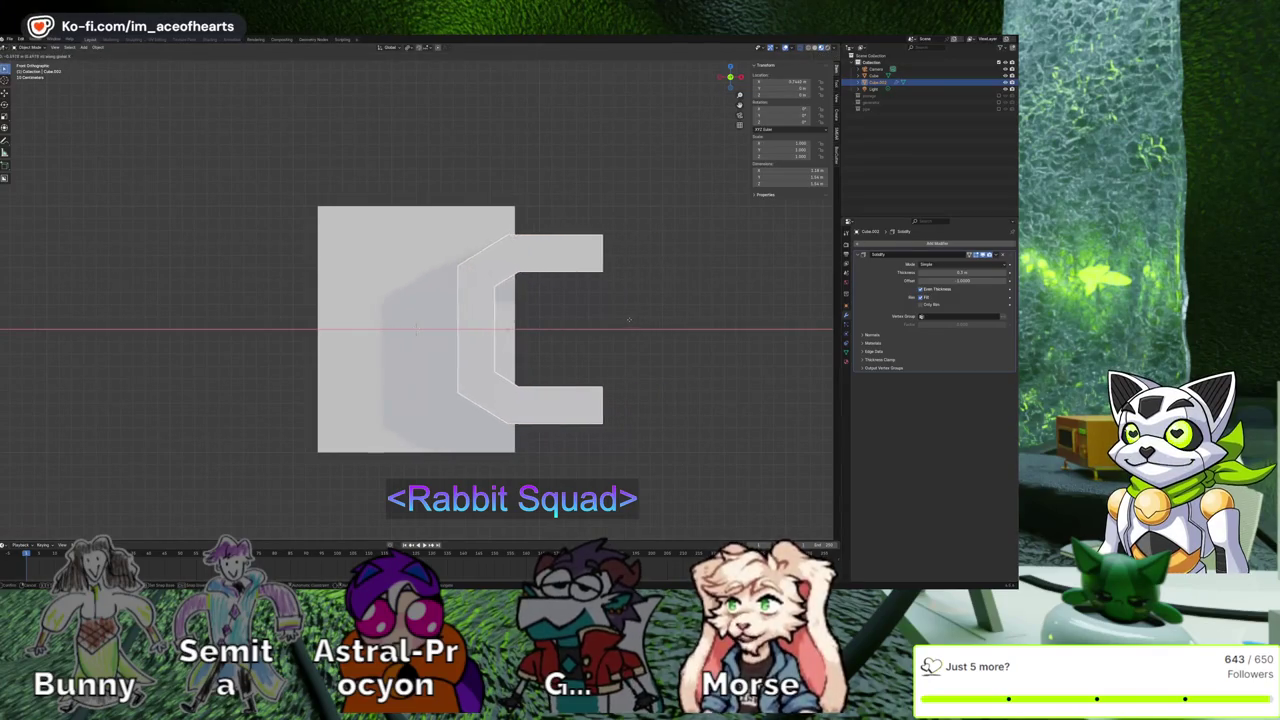
left_click(600, 315)
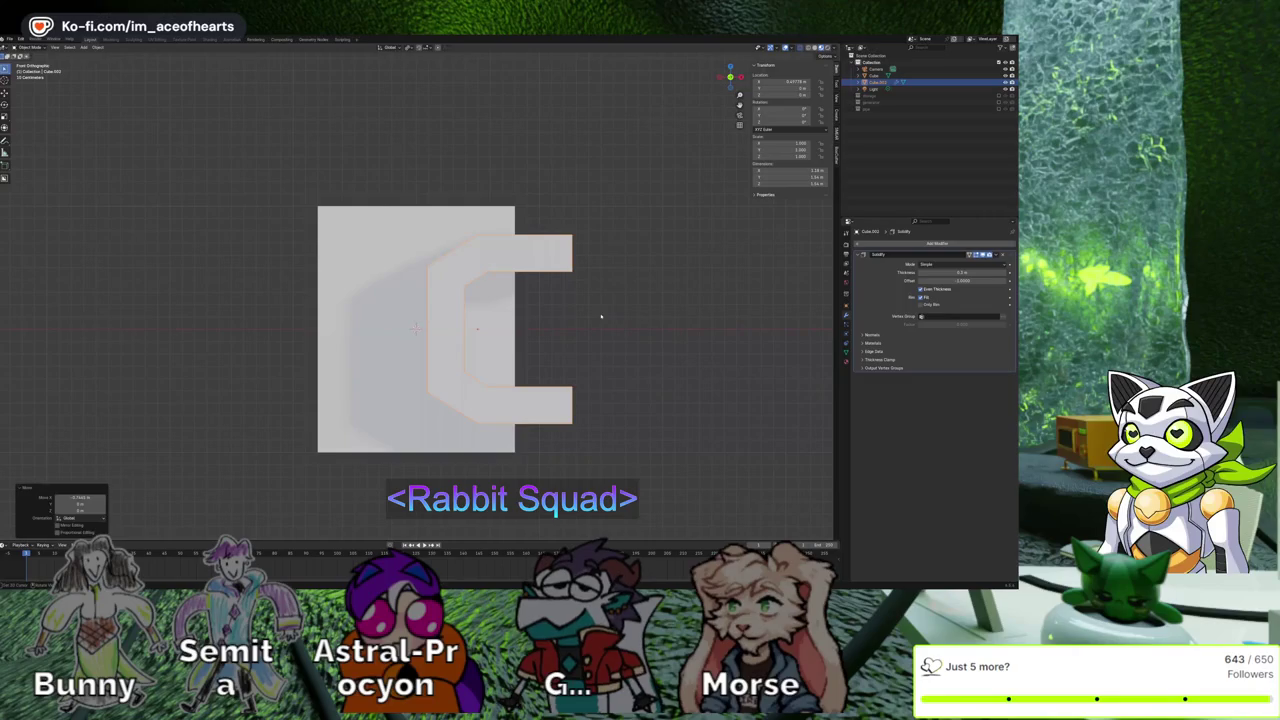
Nudge the C piece along Z, then try and cancel a Z scale on its right part.
key("g")
key("z")
left_click(620, 311)
key("Tab")
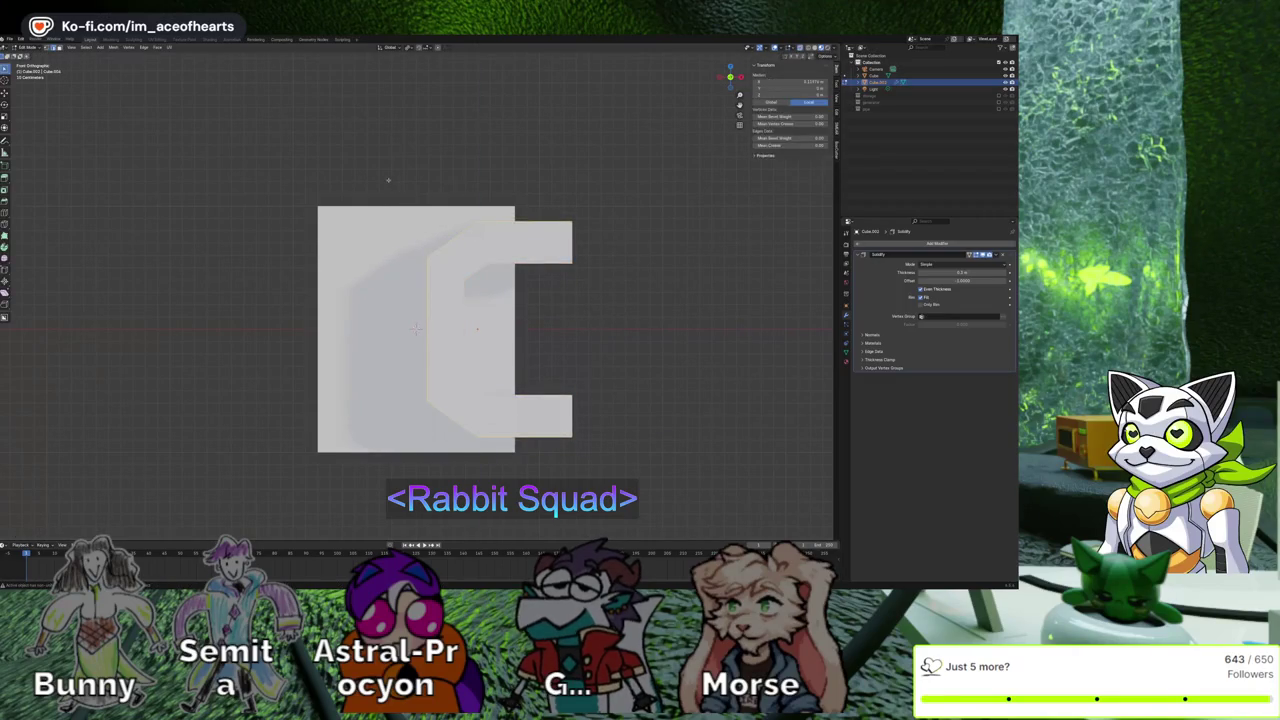
left_click(308, 170)
left_click_drag(308, 170, 501, 537)
key("s")
key("z")
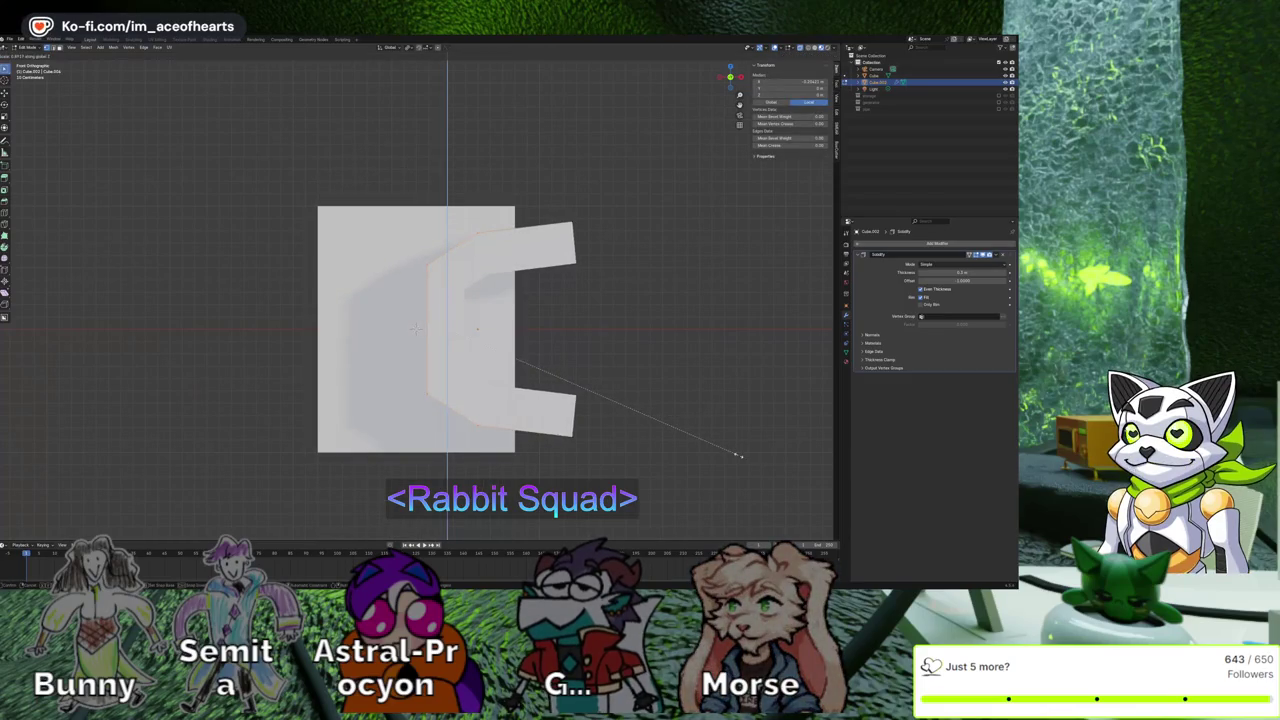
right_click(738, 456)
key("alt+a")
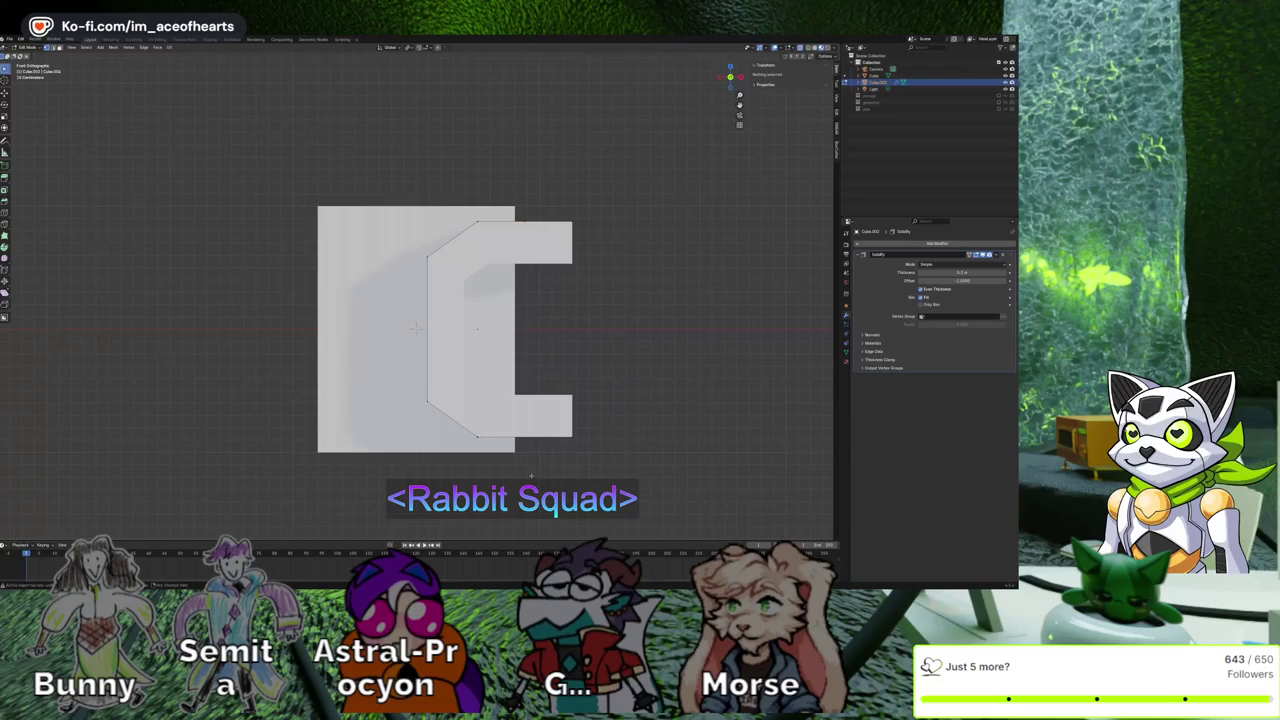
Cancel a Z scale on the C's left part, then open the square panel in face editing.
mouse_move(516, 508)
left_mouse_down()
mouse_move(300, 460)
mouse_move(300, 150)
left_mouse_up()
key("s")
key("z")
left_click(591, 237)
key("Tab")
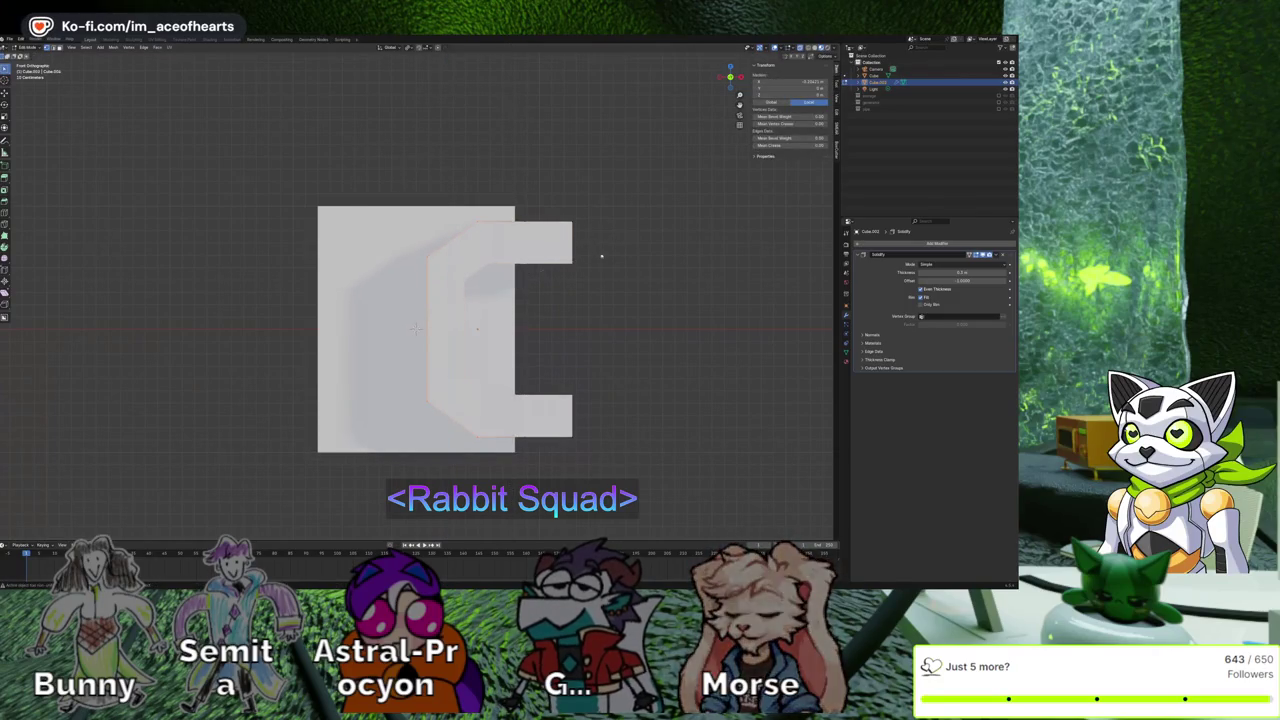
left_click(480, 322)
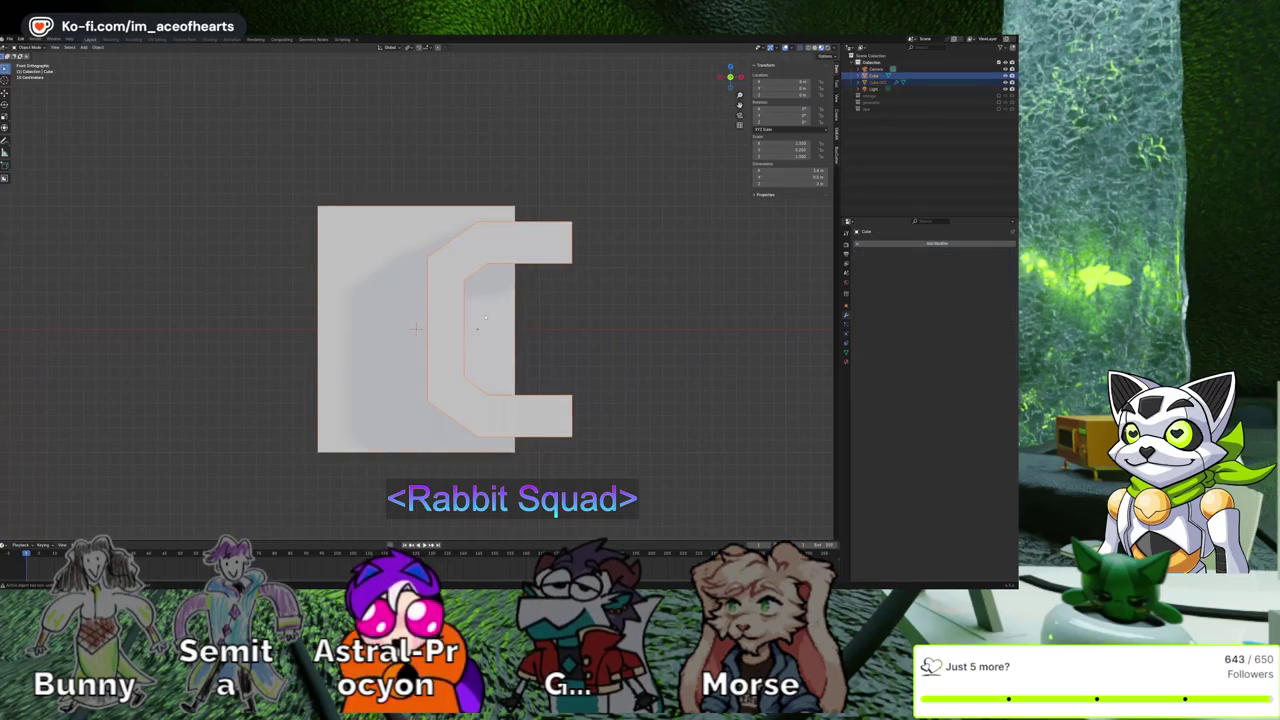
key("Tab")
key("alt+a")
Select all the panel's faces and dismiss the delete popup without changes.
key("a")
key("x")
key("Escape")
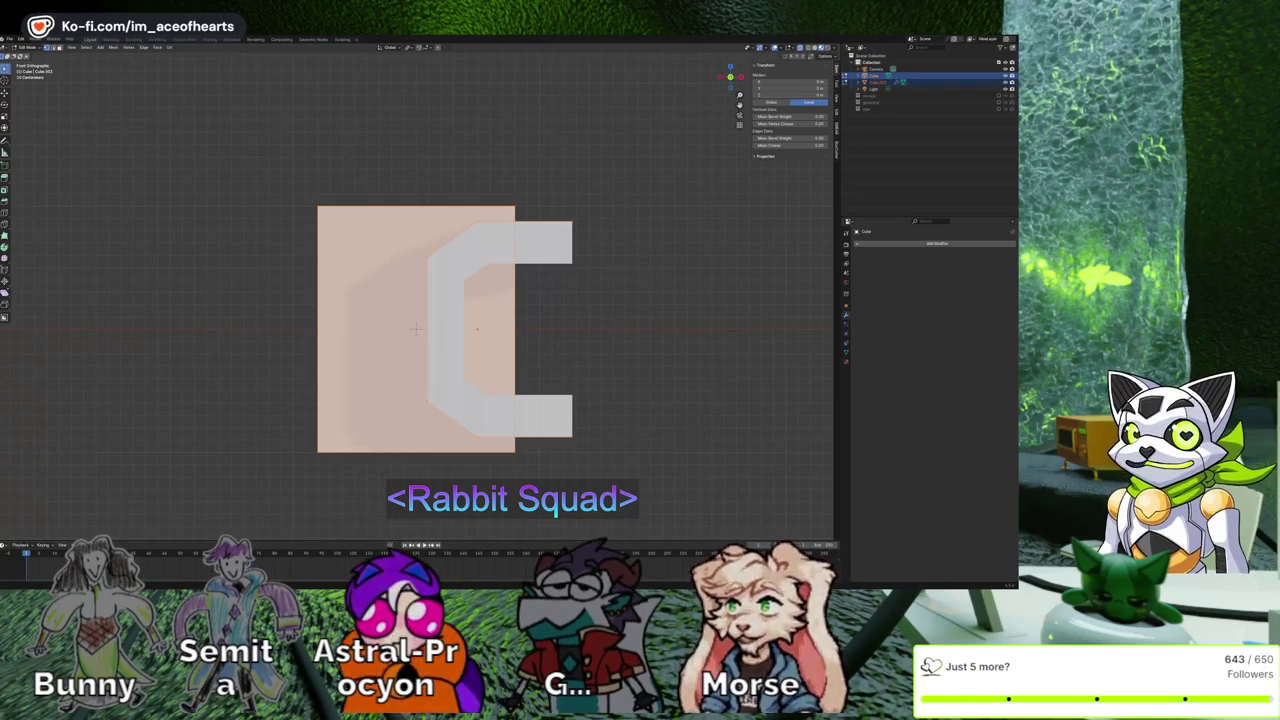
Switch to the Godot editor and jump to the start of line 33 in item.gd.
scroll(418, 297, "up", 1)
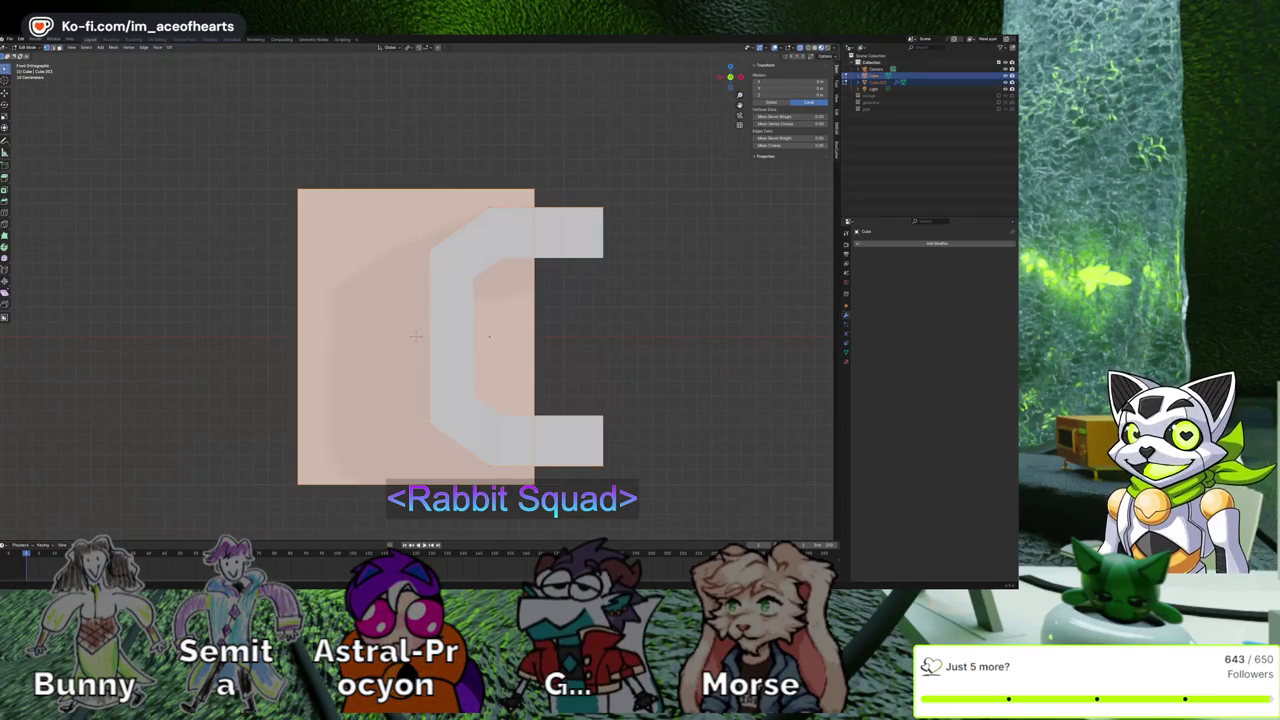
key("alt+Tab")
key("Home")
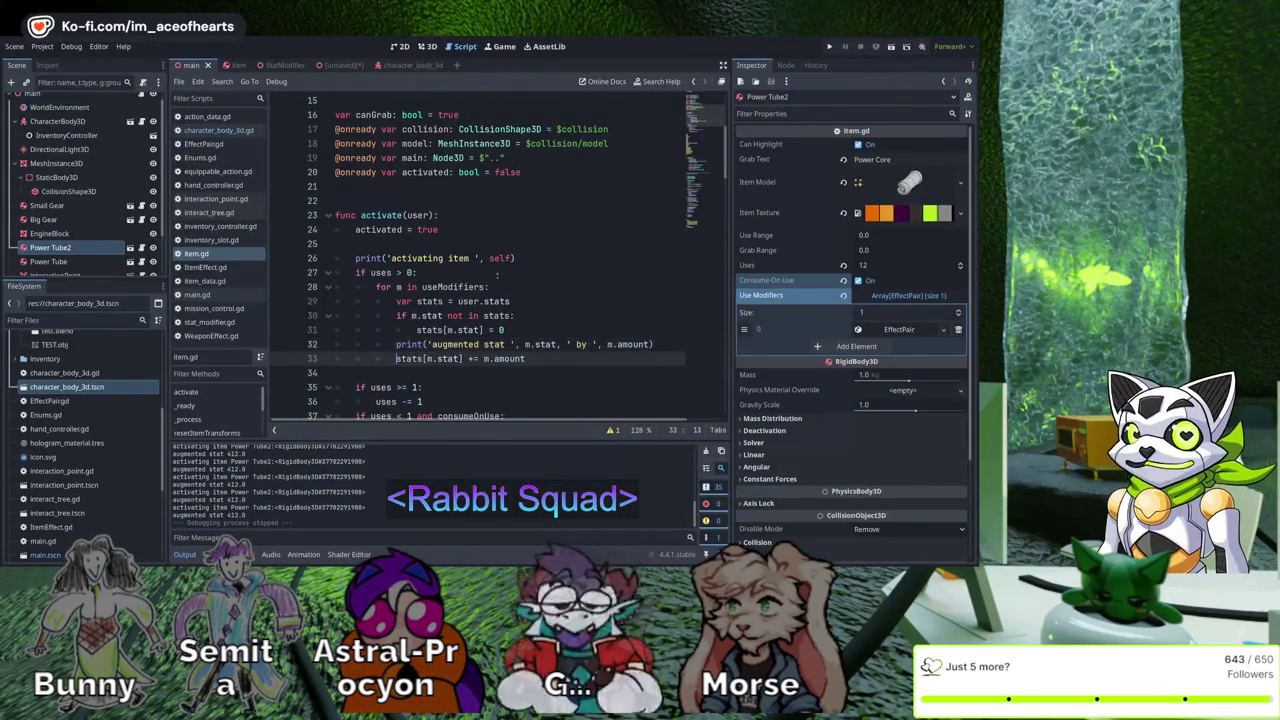
Show Godot's 3D scene and orbit and zoom to inspect Power Tube2.
left_click(427, 46)
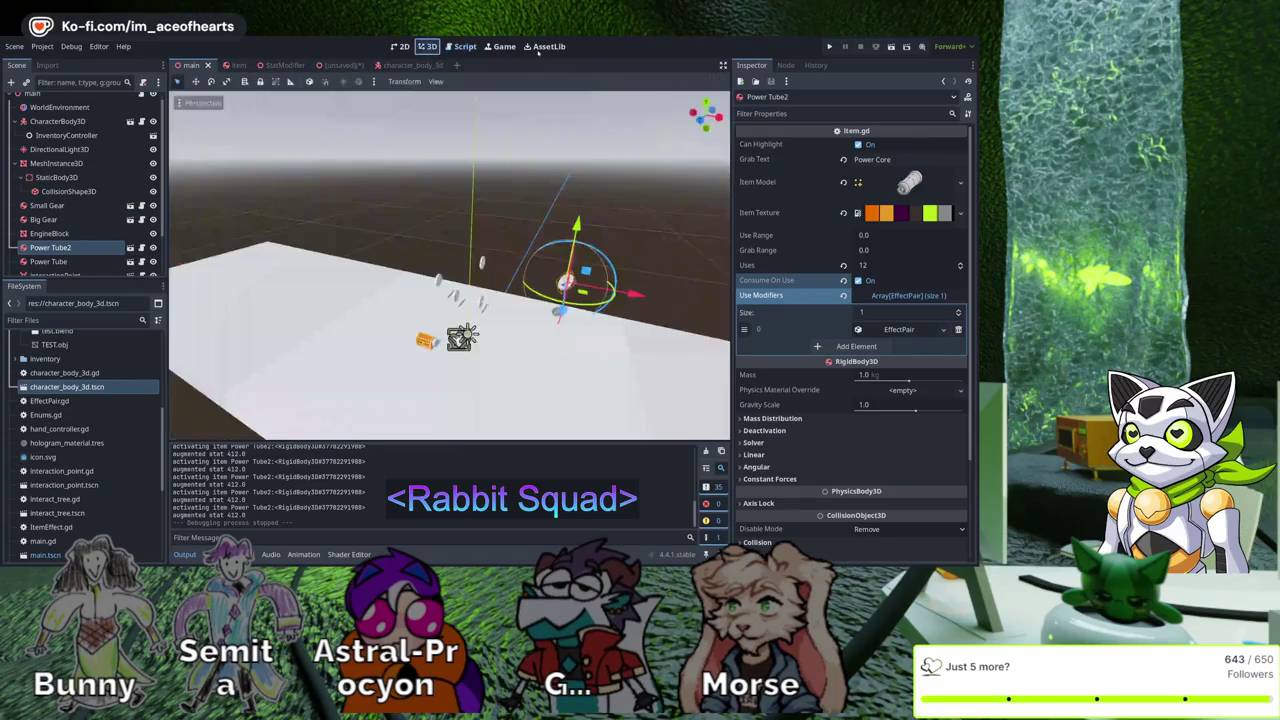
left_click_drag(558, 362, 596, 360)
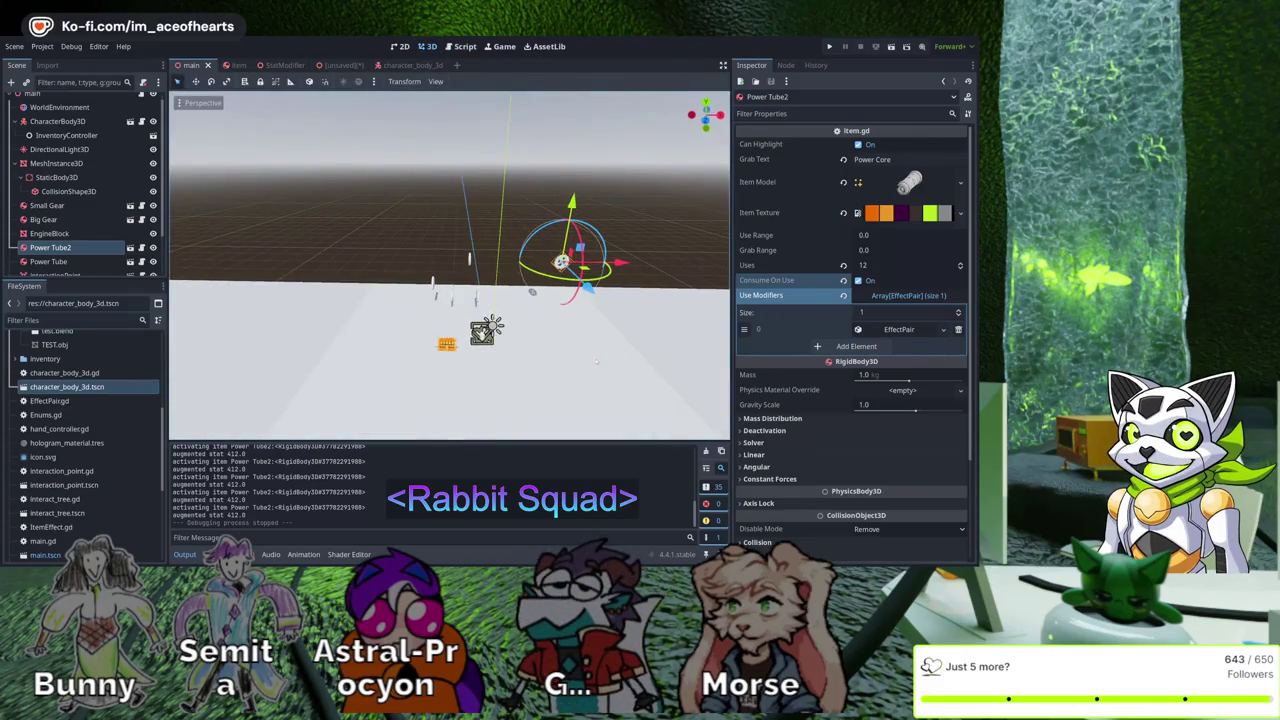
scroll(600, 360, "up", 2)
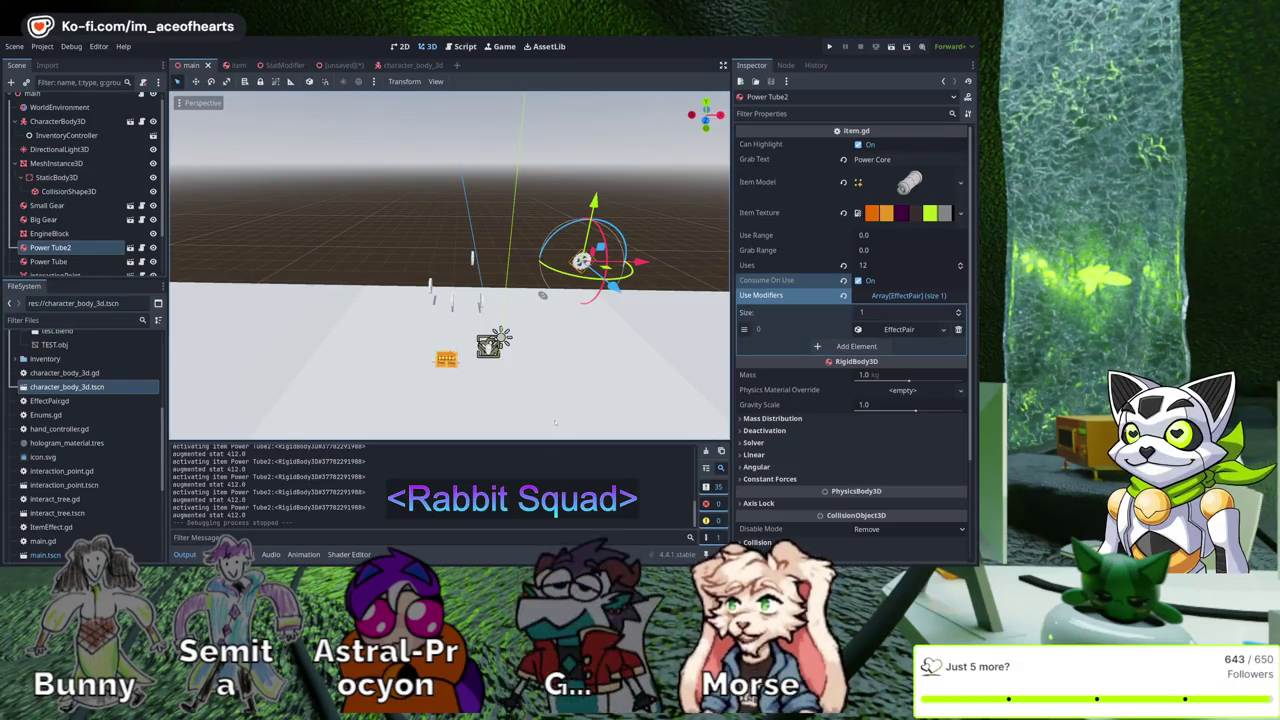
scroll(678, 391, "up", 5)
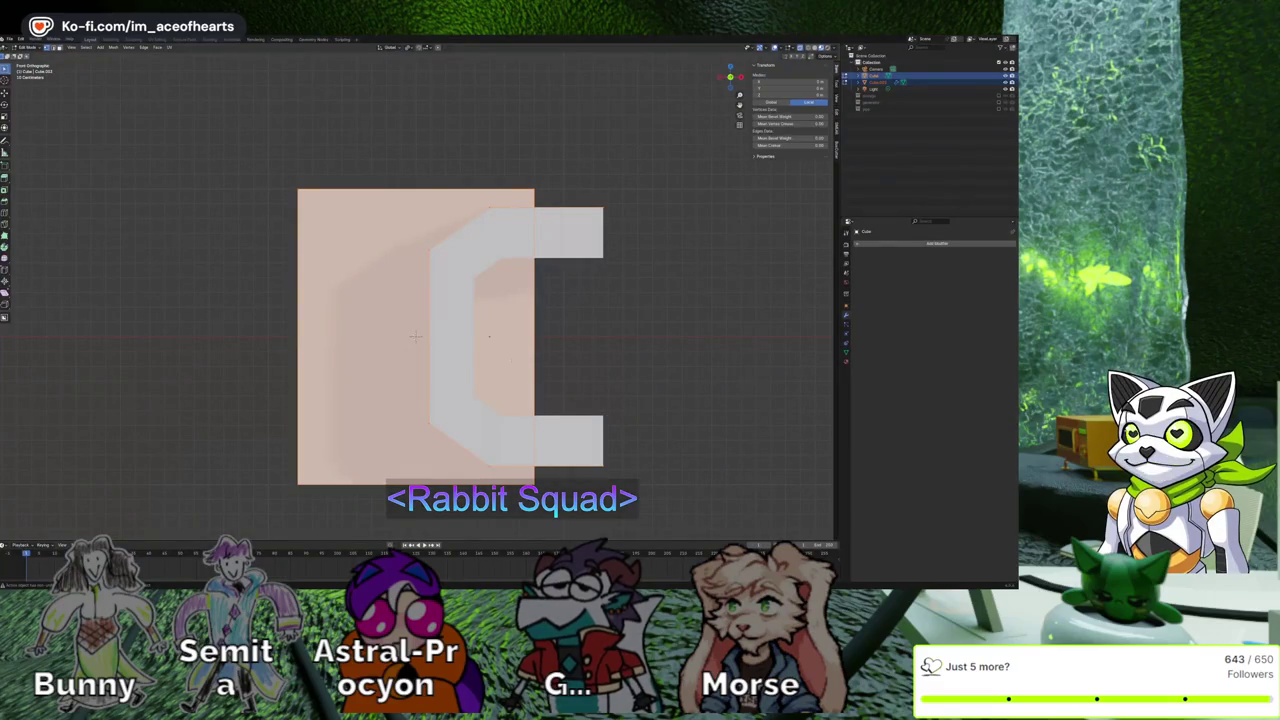
key("F3")
type("knife")
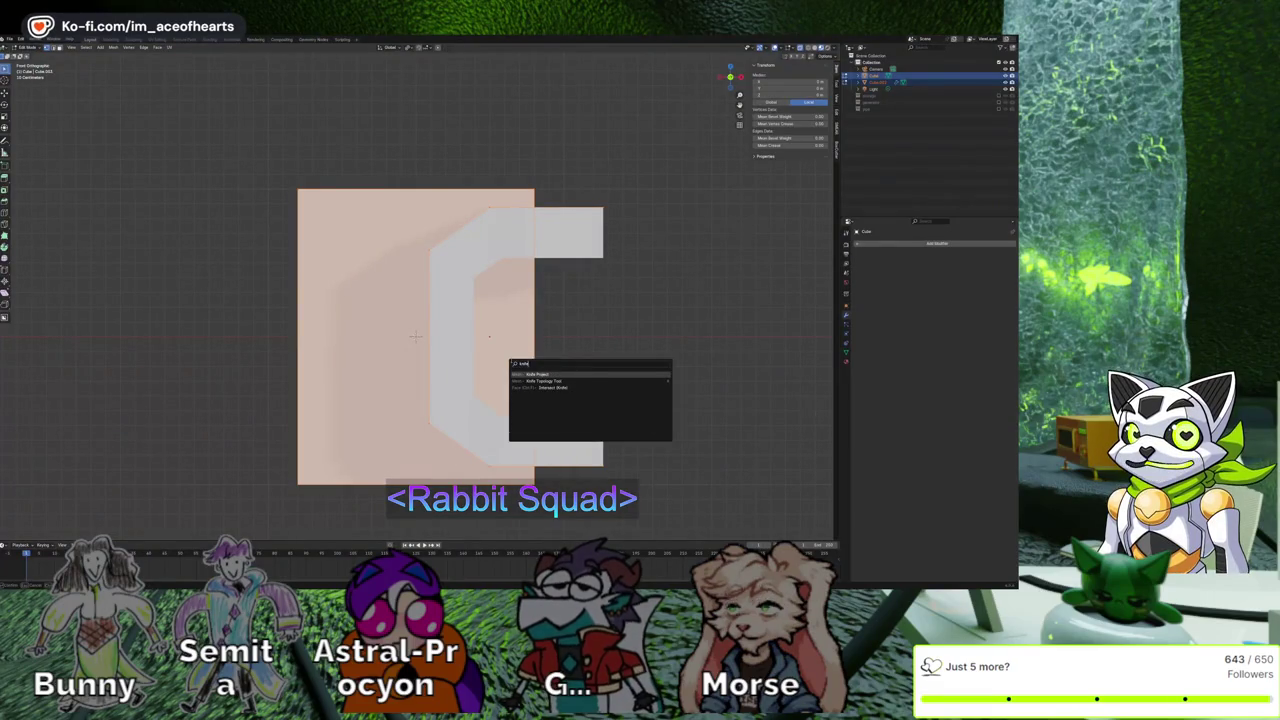
key("Return")
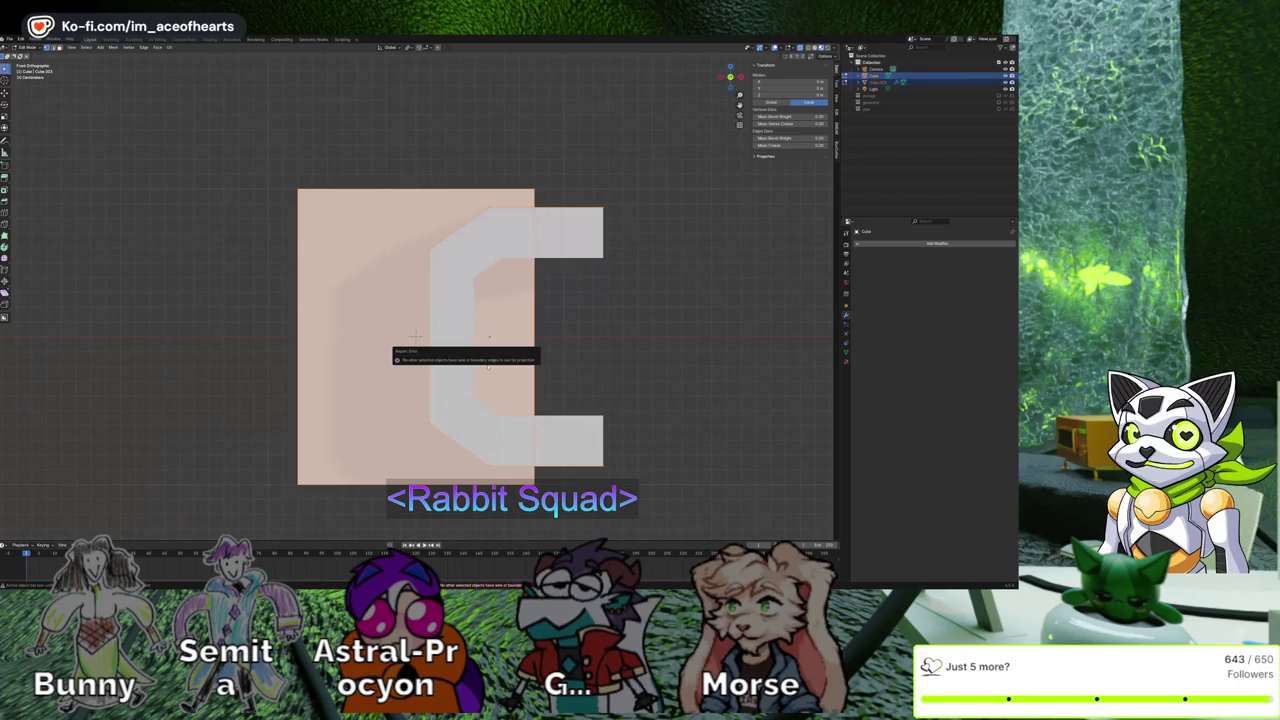
key("Tab")
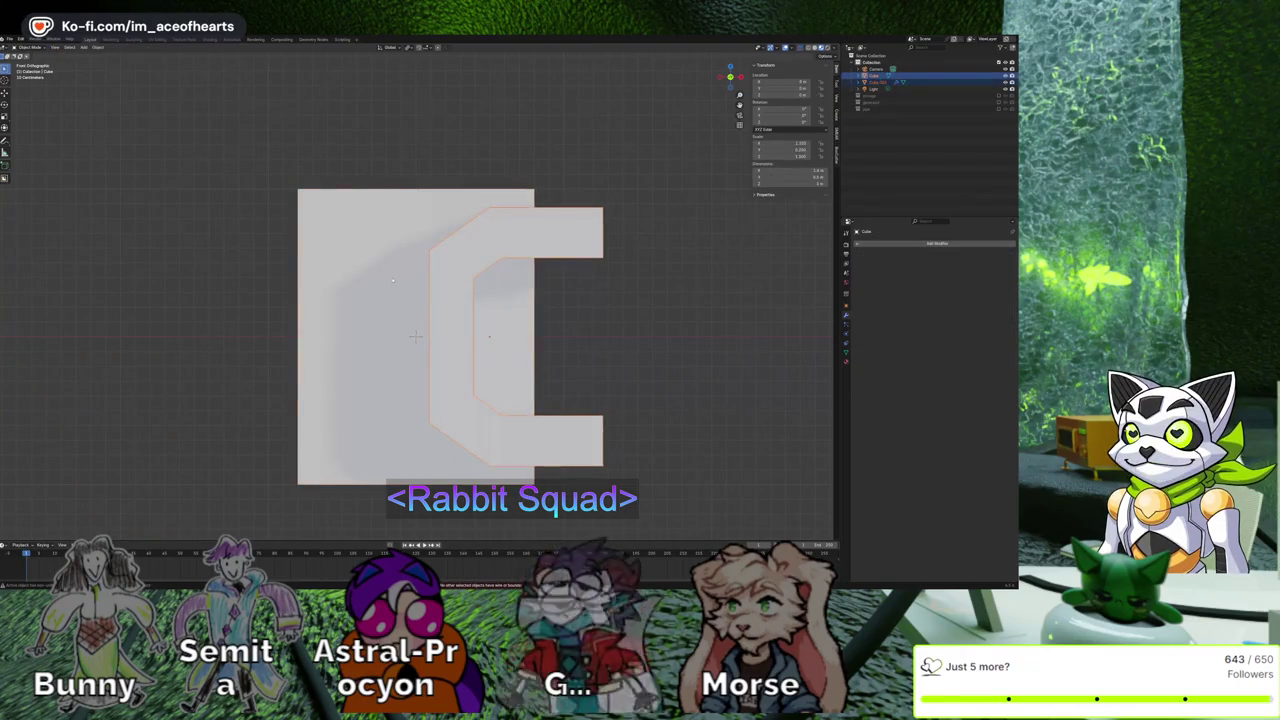
key("Tab")
key("F3")
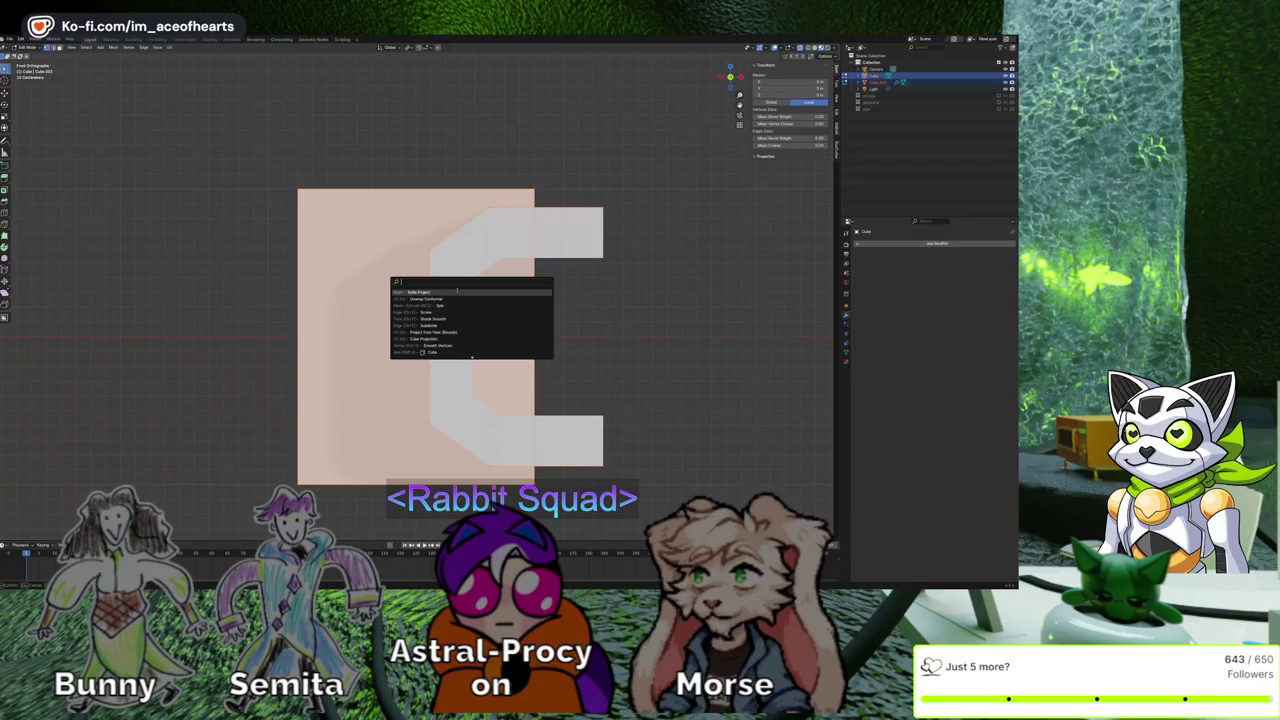
Run Knife Project again, dismiss the error, and select the C piece in Object Mode.
left_click(457, 290)
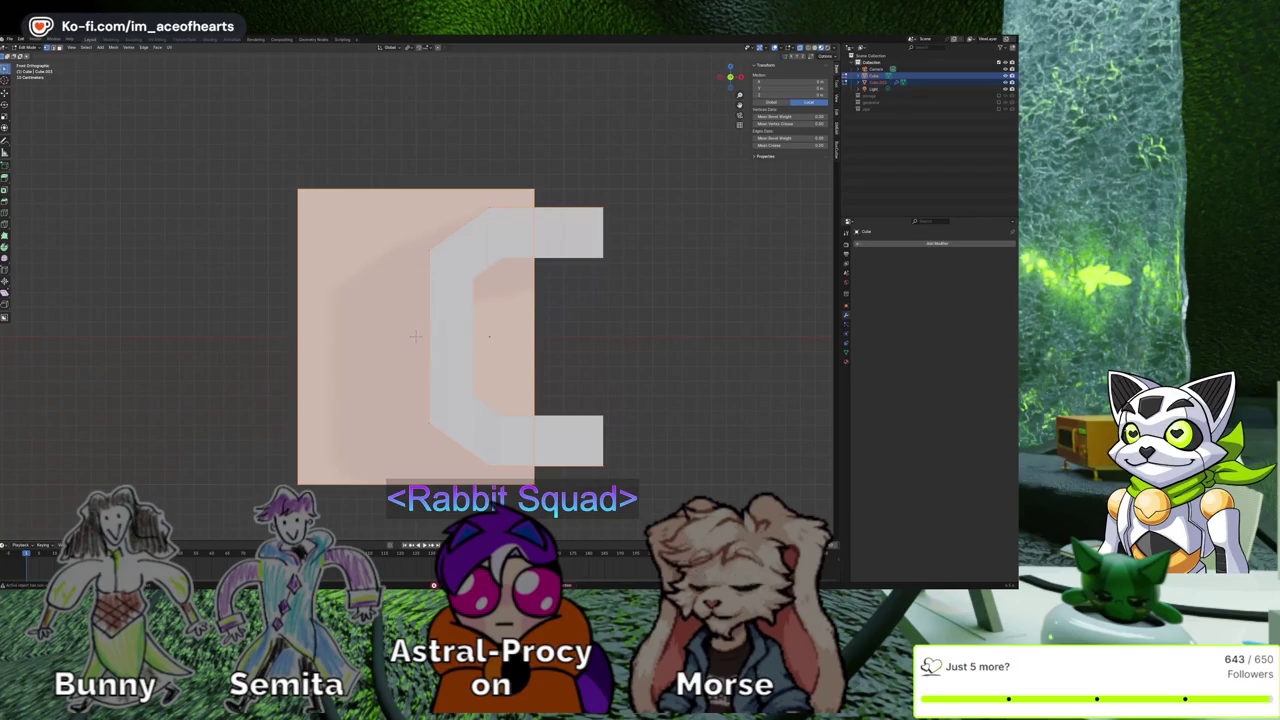
key("Tab")
left_click(458, 260)
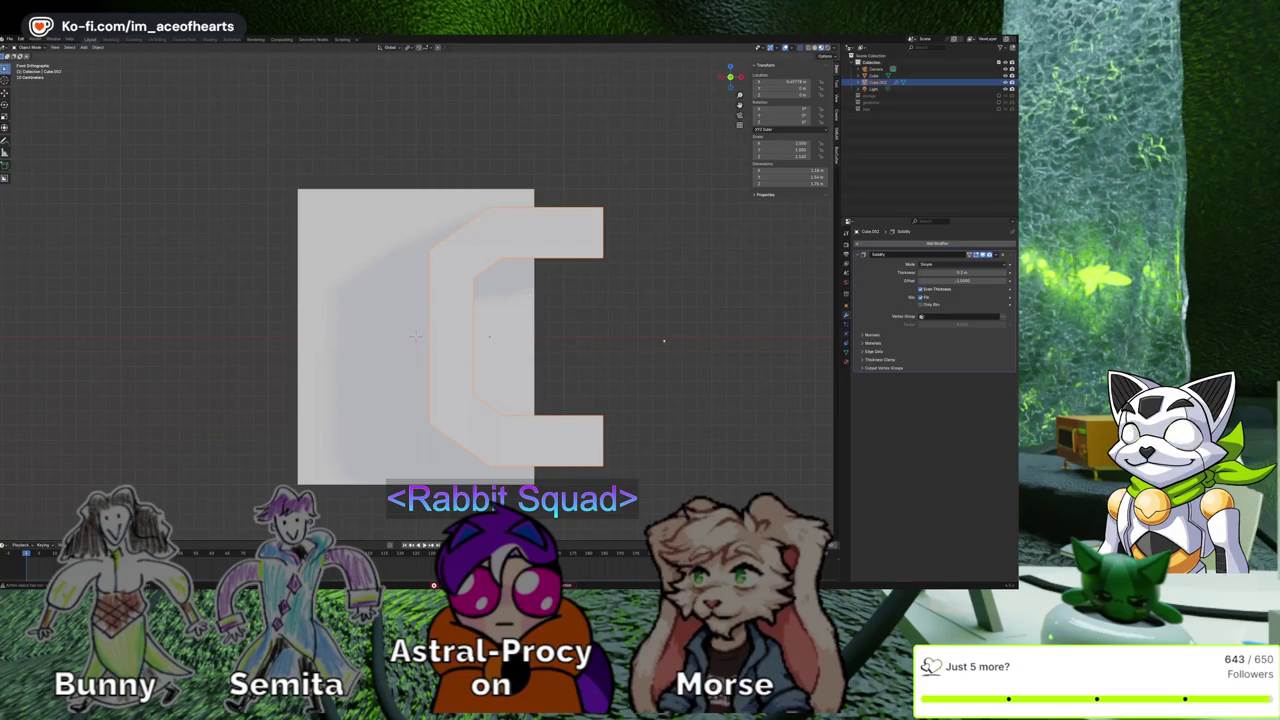
Duplicate the C piece in place into a new collection and hide that collection.
key("shift+d")
key("Escape")
key("m")
left_click(445, 294)
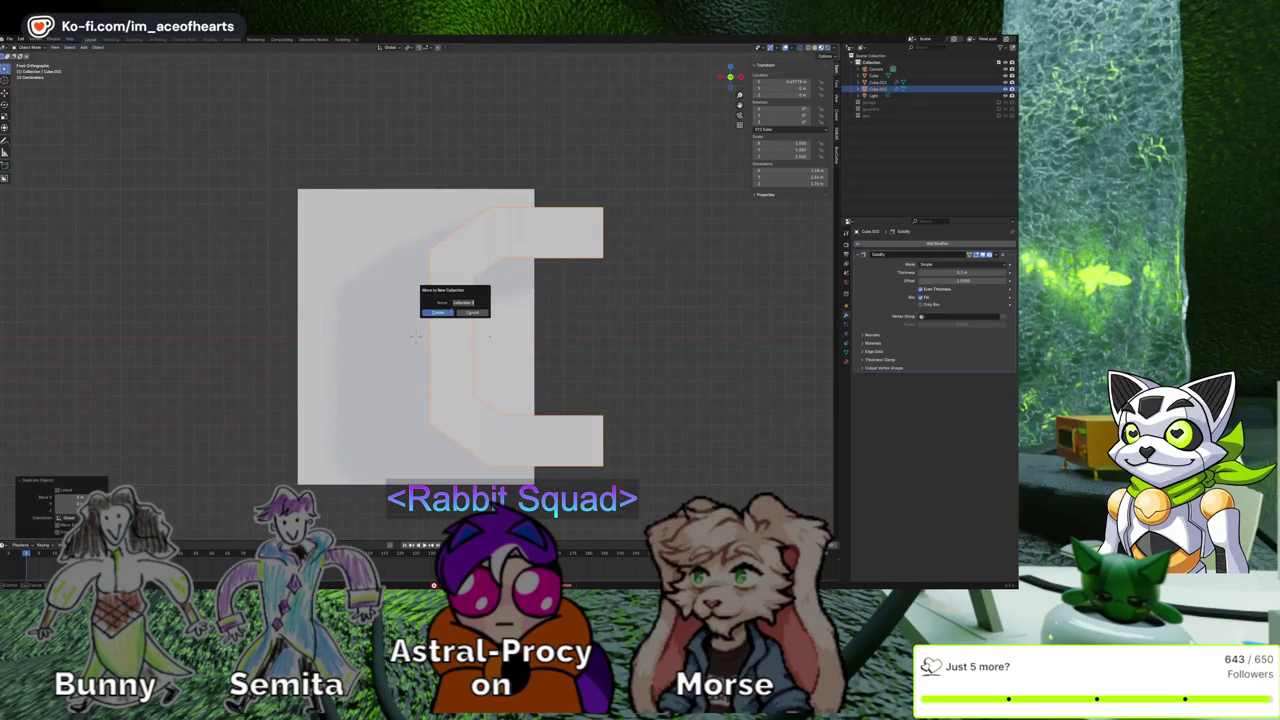
key("Return")
left_click(1001, 117)
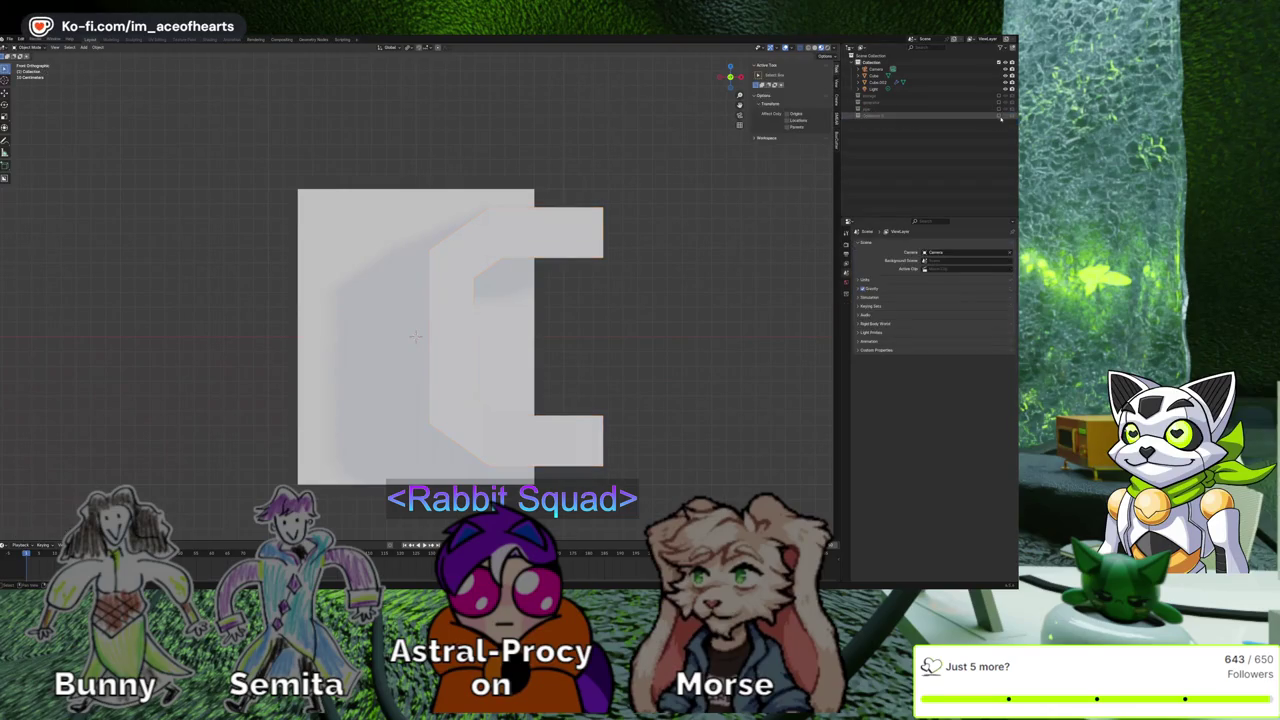
Select Cube.002, apply its Solidify modifier, and enter Edit Mode.
left_click(428, 365)
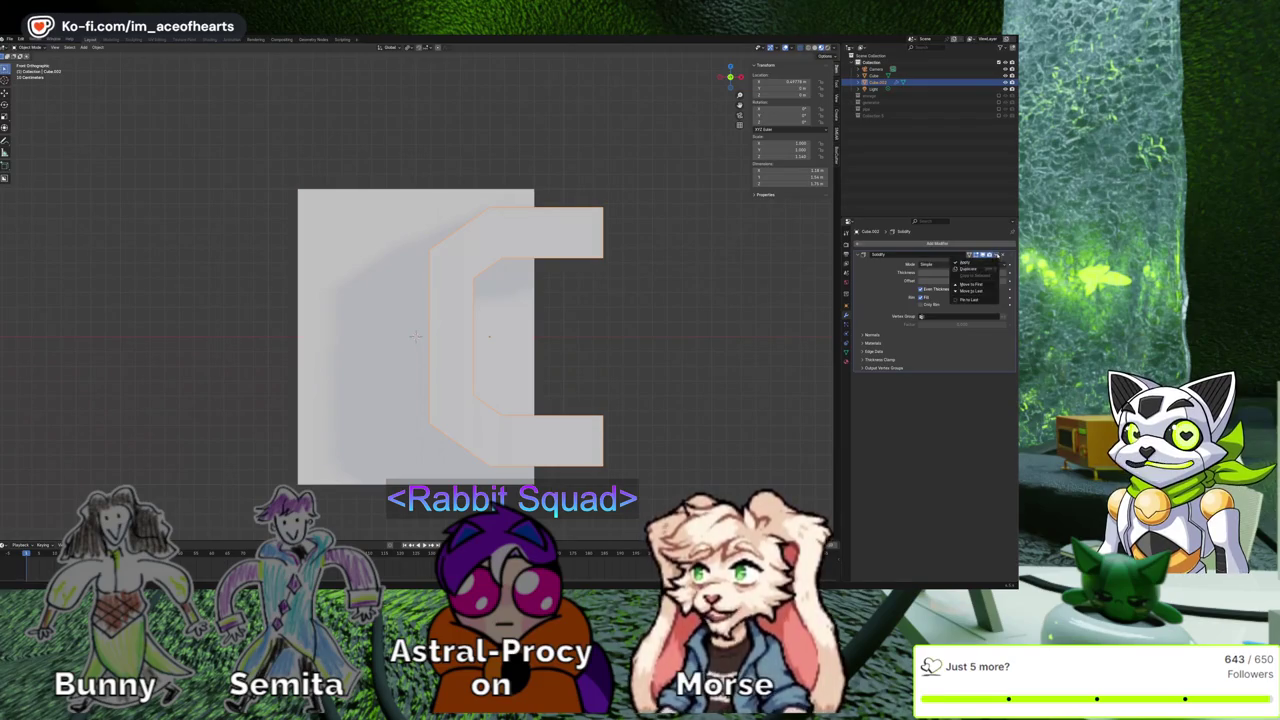
key("ctrl+a")
key("Tab")
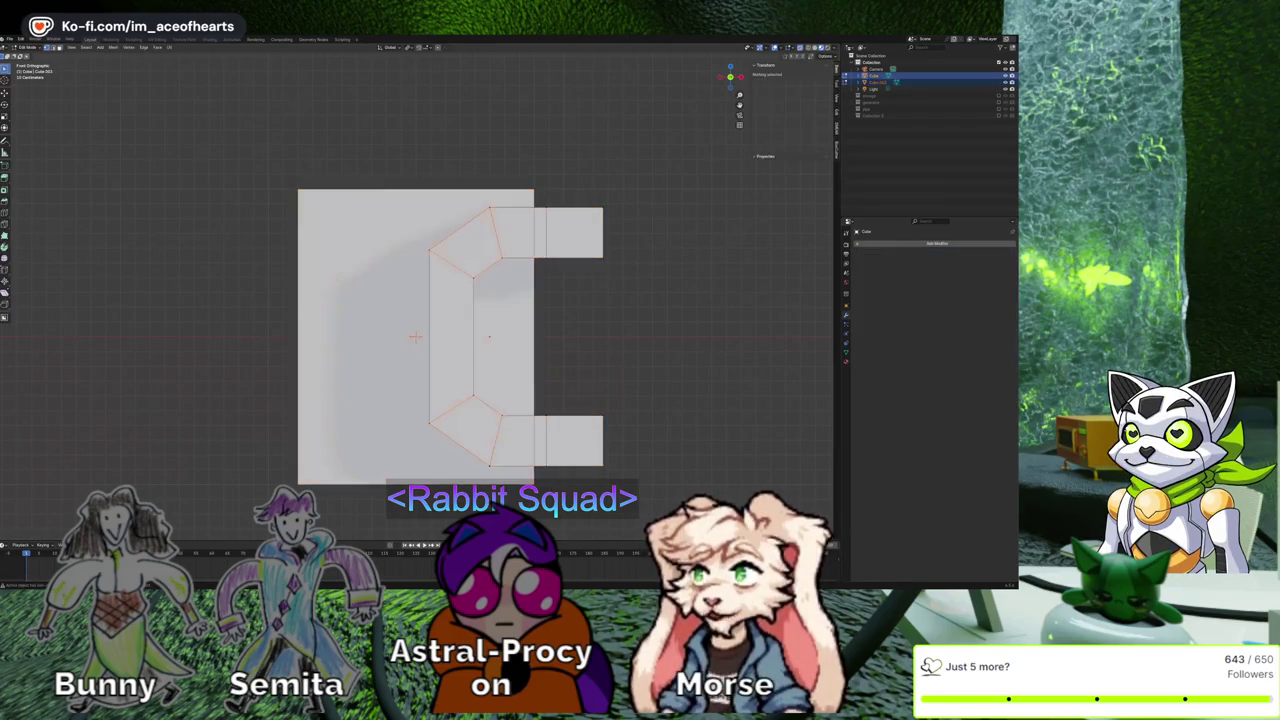
Clear seams from the whole Cube.002 mesh and return to Object Mode.
key("F3")
type("clear seam")
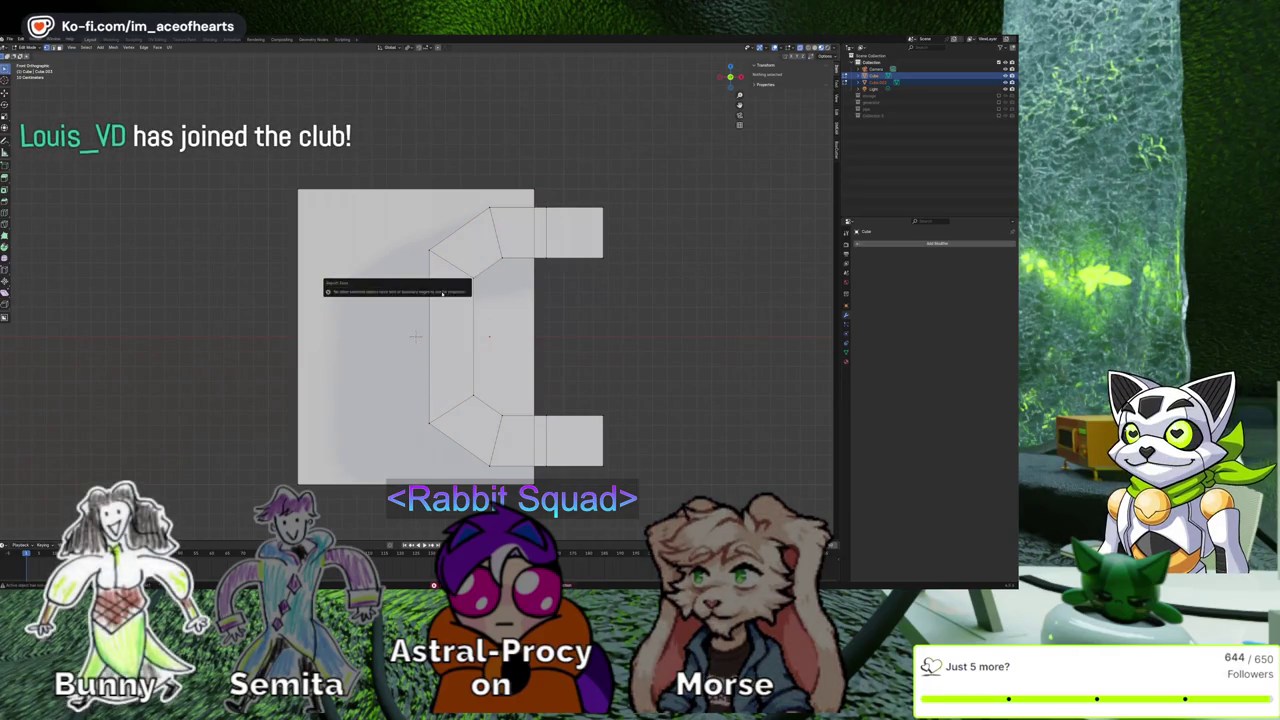
key("Escape")
key("a")
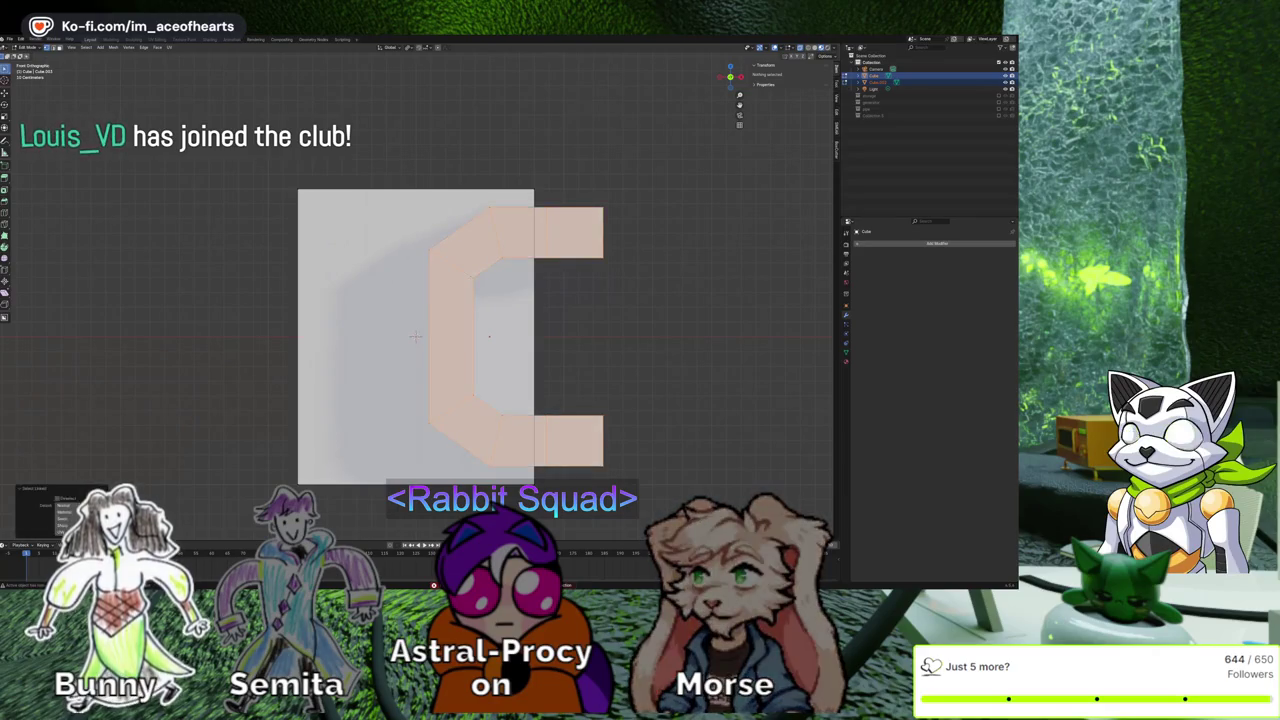
key("F3")
type("clear seam")
key("Return")
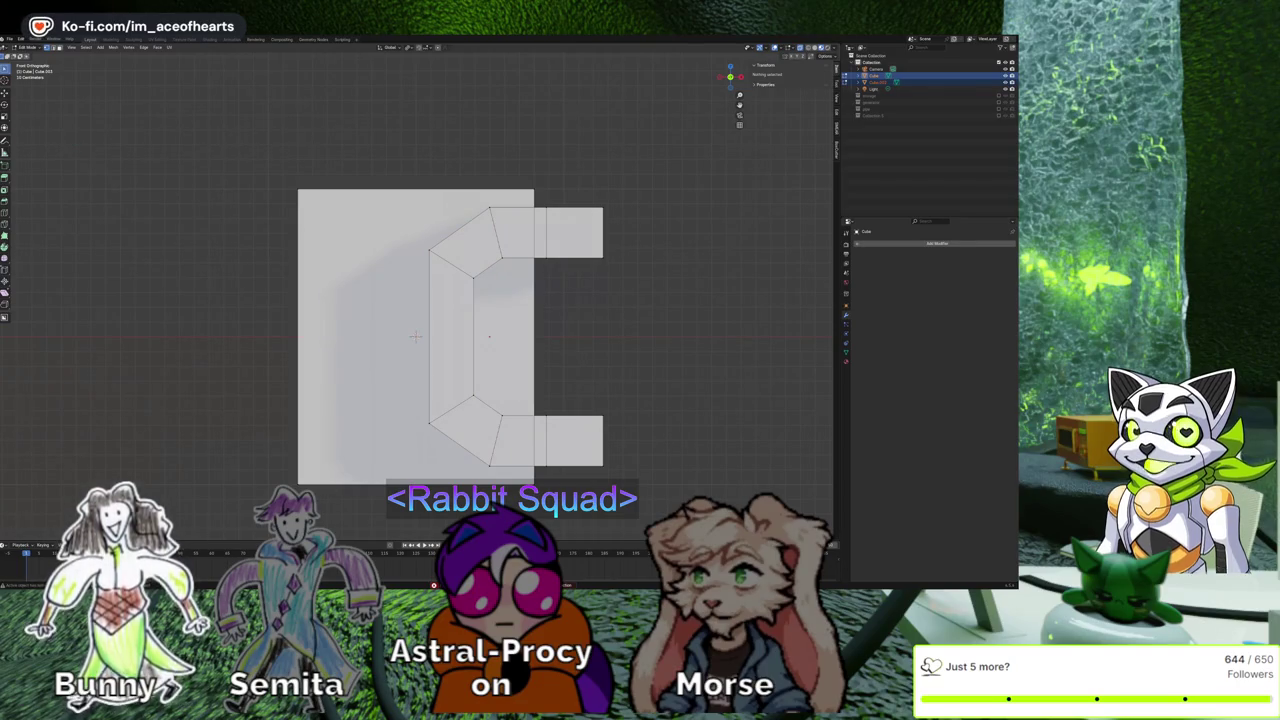
key("Tab")
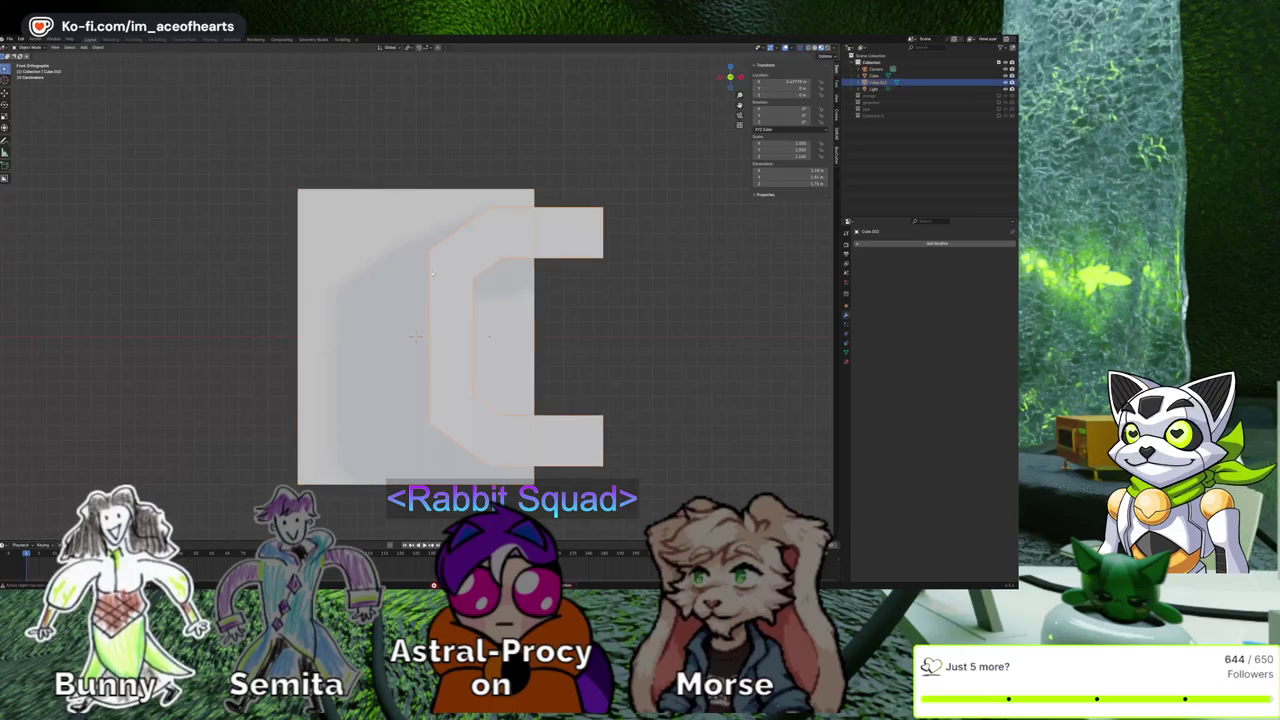
Re-enter Edit Mode and search the command list for 'knife' operators.
key("Tab")
key("F3")
type("knife")
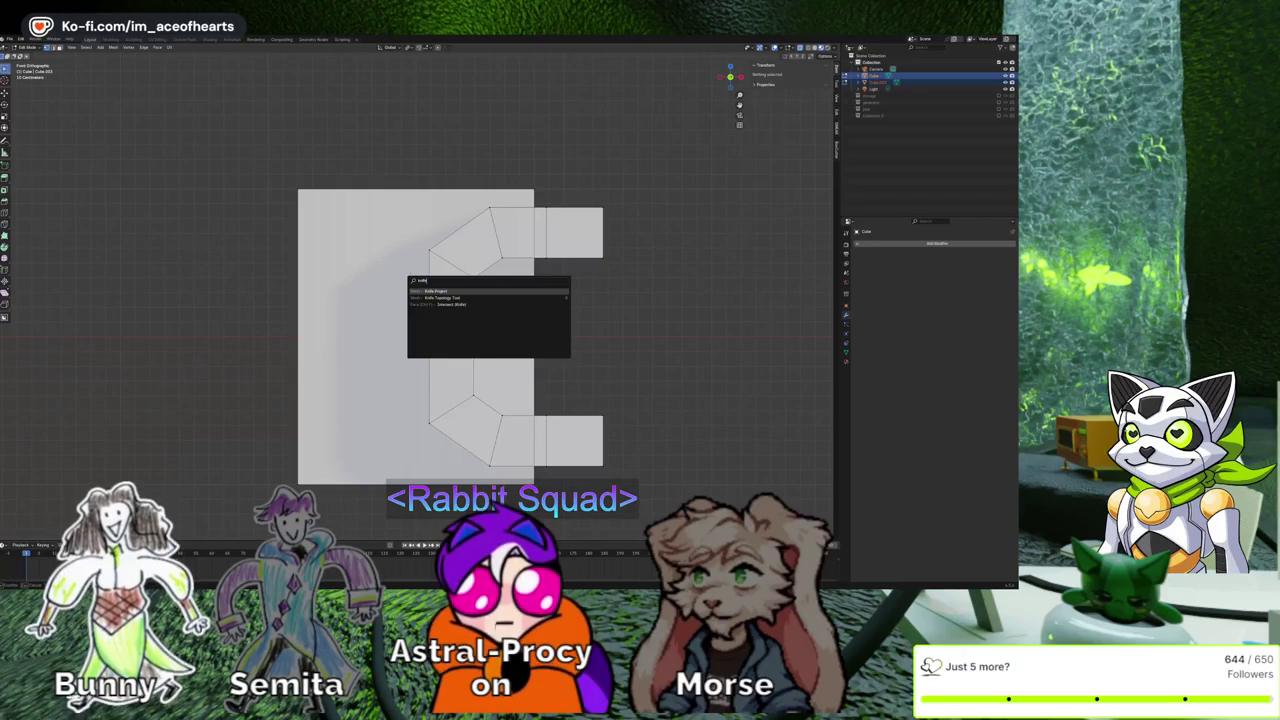
Try the Knife Topology Tool, return to Object Mode, view from the side, and dismiss a search.
left_click(469, 298)
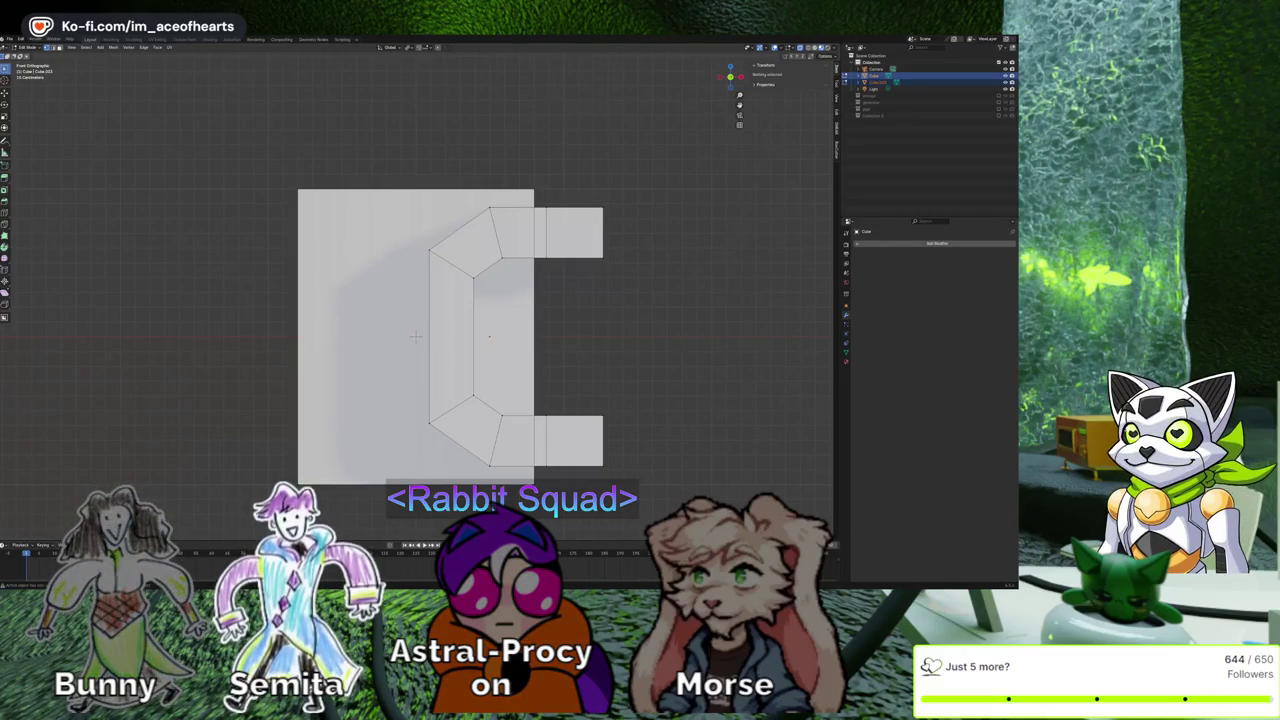
key("Tab")
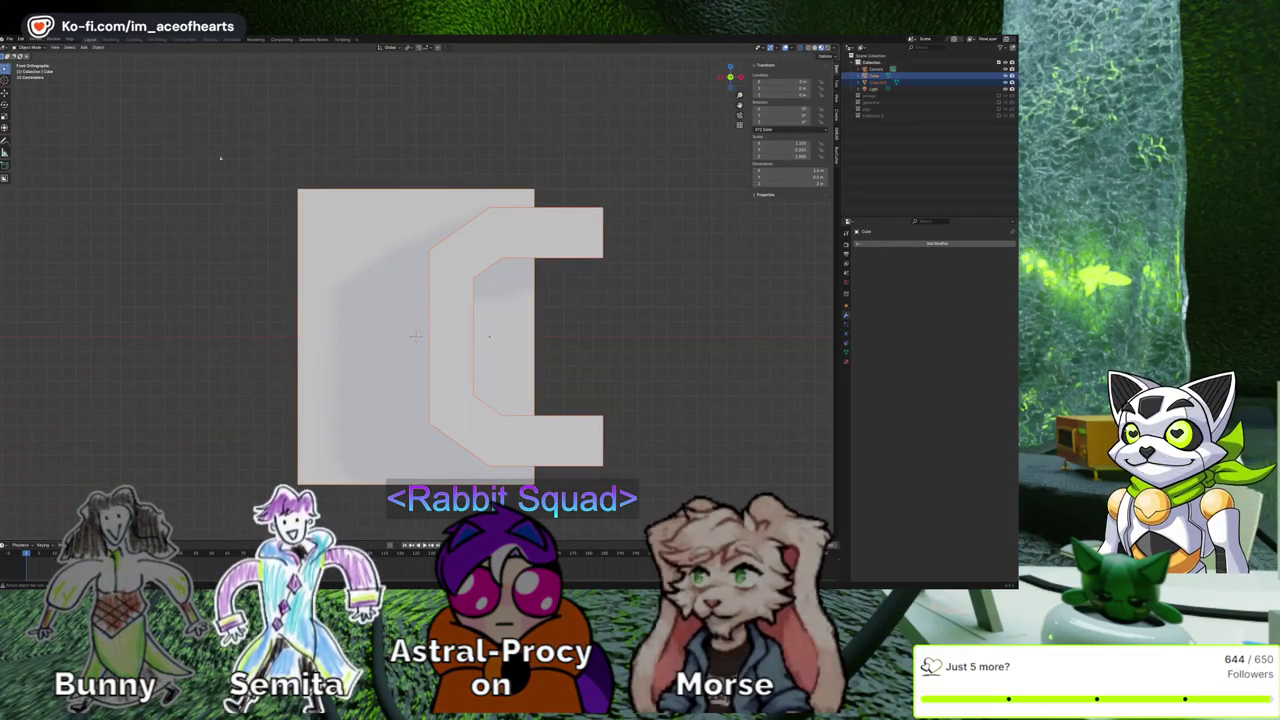
key("KP_8")
key("KP_8")
key("KP_3")
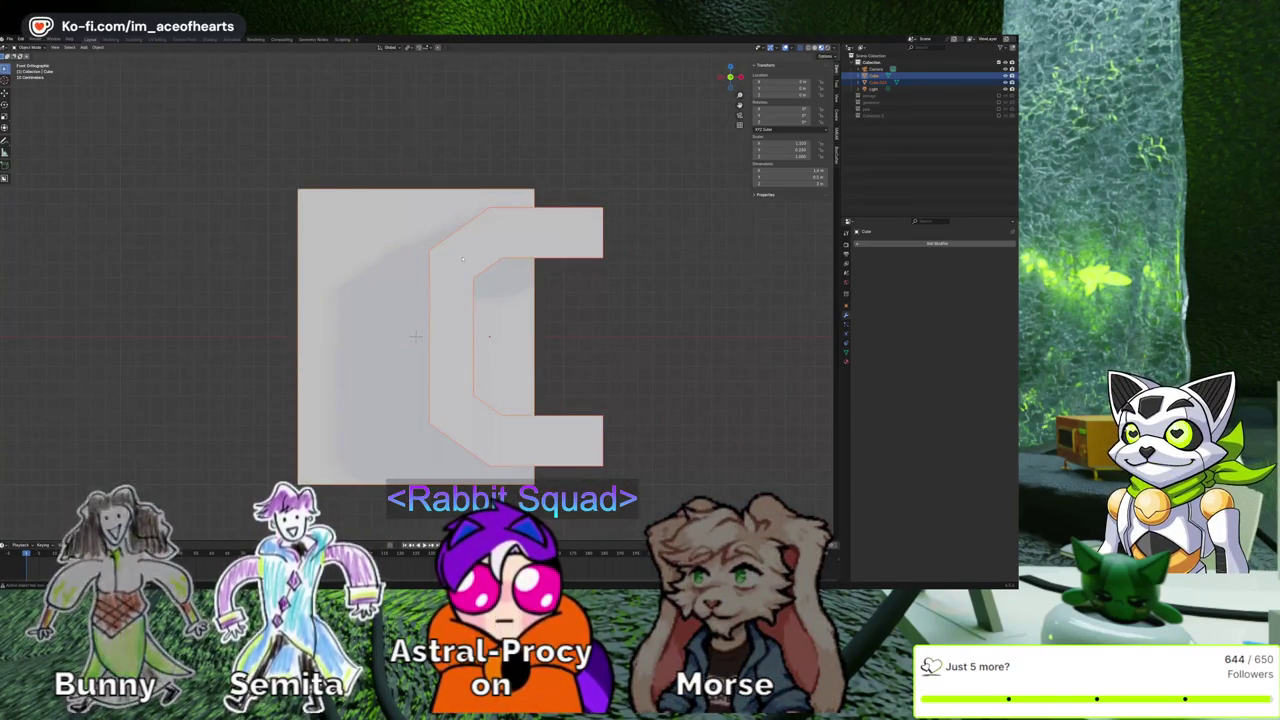
key("F3")
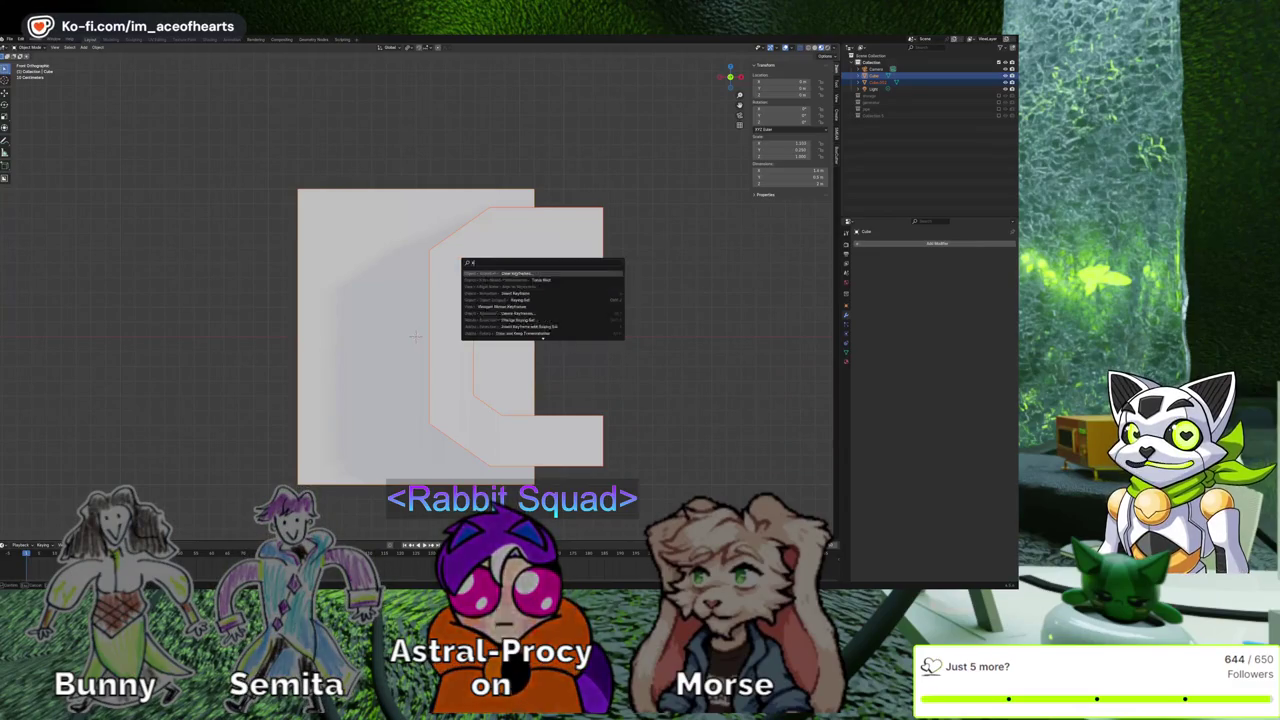
type("indfo")
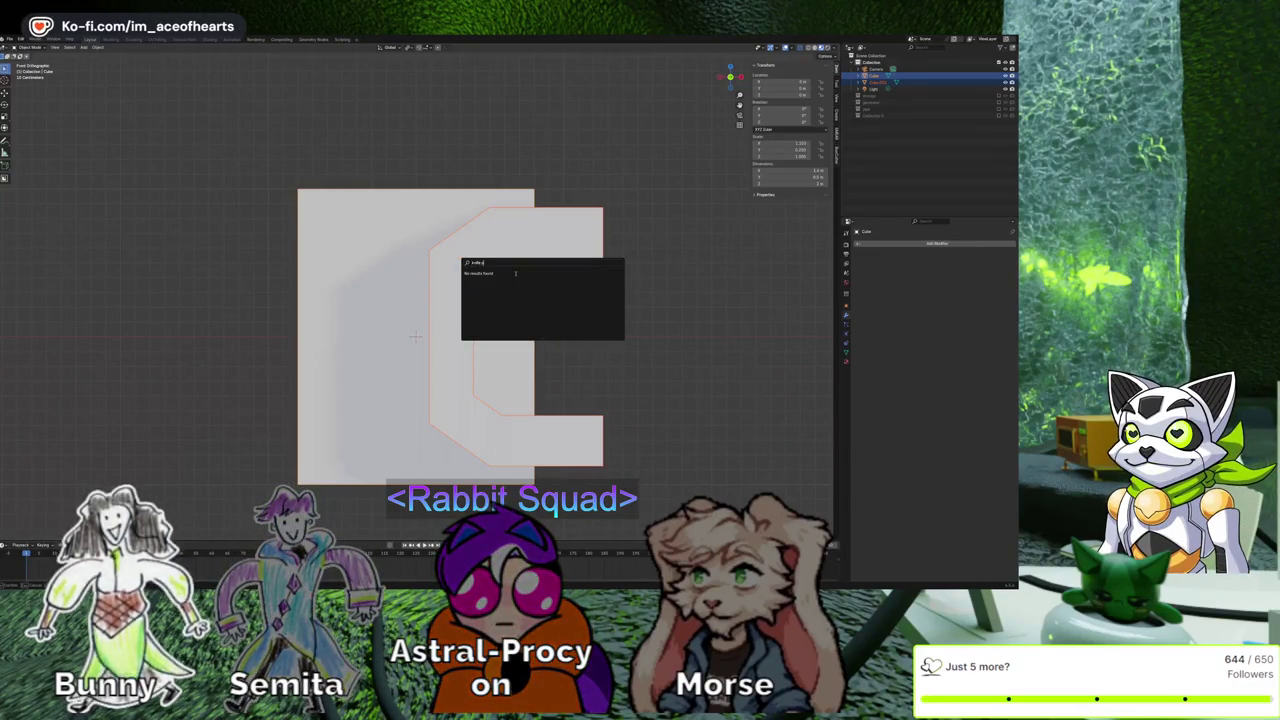
key("Escape")
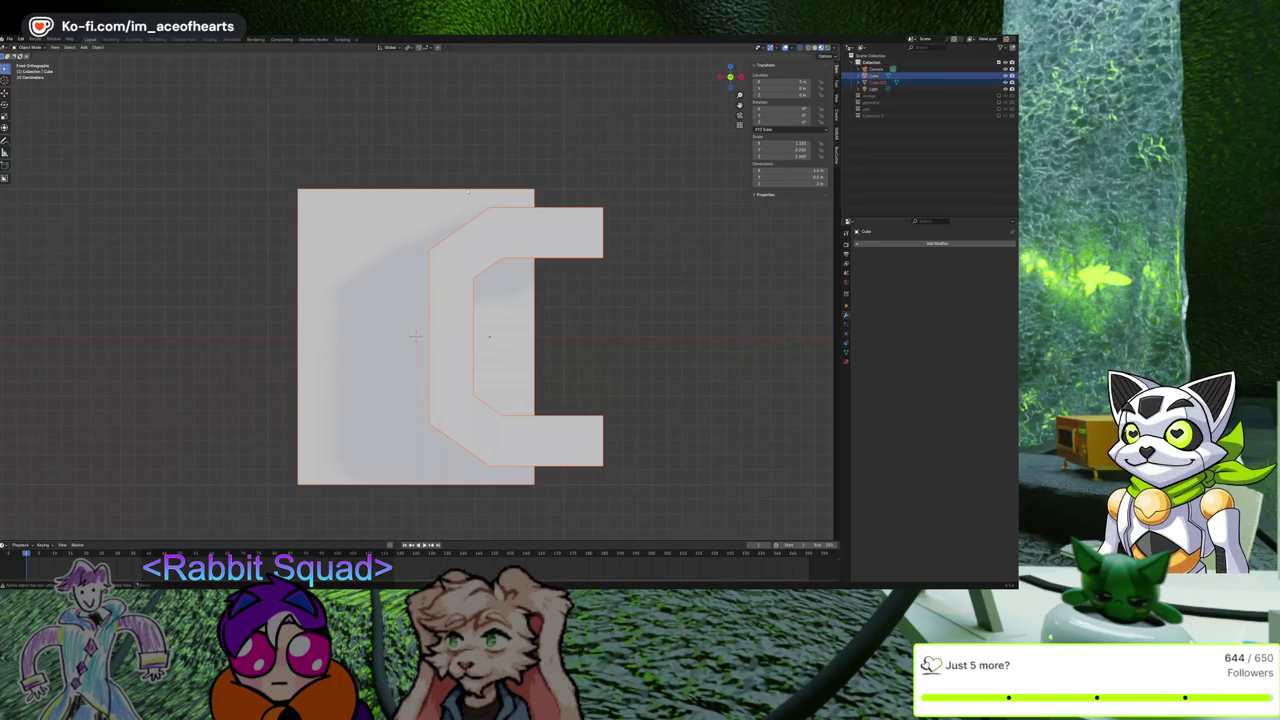
key("F3")
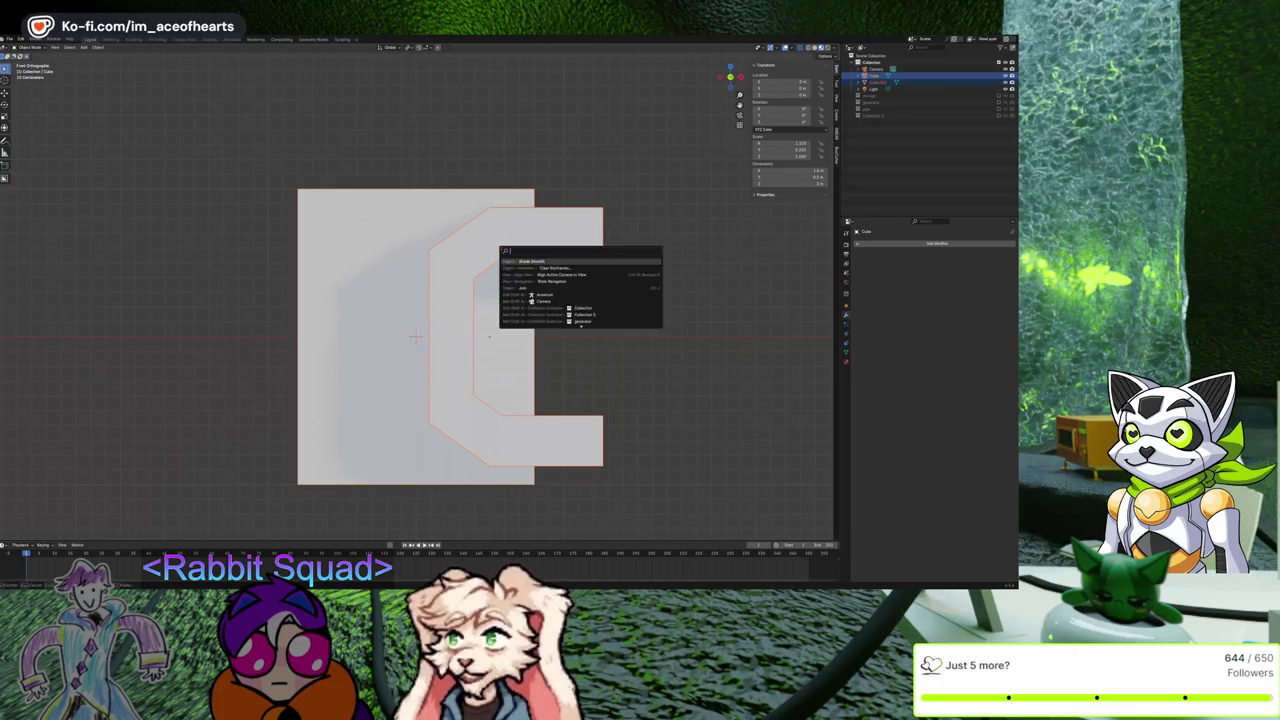
Run a Boolean intersect on the mesh from the command search and orbit to check it.
key("Escape")
key("Tab")
key("F3")
type("ol")
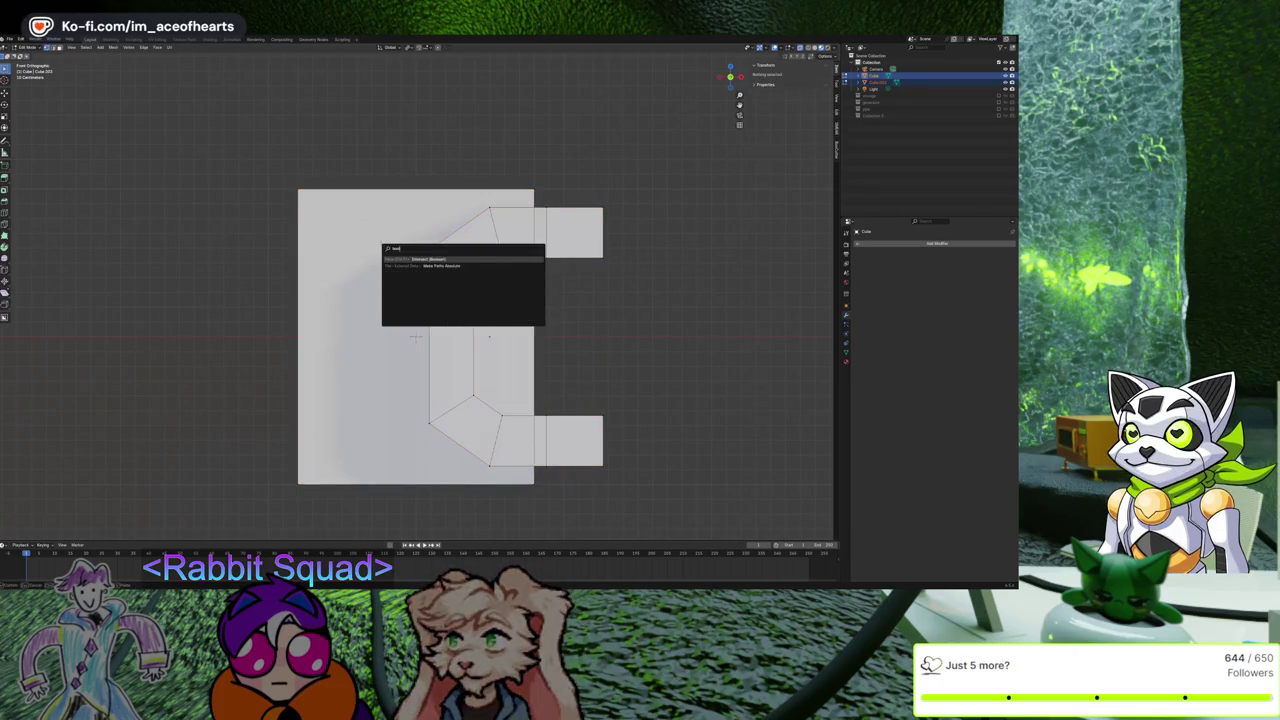
key("Return")
left_click_drag(480, 340, 410, 410)
Add an N-Joint mesh from the command search, then undo it.
key("Tab")
key("F3")
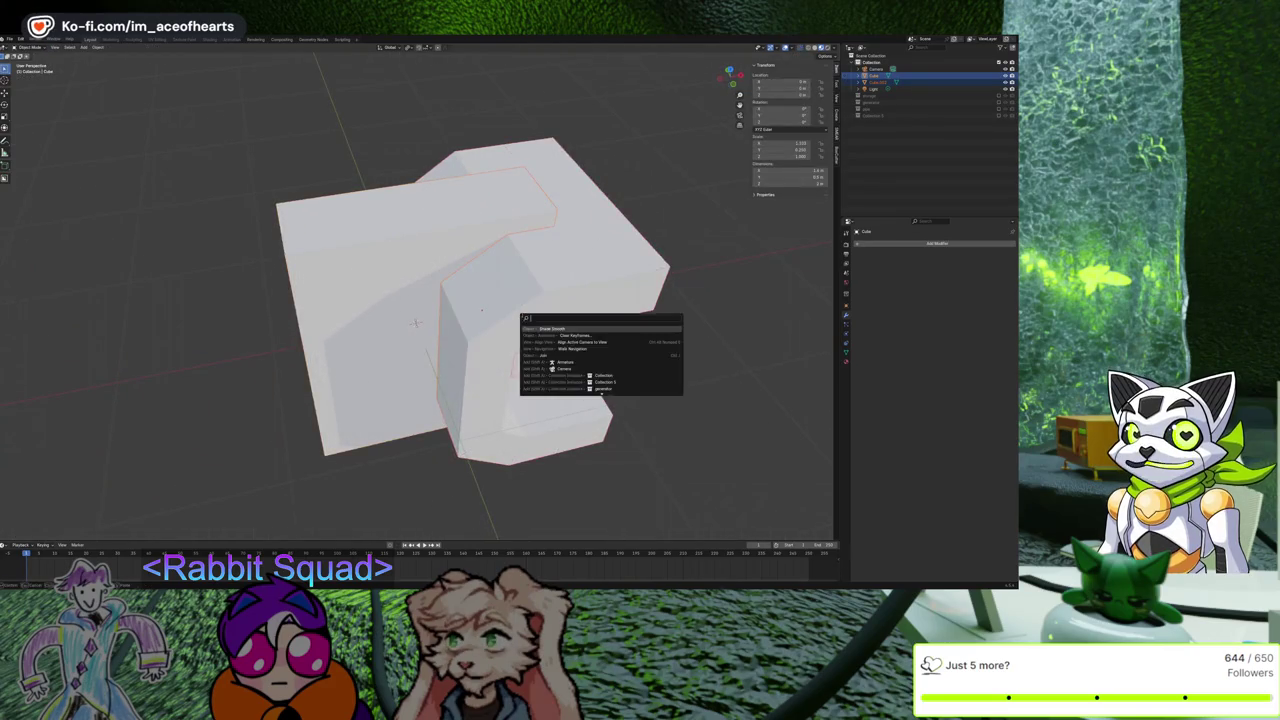
type("joint")
key("Return")
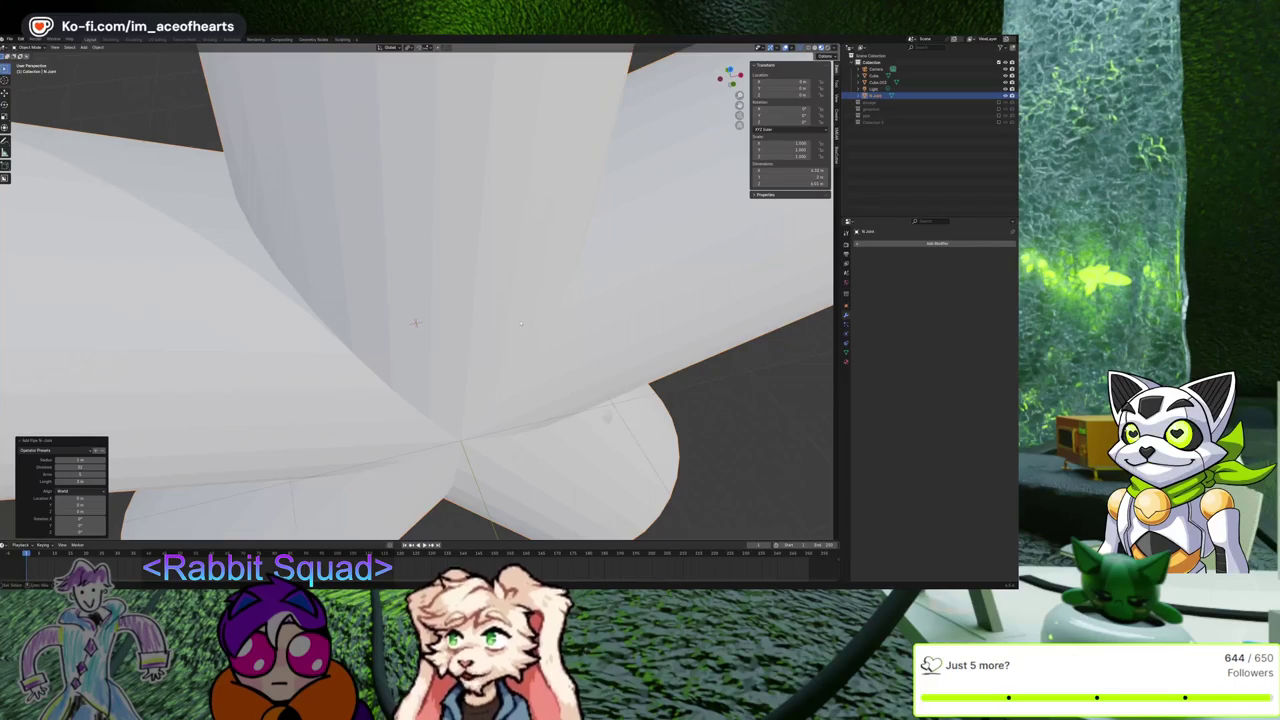
key("ctrl+z")
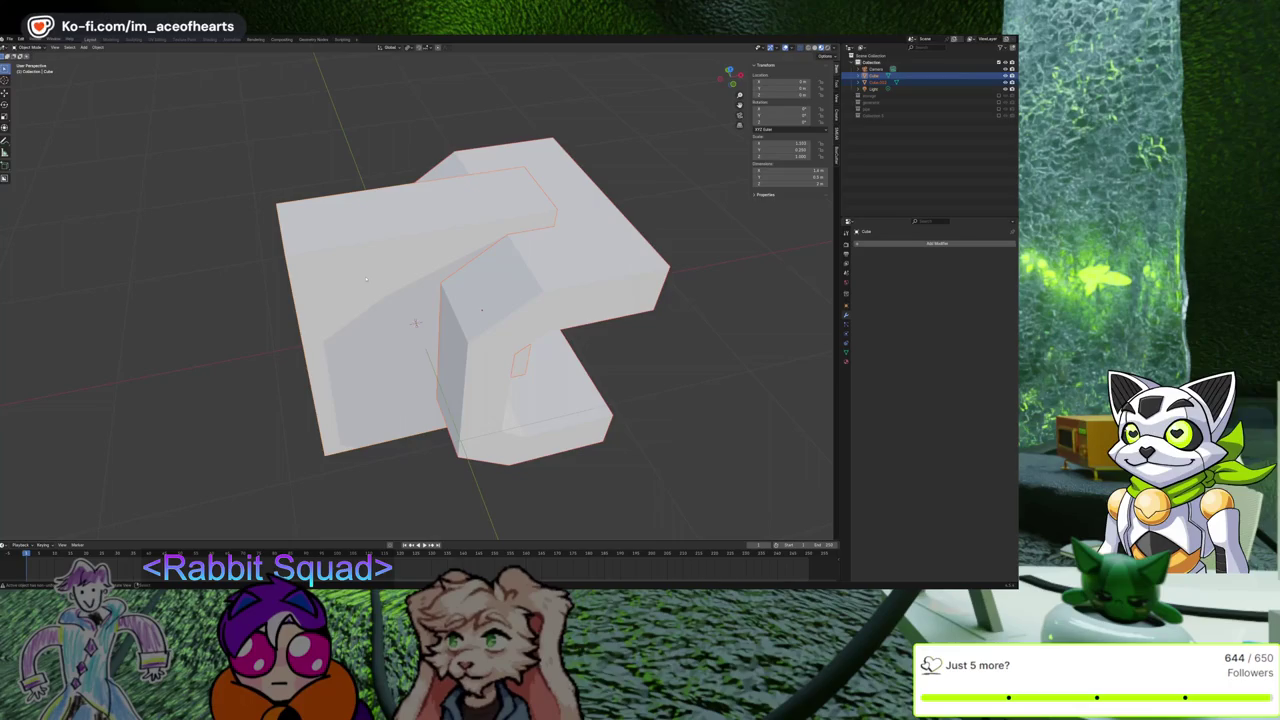
Join the C piece and panel into one mesh and check side and front views in Edit Mode.
key("F3")
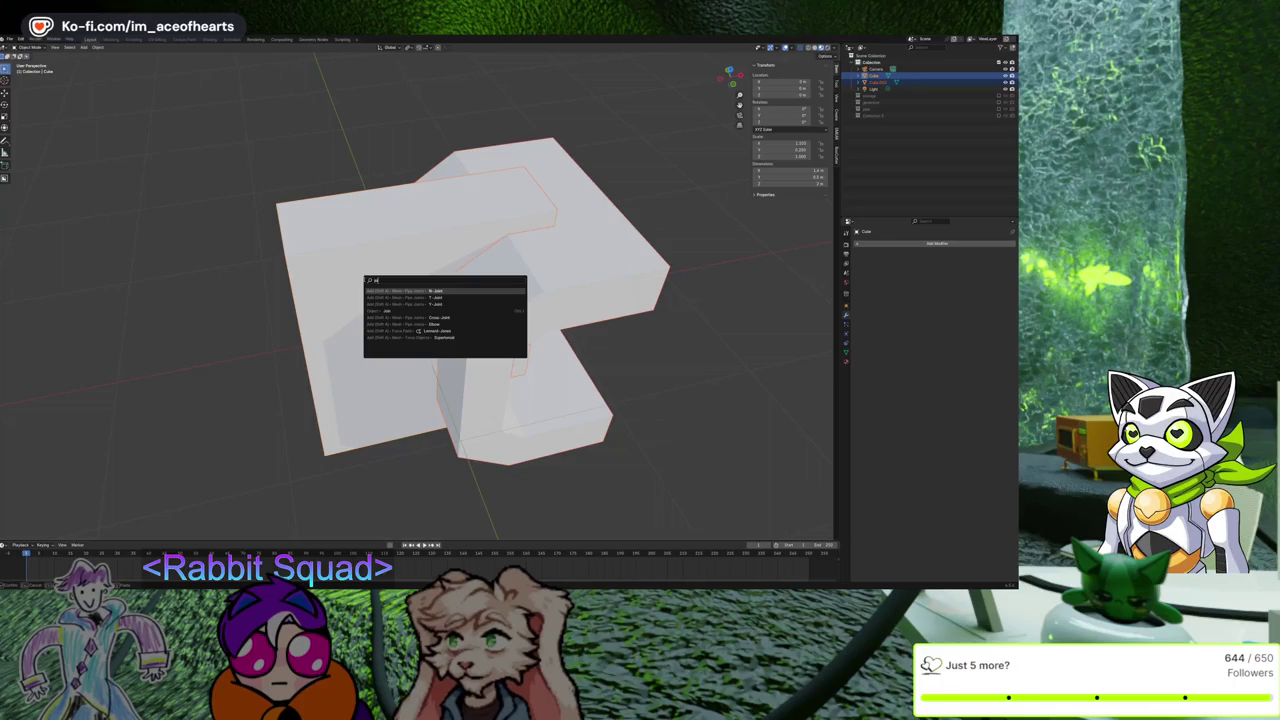
key("Down")
key("Return")
key("Tab")
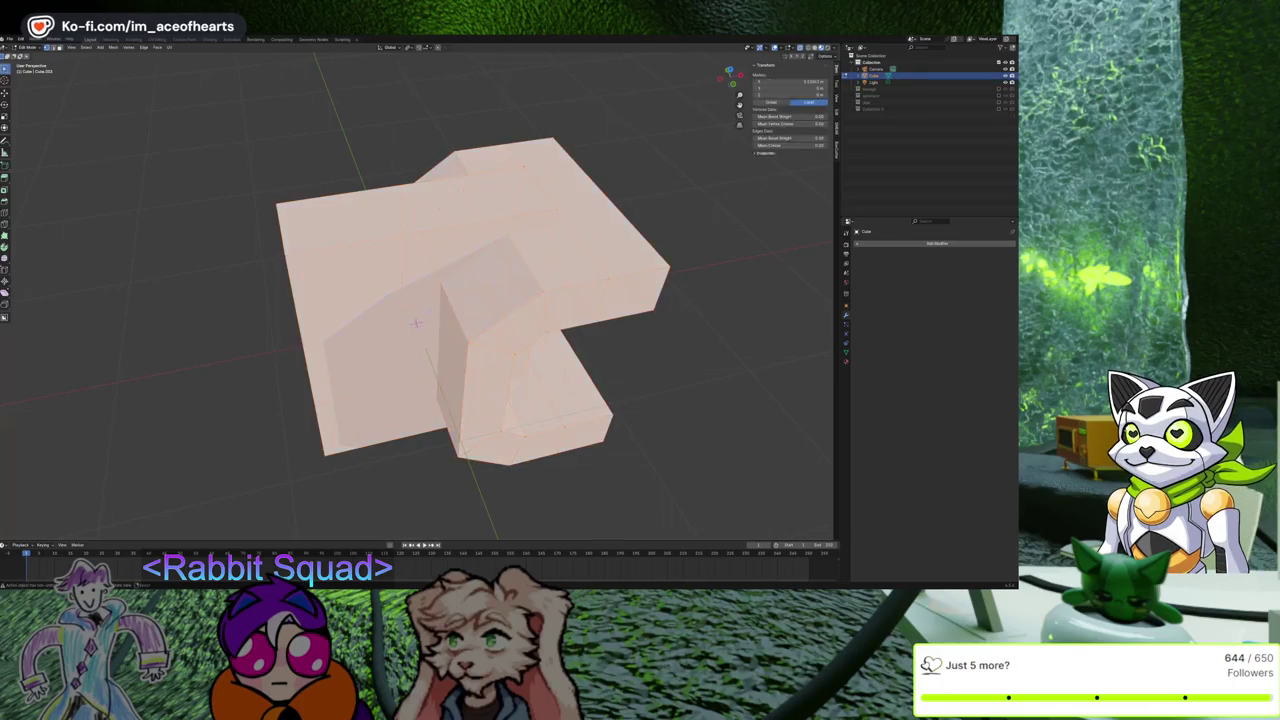
key("alt+a")
key("KP_3")
key("KP_1")
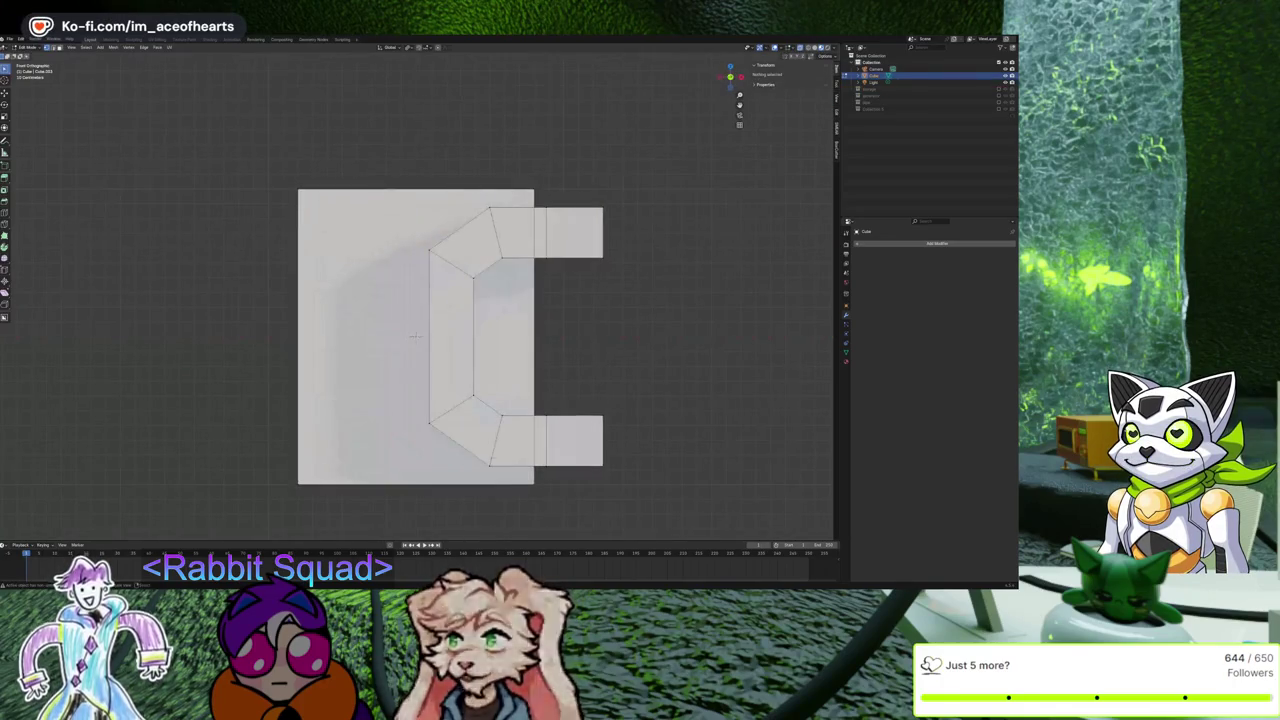
Run Intersect (Boolean) on all geometry with operation Union and the Exact solver.
key("a")
key("F3")
left_click(512, 320)
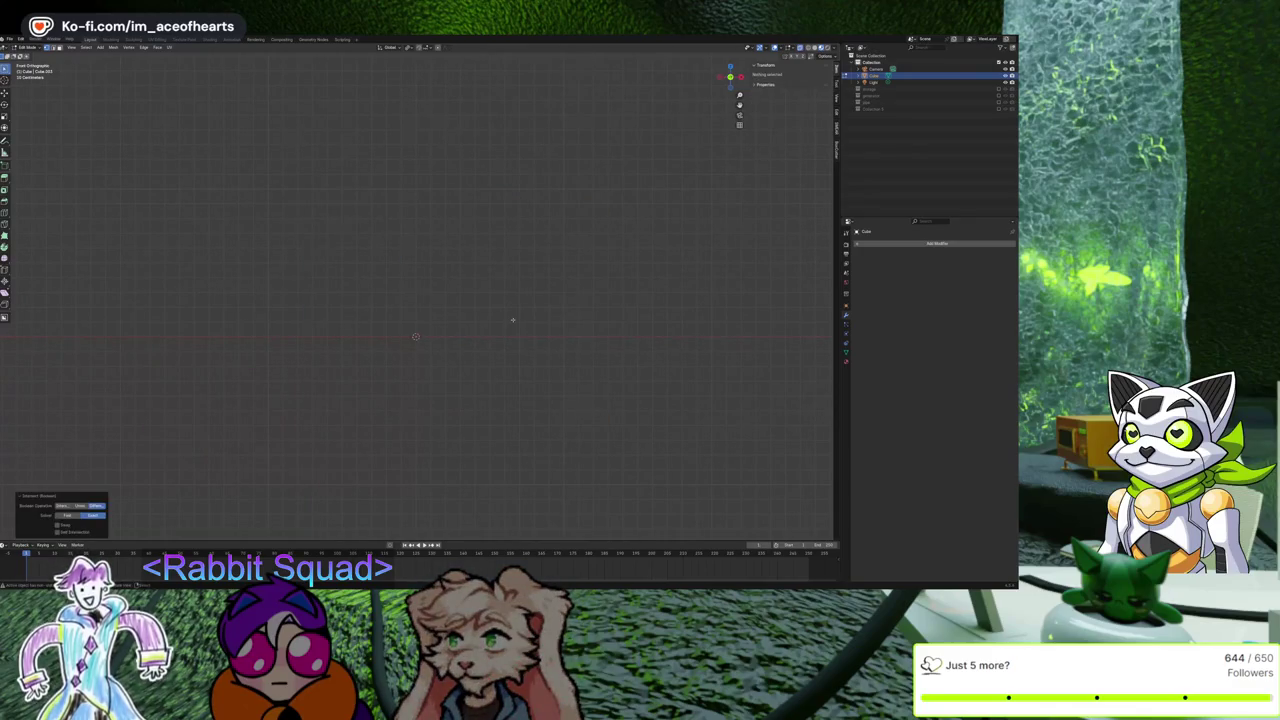
left_click(72, 514)
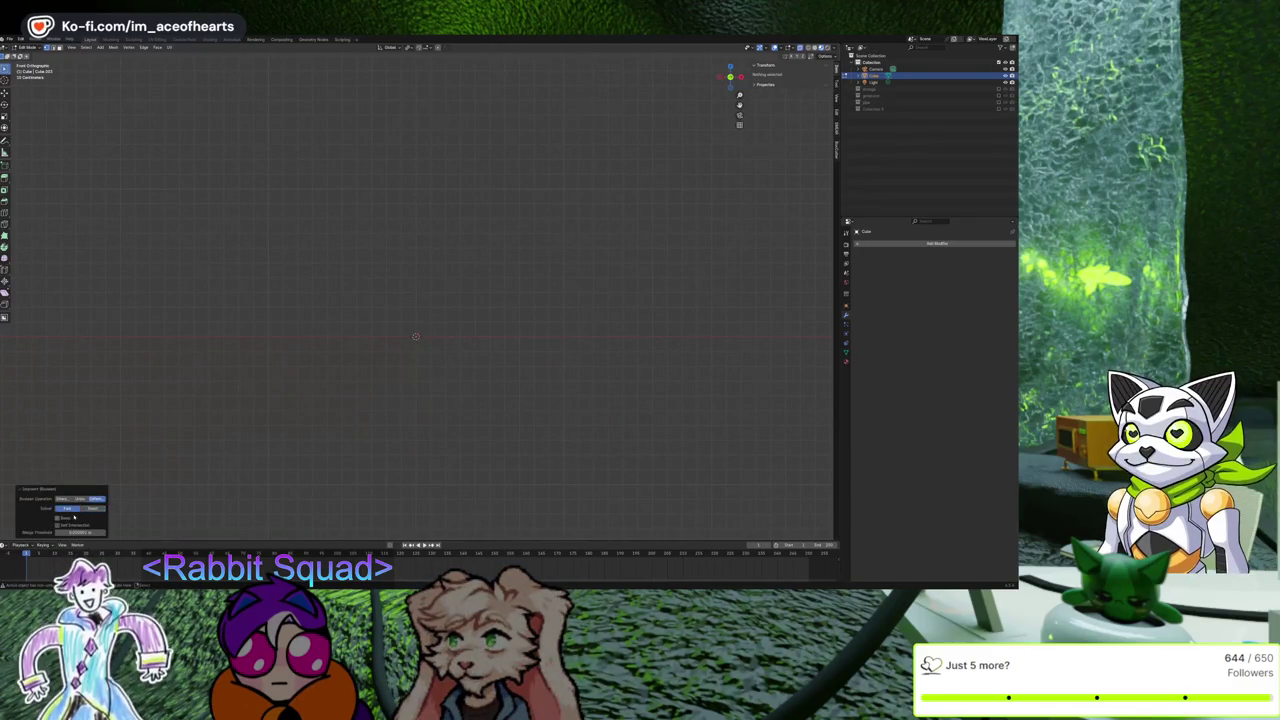
left_click(80, 498)
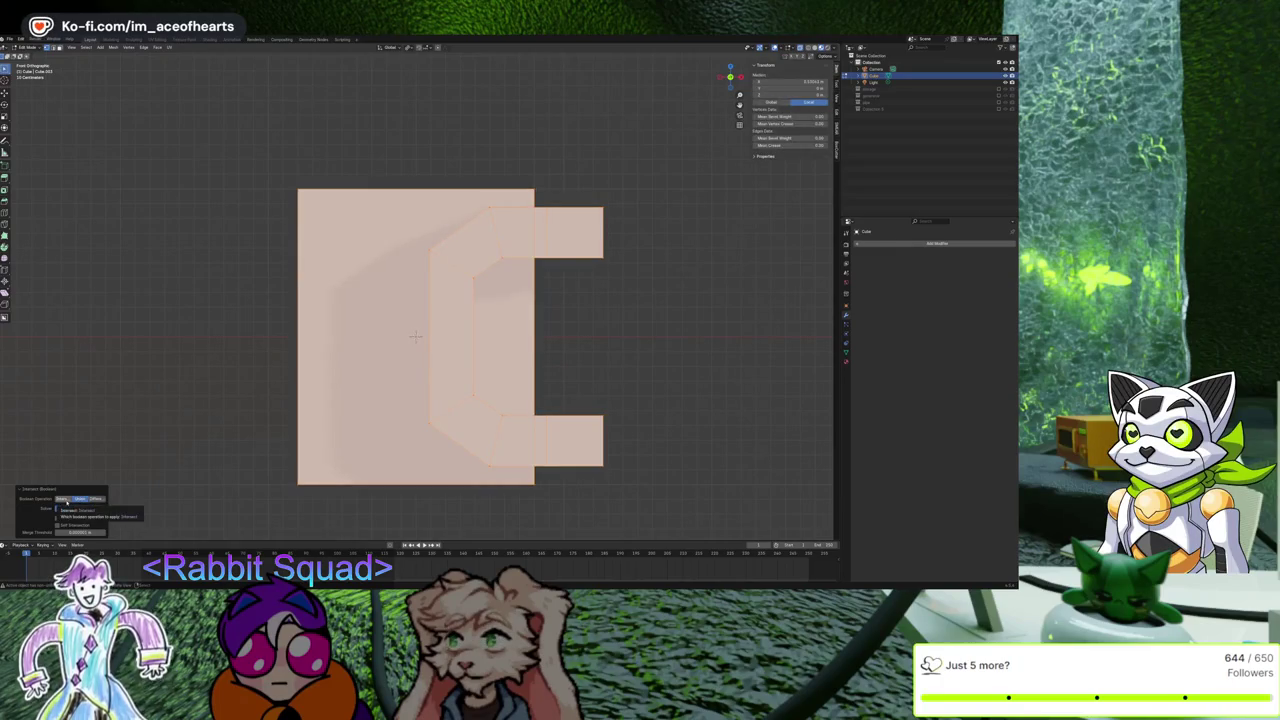
left_click(65, 498)
left_click(80, 498)
left_click(92, 508)
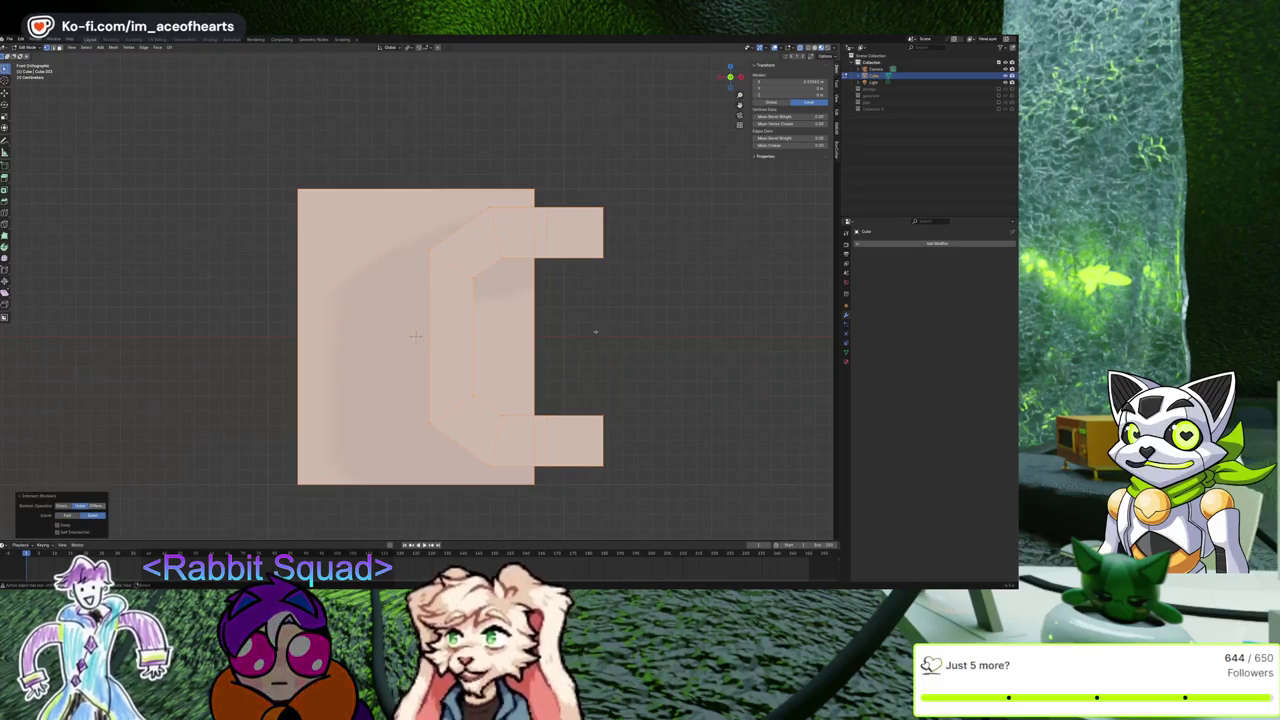
Test-select and move part of the C, then select the connected panel and all geometry.
left_click(546, 408)
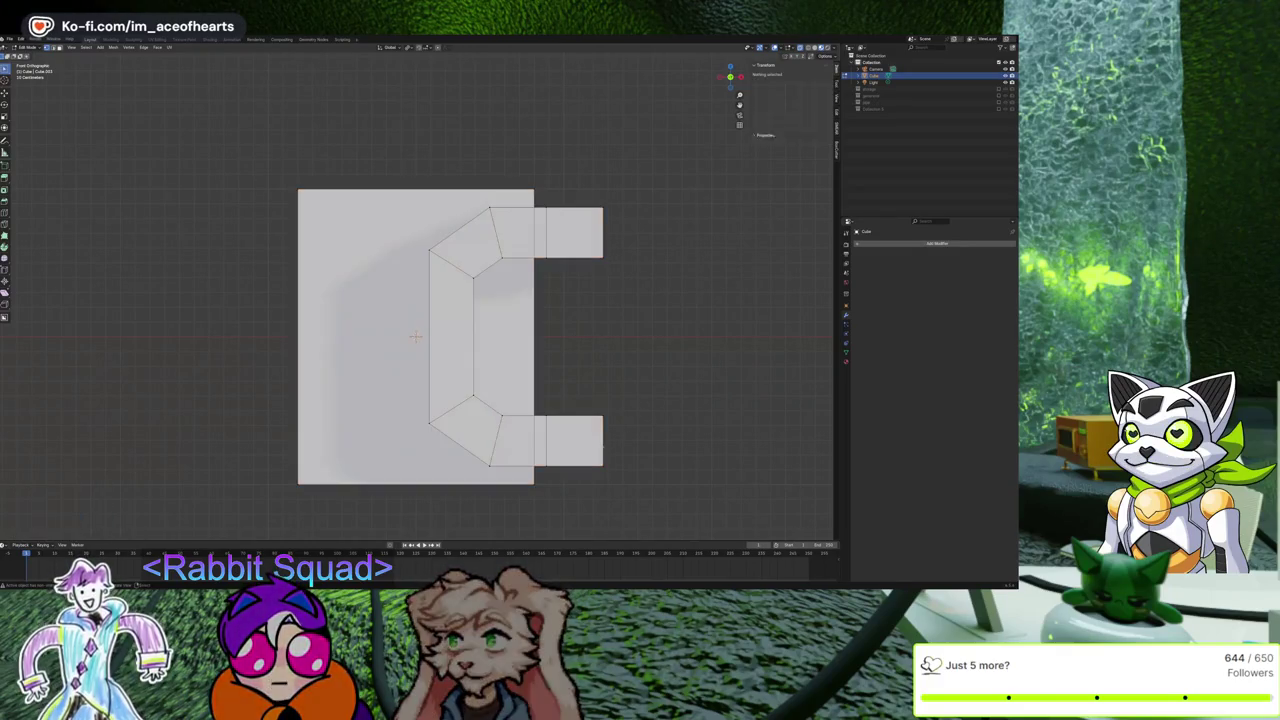
left_click(546, 408)
key("g")
key("Escape")
key("alt+a")
key("a")
key("alt+a")
key("l")
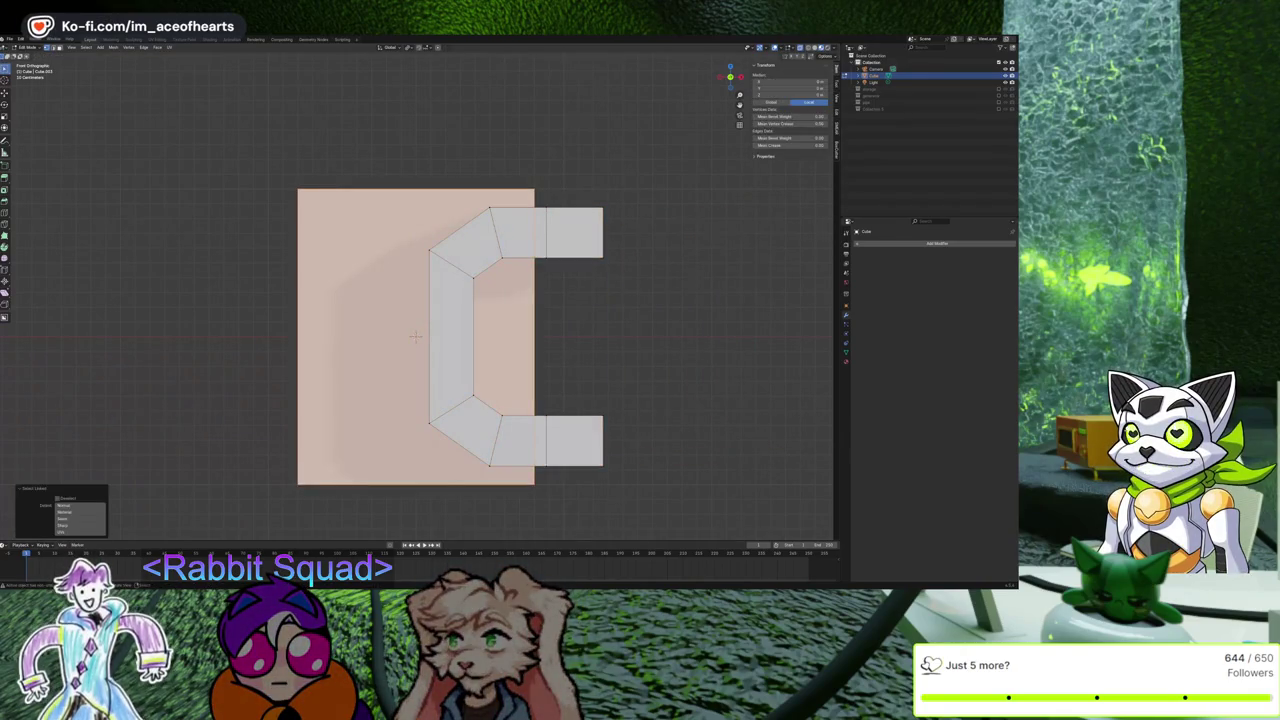
key("a")
Rerun the Boolean on the selection and test selecting and moving the mesh regions.
key("F3")
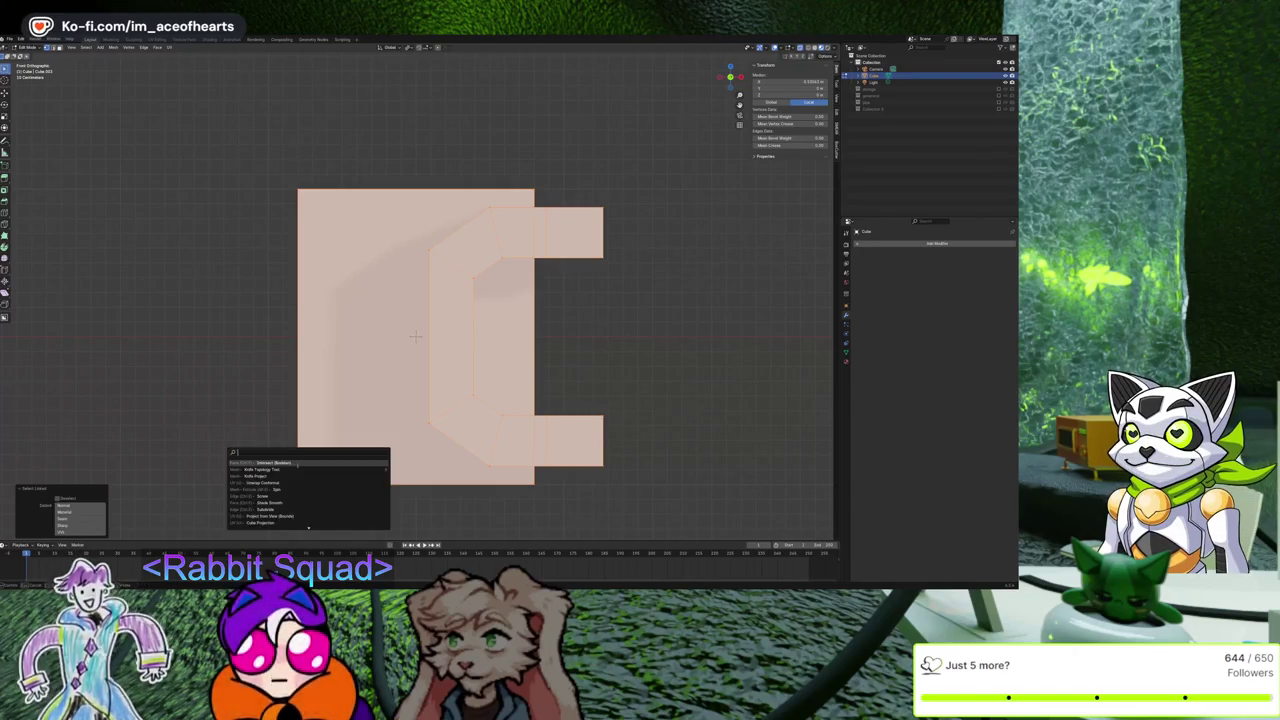
key("Return")
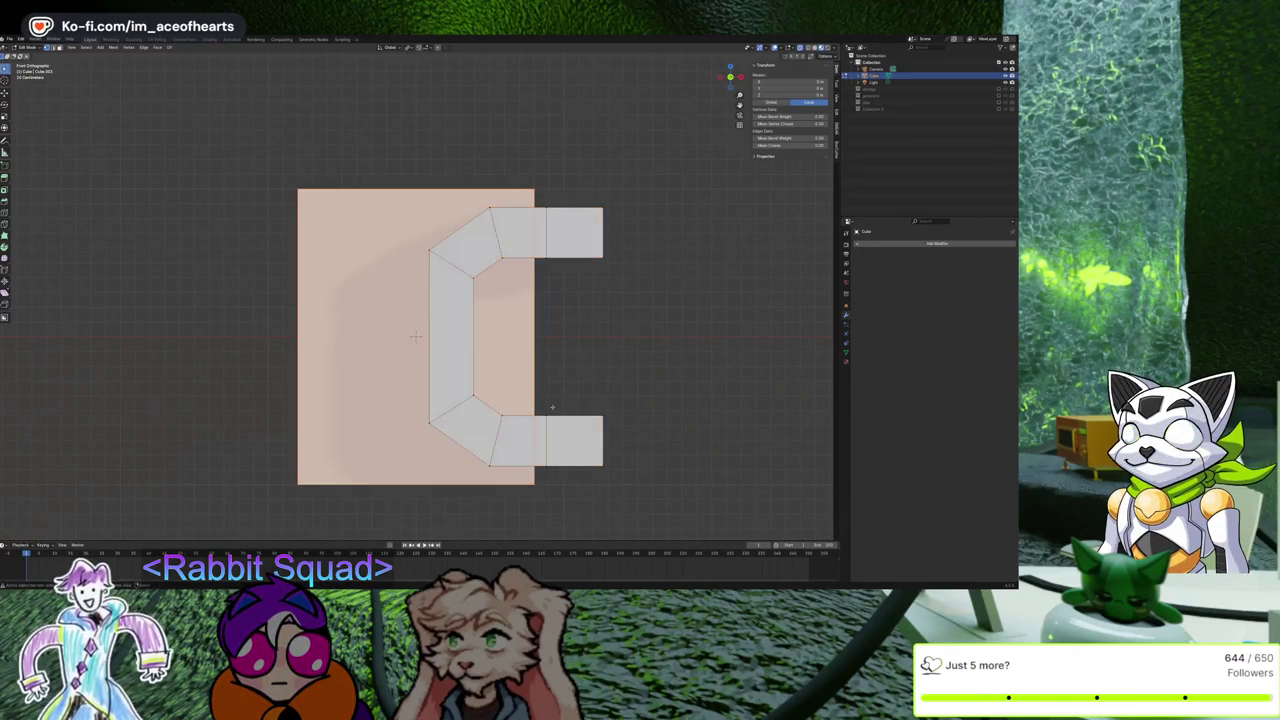
key("x")
left_click(530, 460)
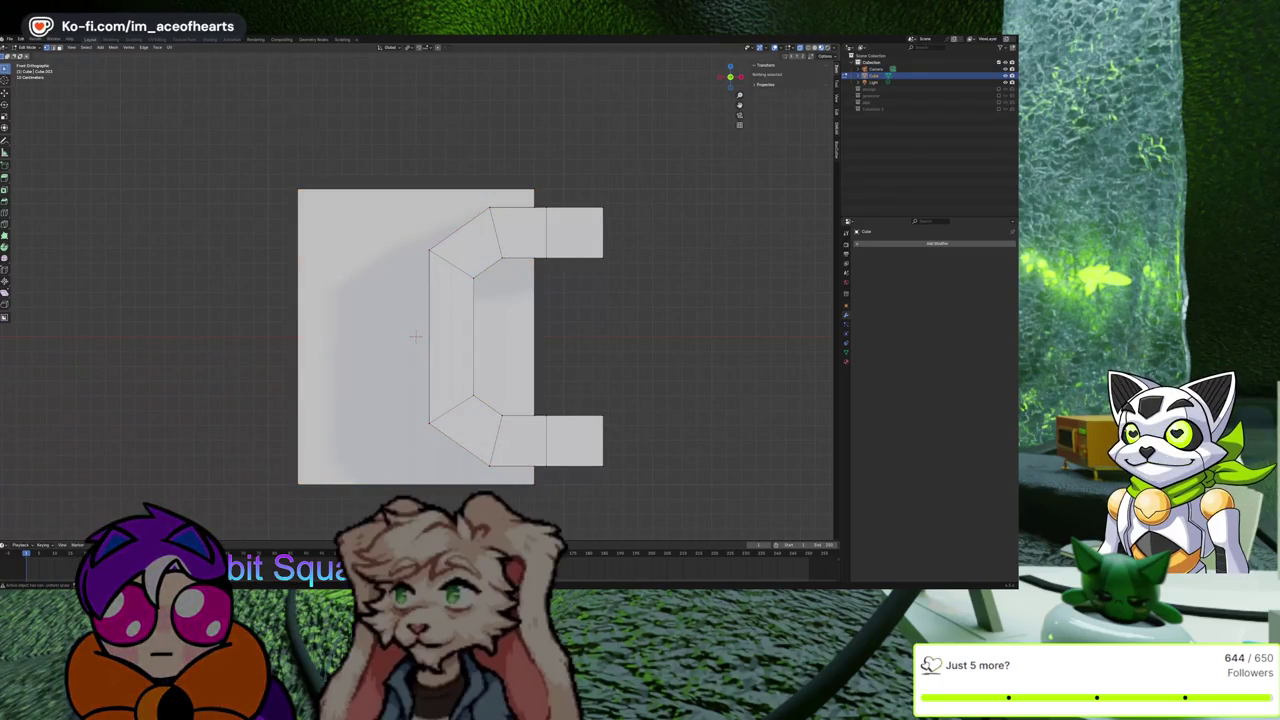
key("a")
key("g")
key("Escape")
key("alt+a")
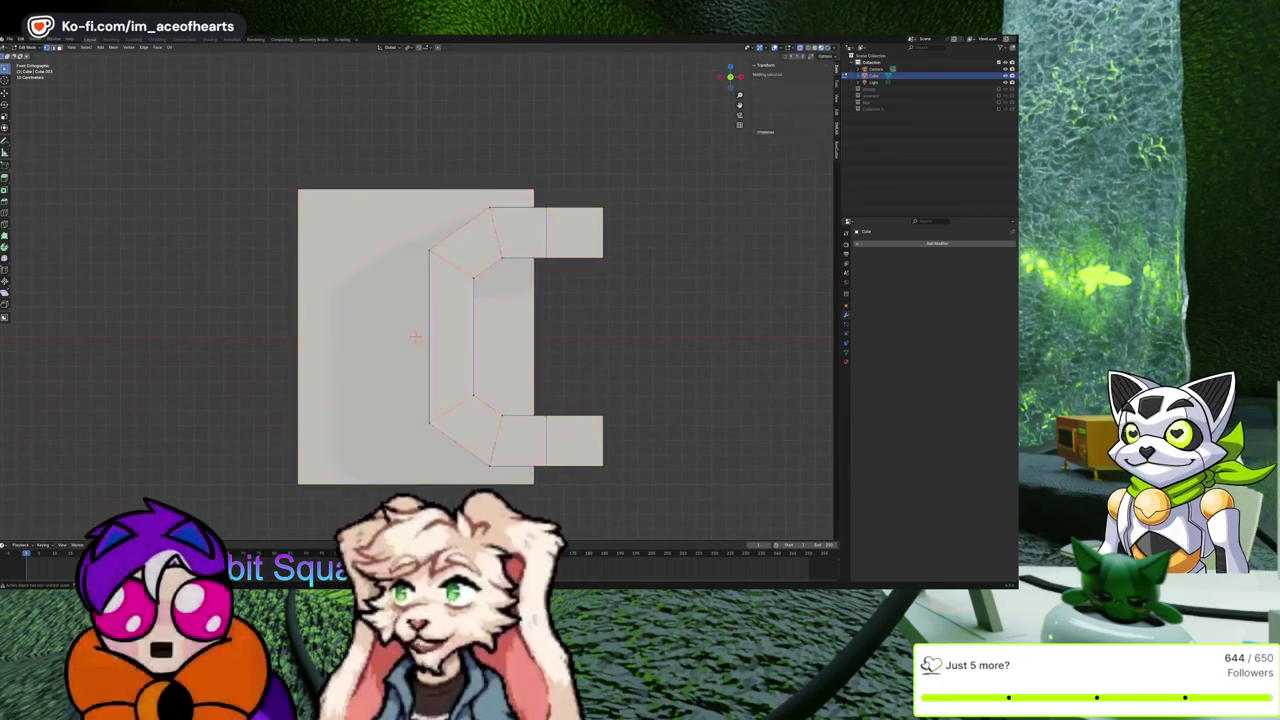
key("alt+a")
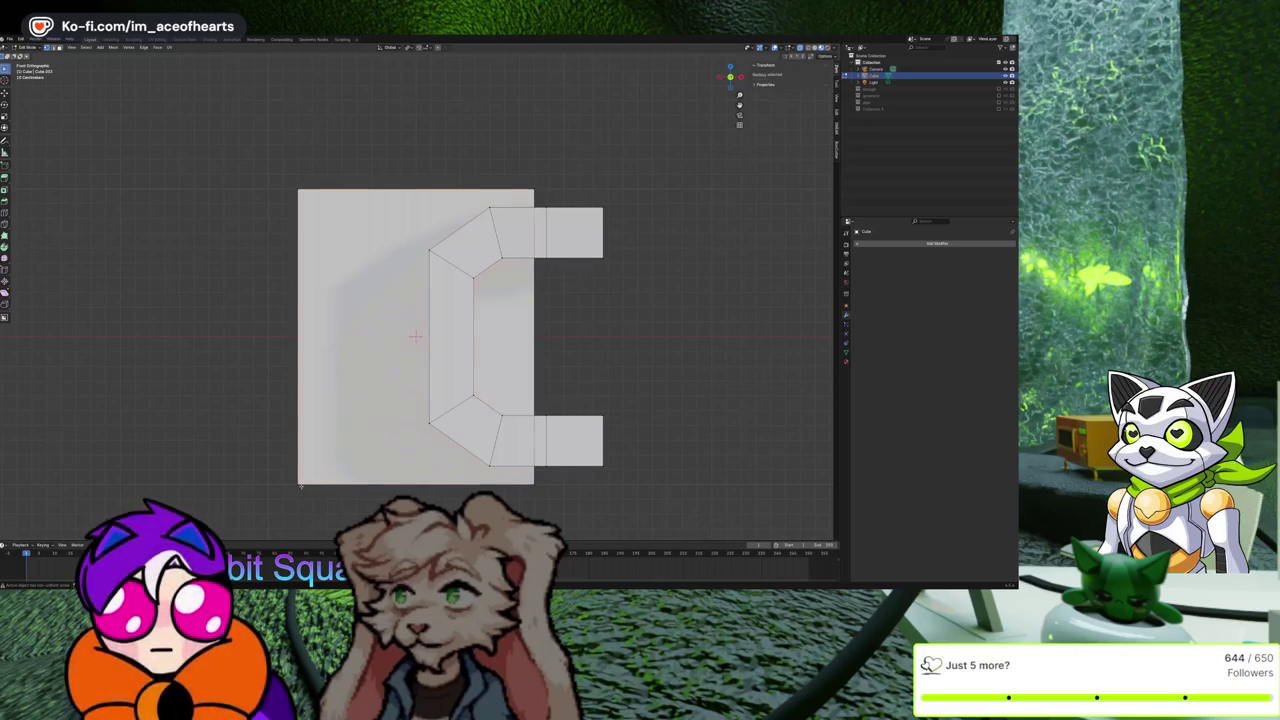
Knife-project the C outline into the panel and adjust the projection's cut options.
key("l")
key("F3")
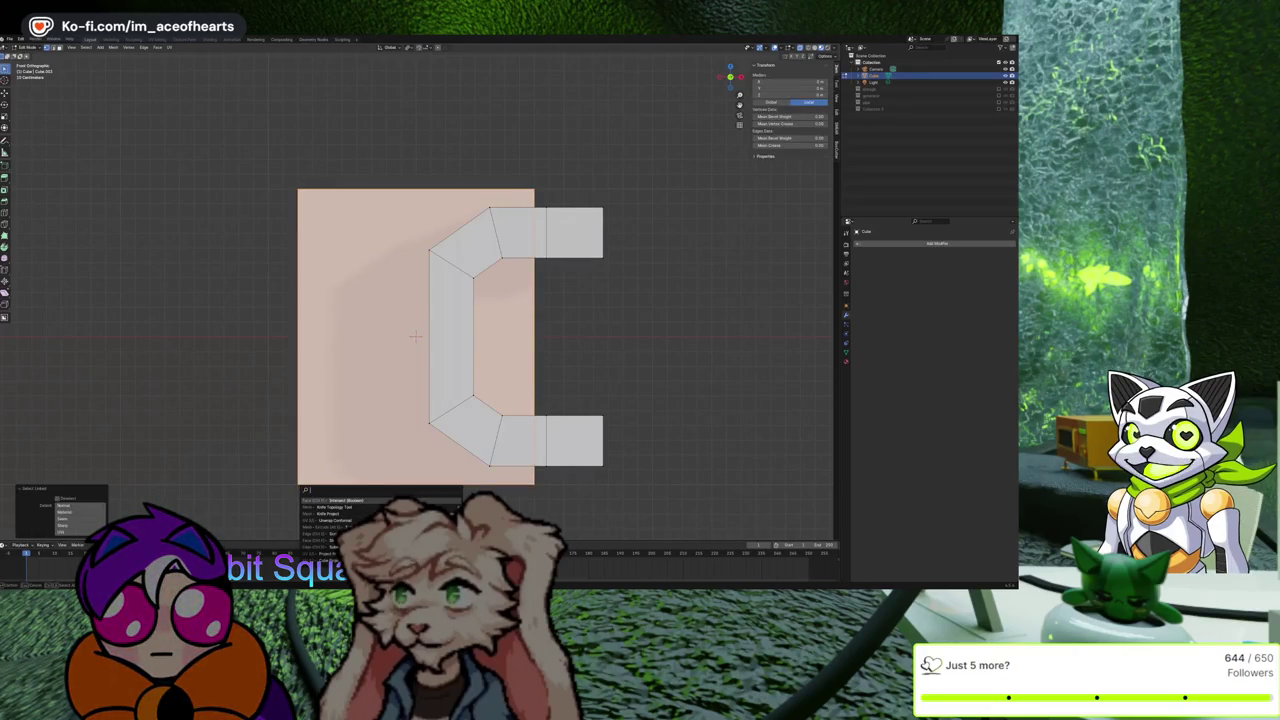
key("Down")
key("Down")
key("Return")
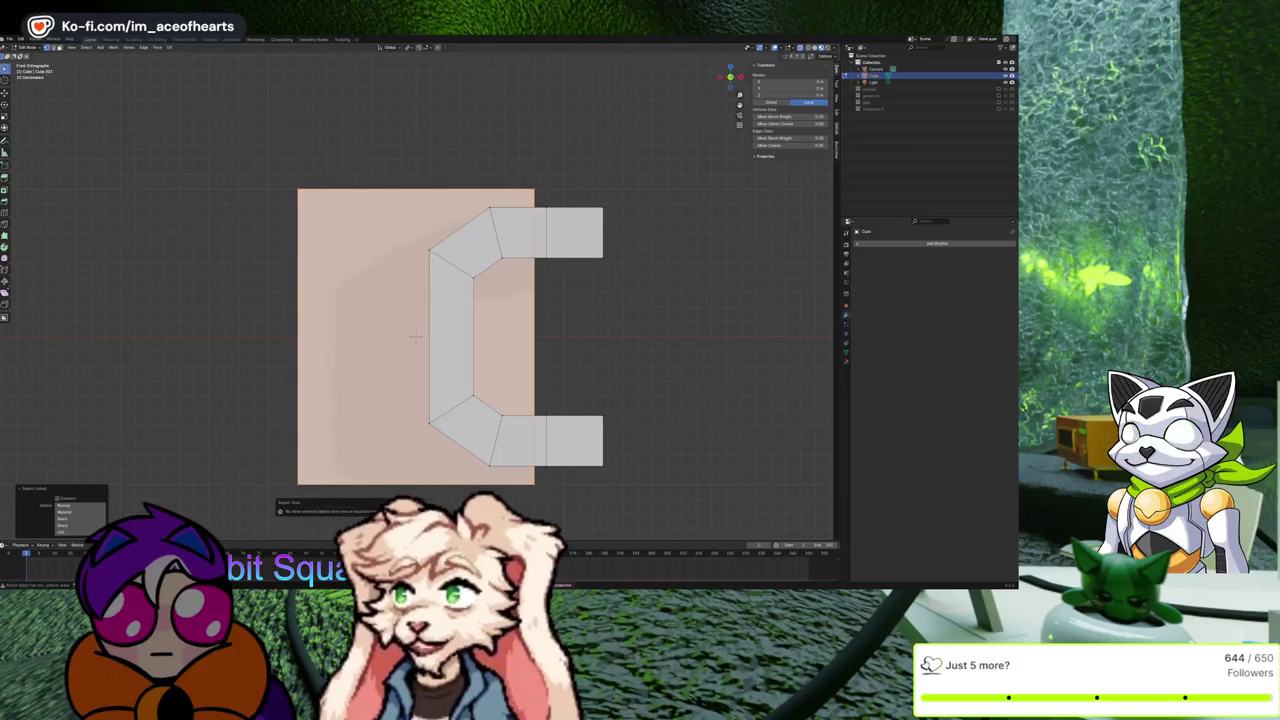
key("F3")
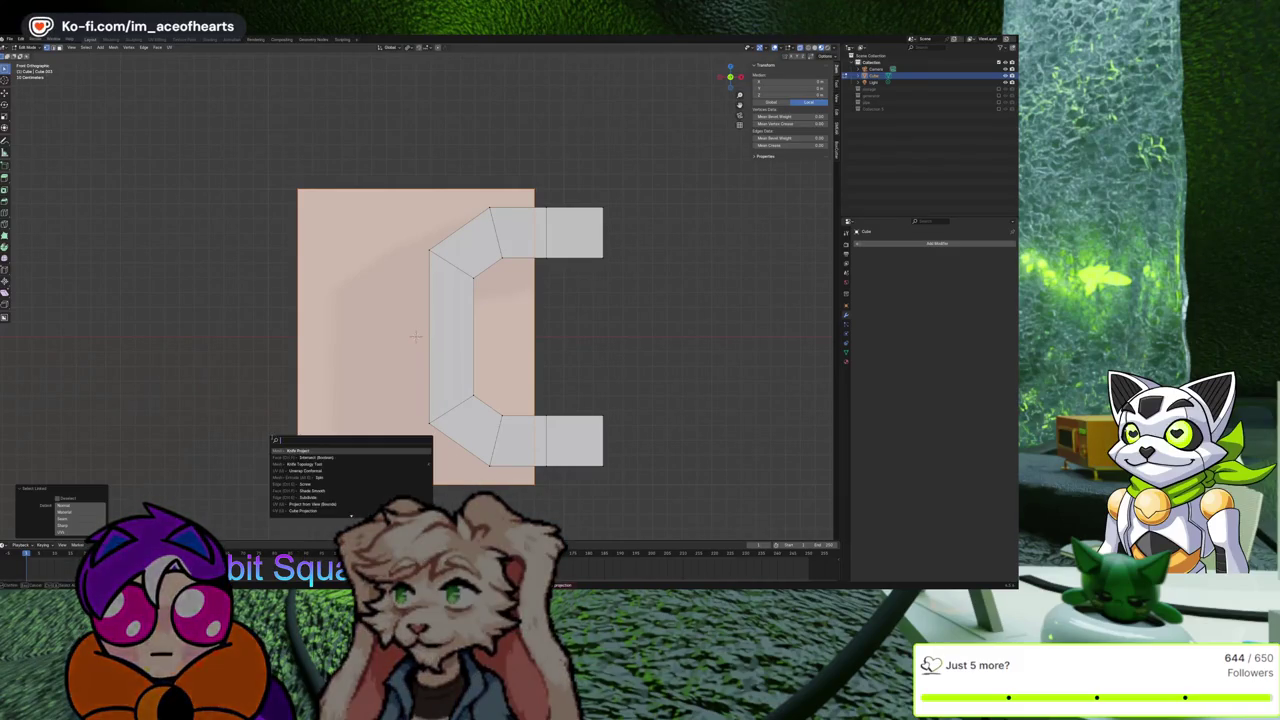
key("Return")
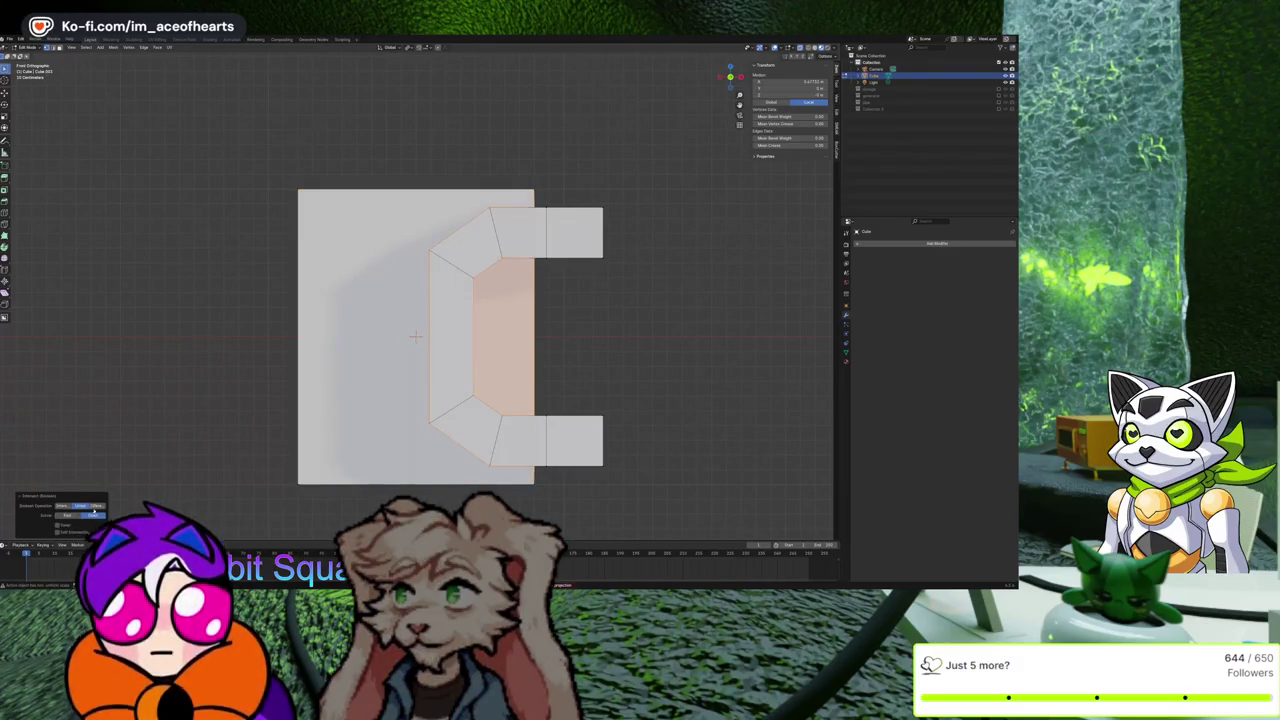
key("h")
left_click(79, 506)
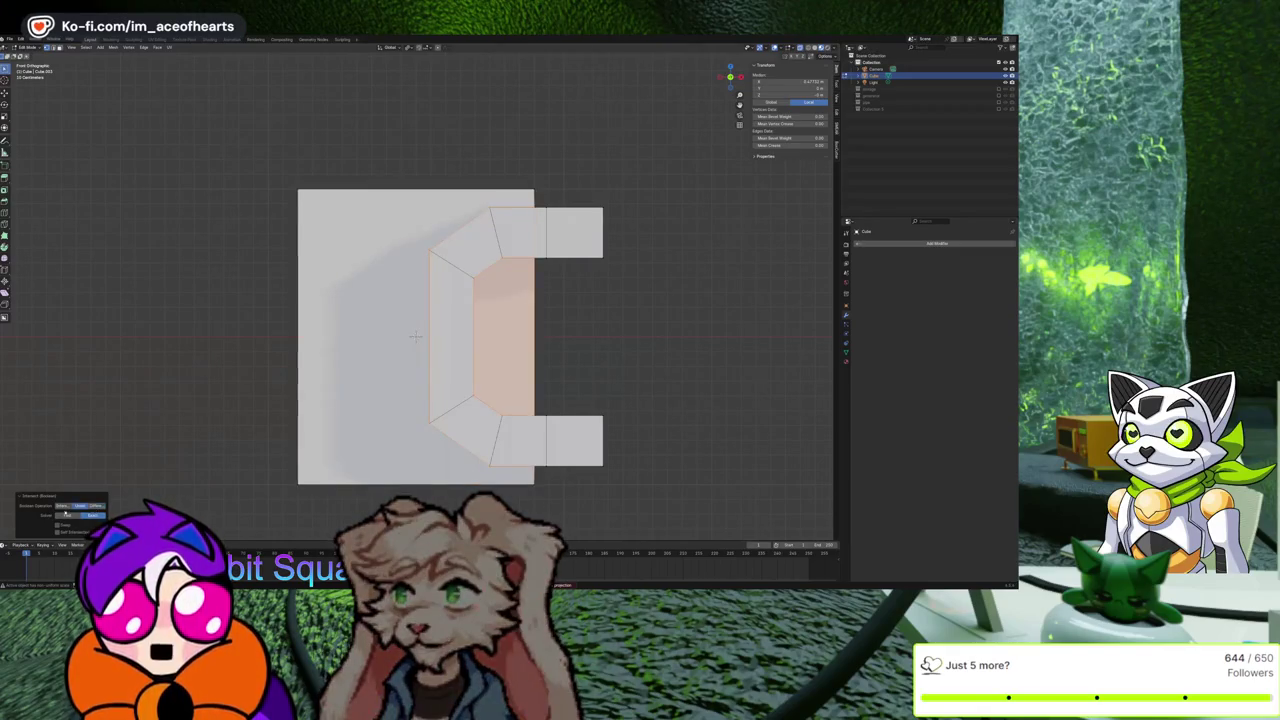
left_click(62, 506)
key("alt+h")
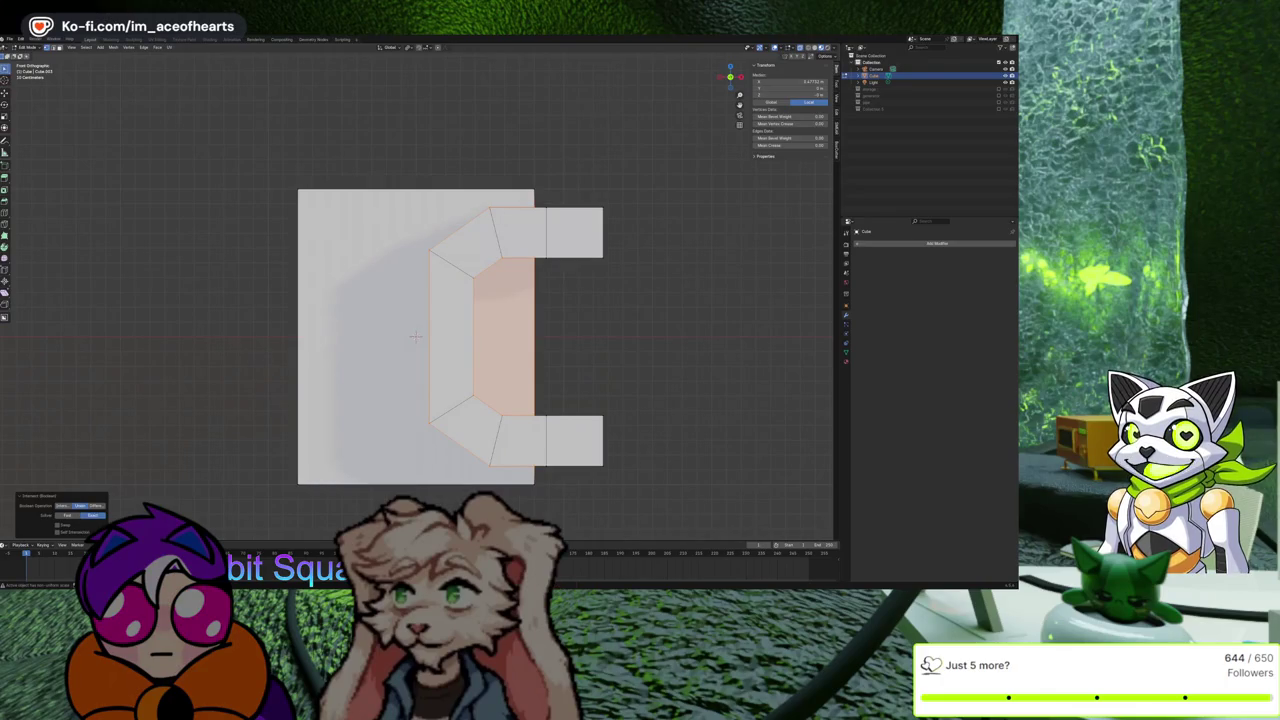
Delete the C's leftover left block edges and its top-right protrusion vertices.
mouse_move(620, 373)
left_mouse_down()
mouse_move(618, 408)
mouse_move(590, 410)
mouse_move(605, 408)
left_mouse_up()
left_click_drag(279, 150, 361, 460)
key("x")
left_click(351, 378)
mouse_move(351, 378)
left_mouse_down()
mouse_move(554, 311)
mouse_move(570, 287)
left_mouse_up()
key("alt+a")
key("c")
mouse_move(520, 206)
left_mouse_down()
mouse_move(534, 234)
mouse_move(600, 260)
left_mouse_up()
key("Escape")
key("x")
left_click(536, 251)
scroll(514, 243, "down", 2)
Select all edges and fill the inset pocket with a flat face.
key("a")
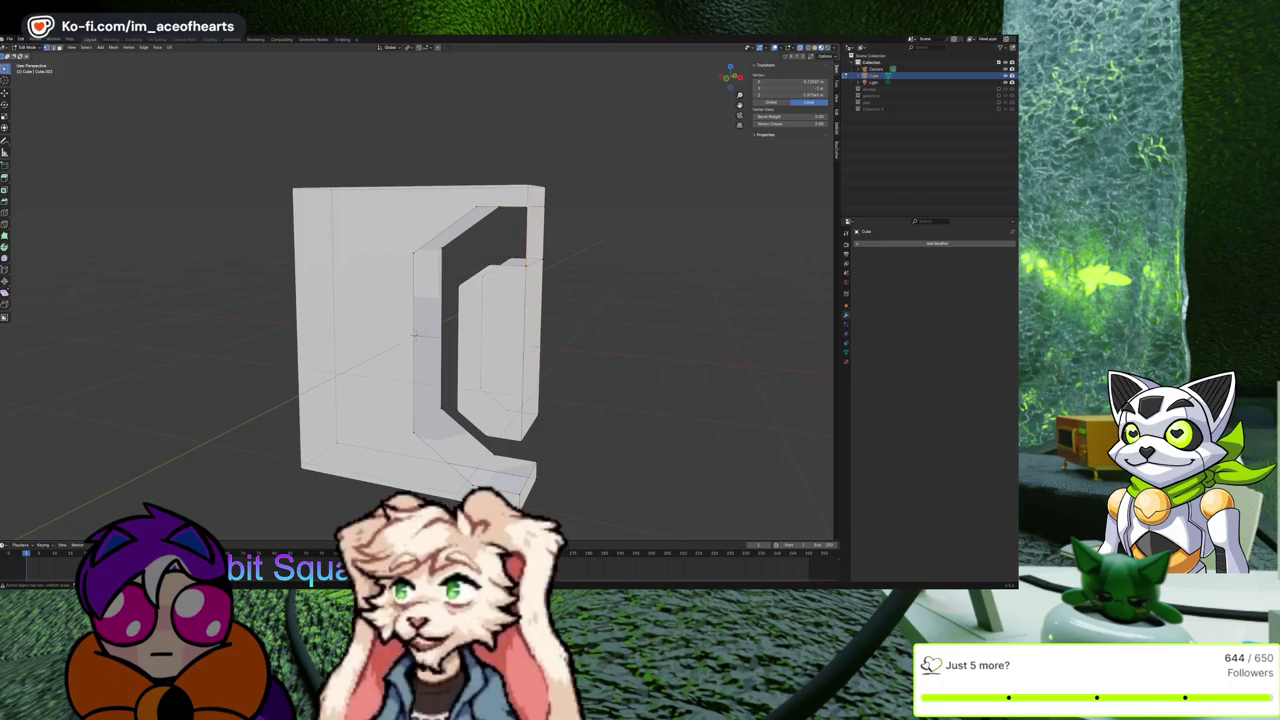
key("2")
key("f")
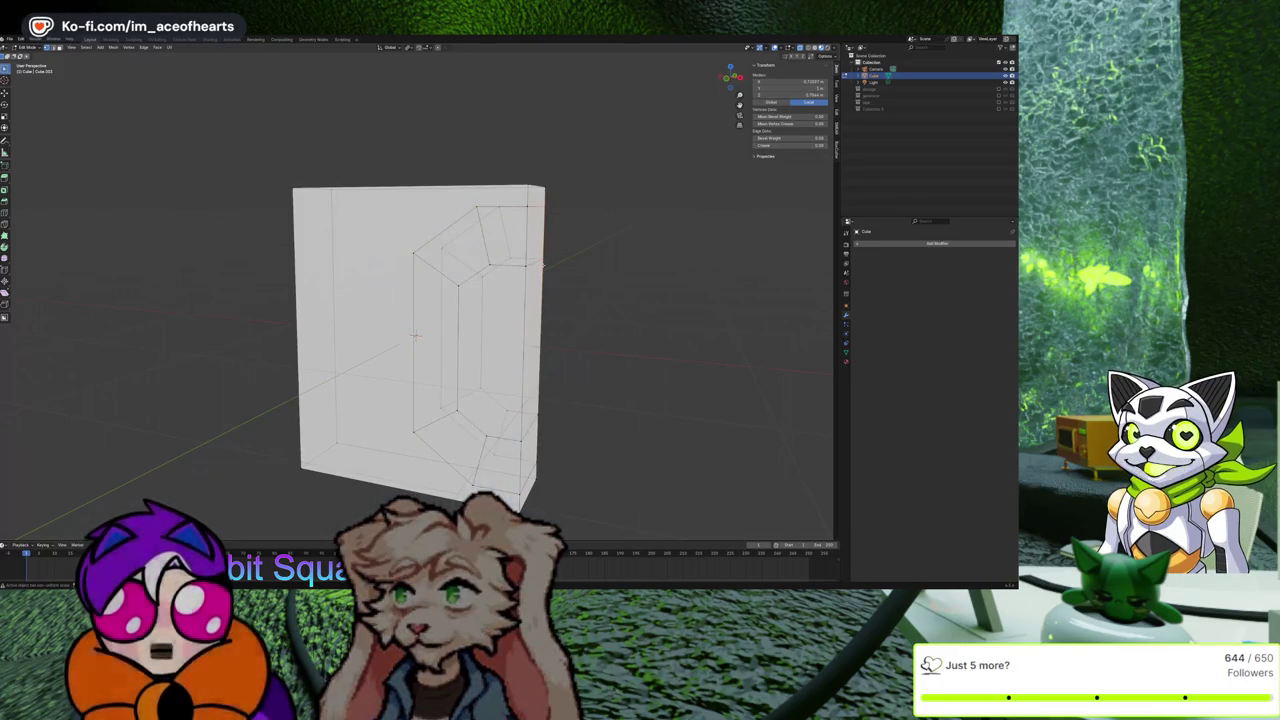
left_click_drag(730, 76, 735, 78)
left_click(730, 76)
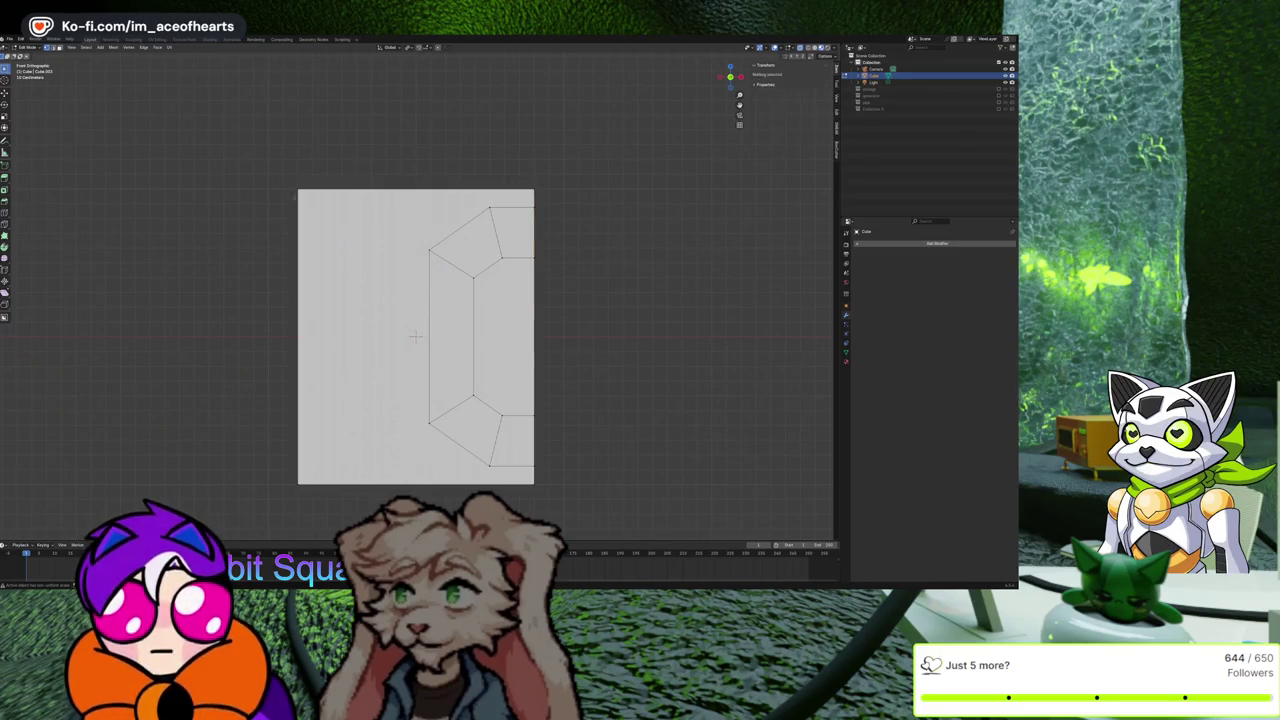
Slide the panel's left edge right along X, snap the 3D cursor to it, and exit Edit Mode.
key("a")
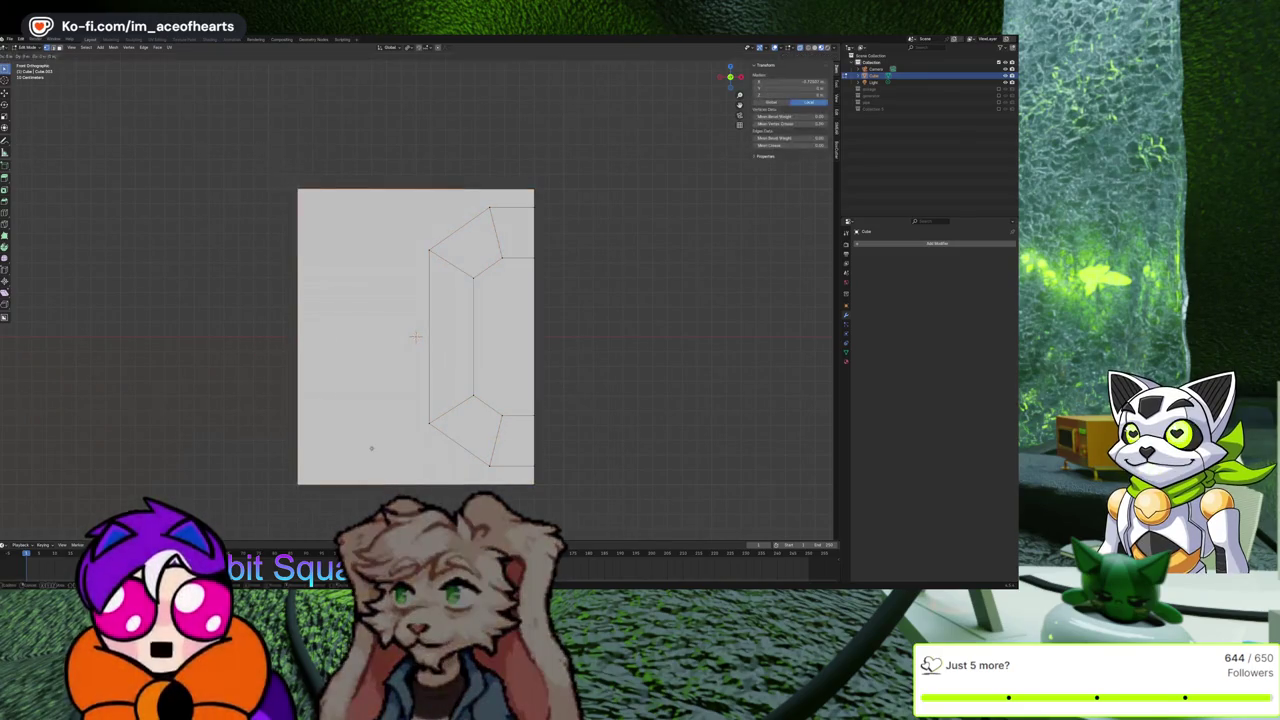
key("g")
key("x")
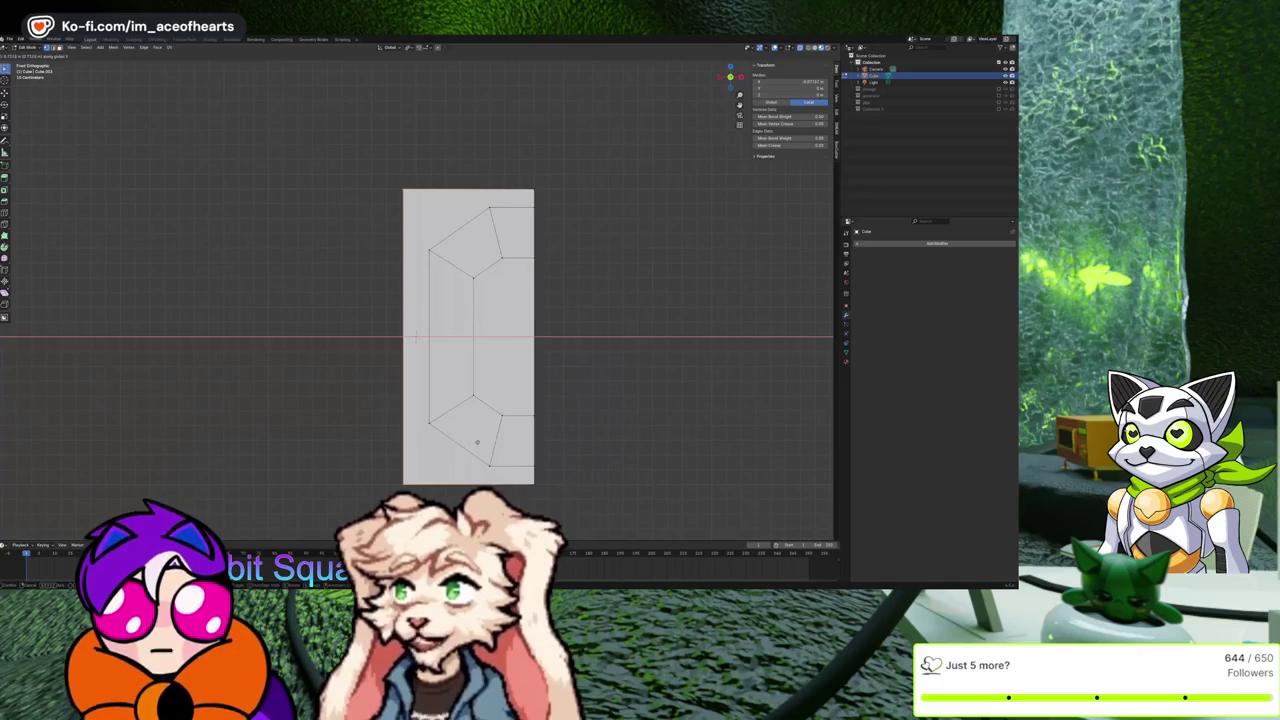
left_click(465, 440)
key("shift+s")
left_click(465, 438)
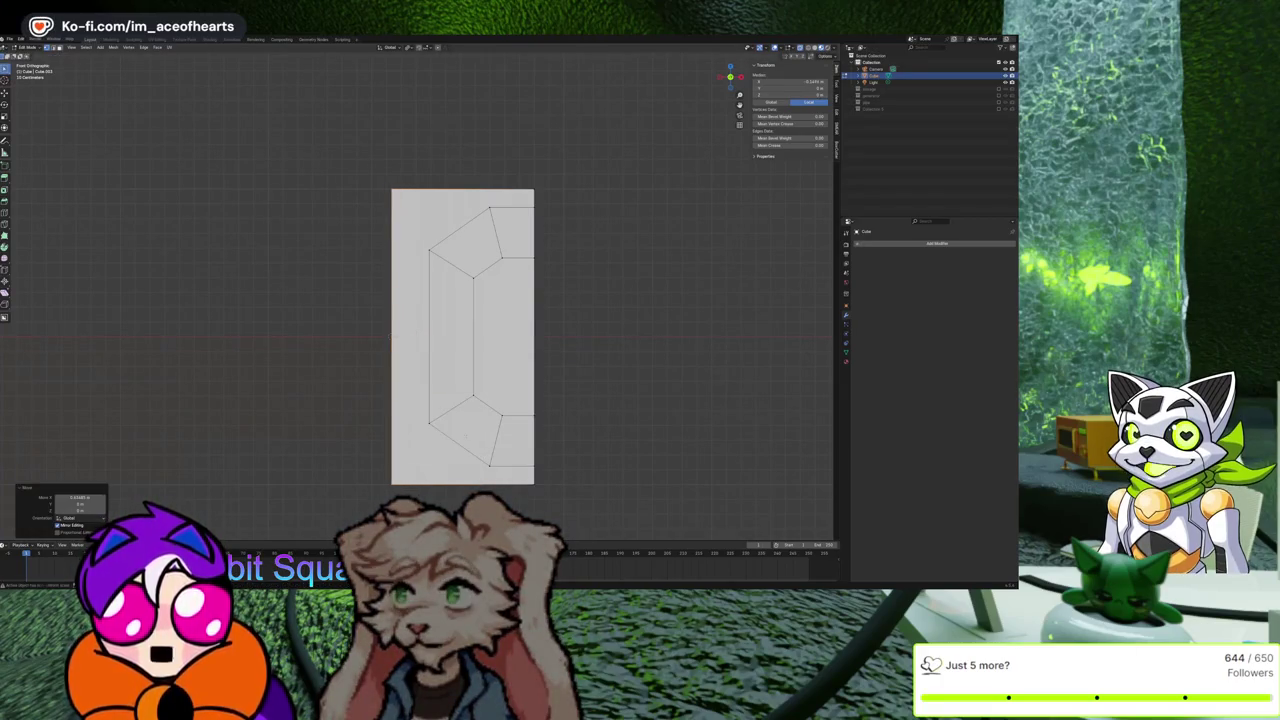
key("Tab")
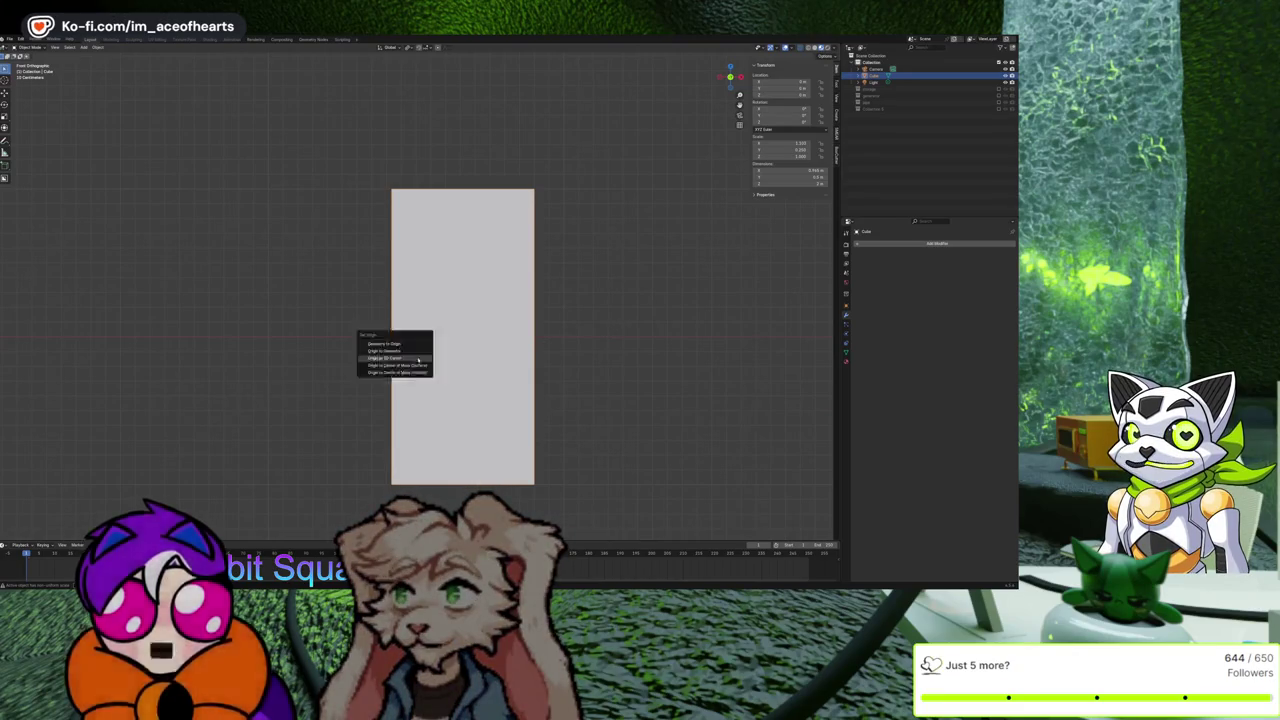
Set the panel's origin to the 3D cursor and add a Mirror modifier.
right_click(418, 360)
left_click(395, 350)
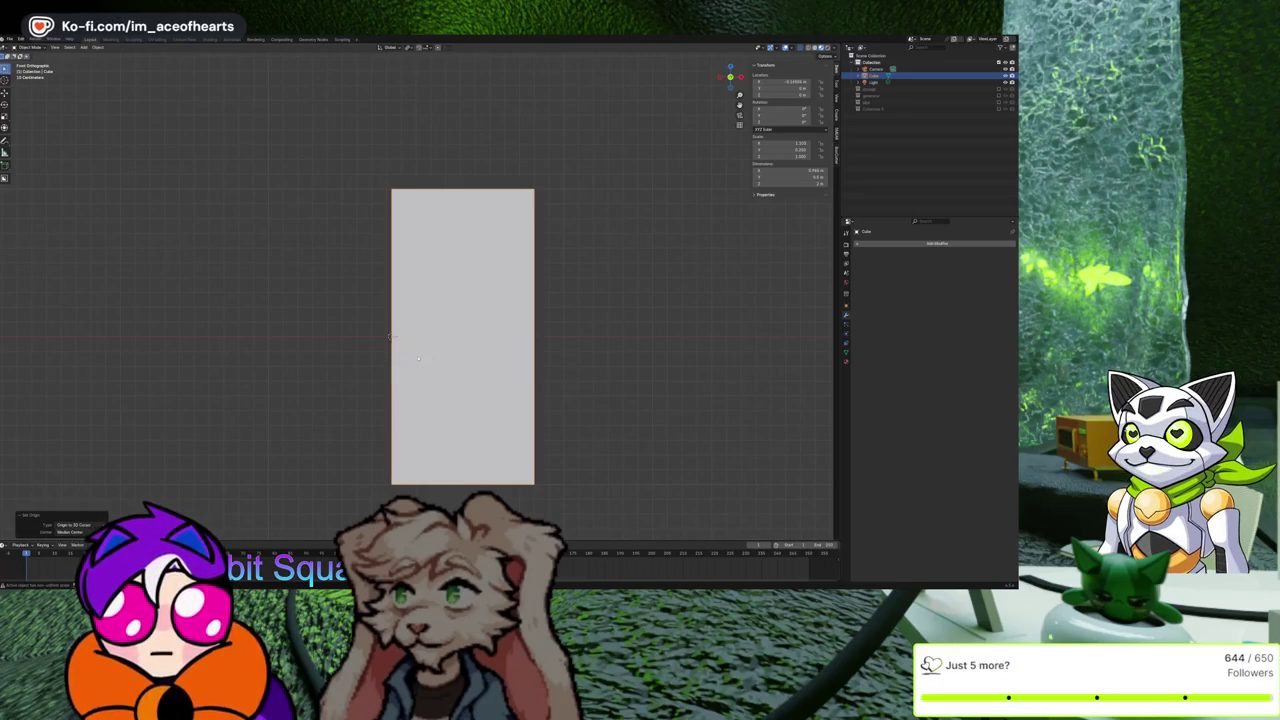
left_click(932, 243)
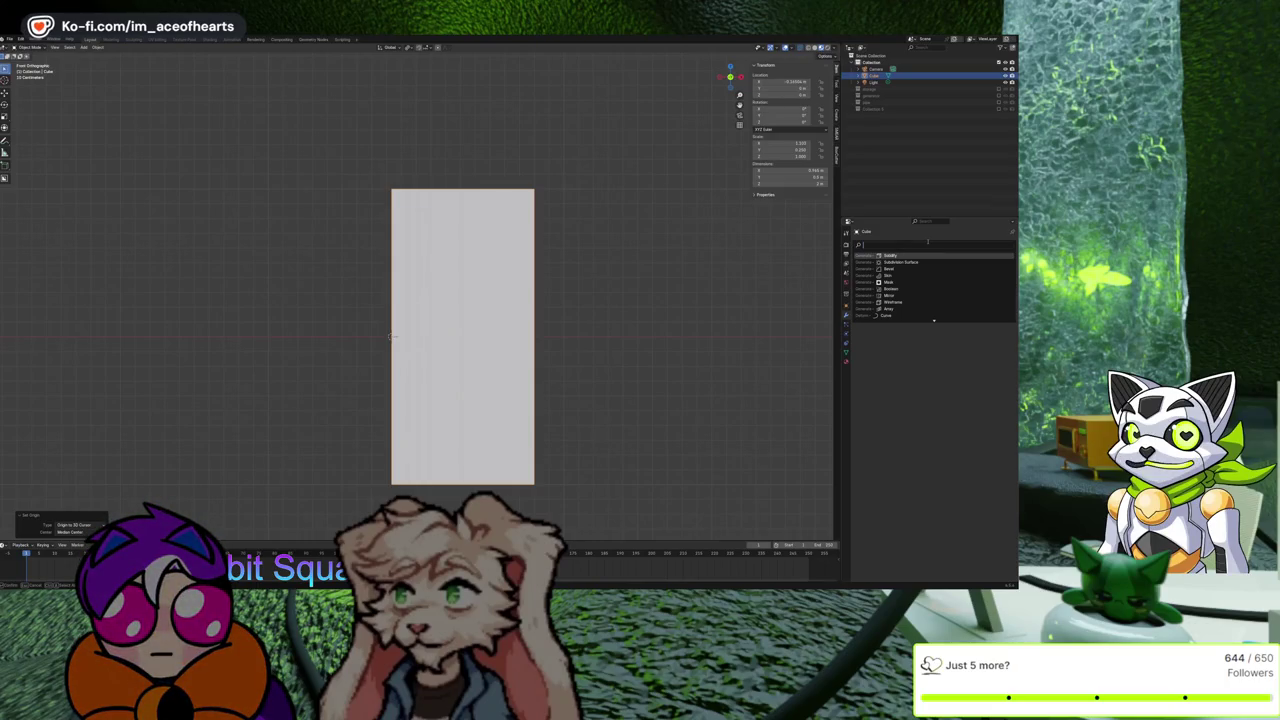
type("mi")
key("Return")
Apply the panel's scale and the Mirror modifier, then enter Edit Mode.
key("ctrl+a")
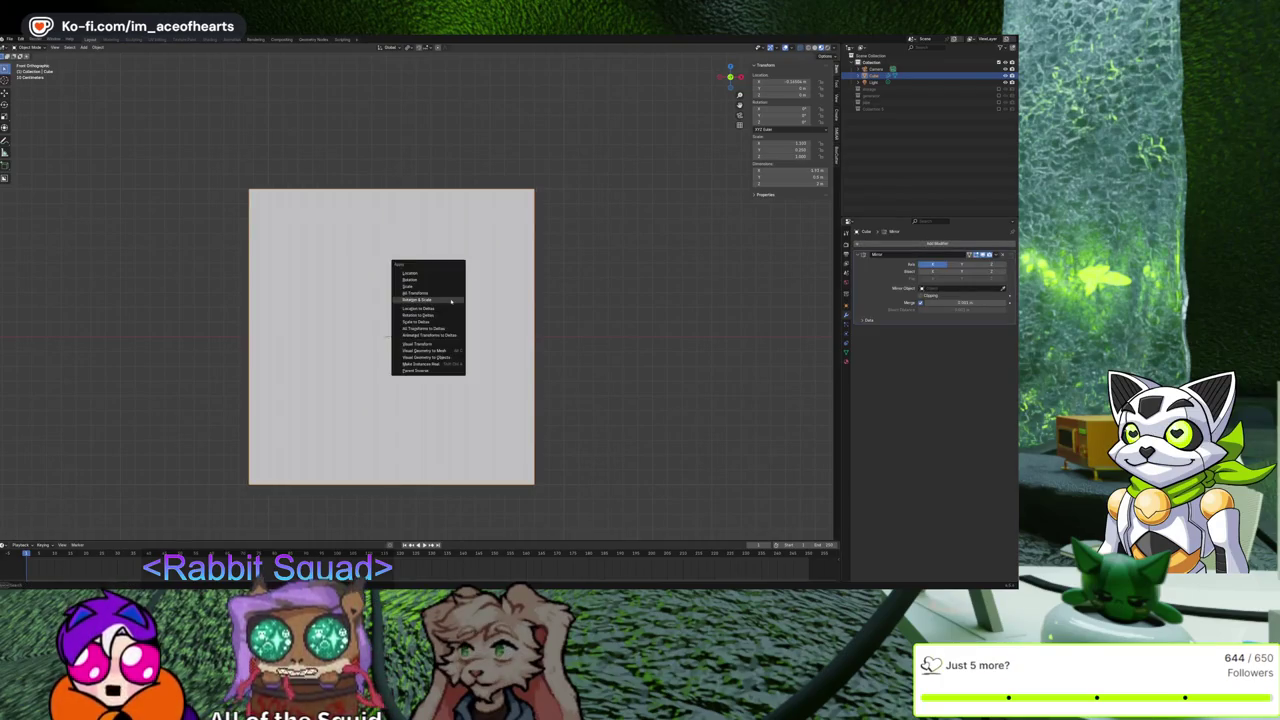
left_click(451, 302)
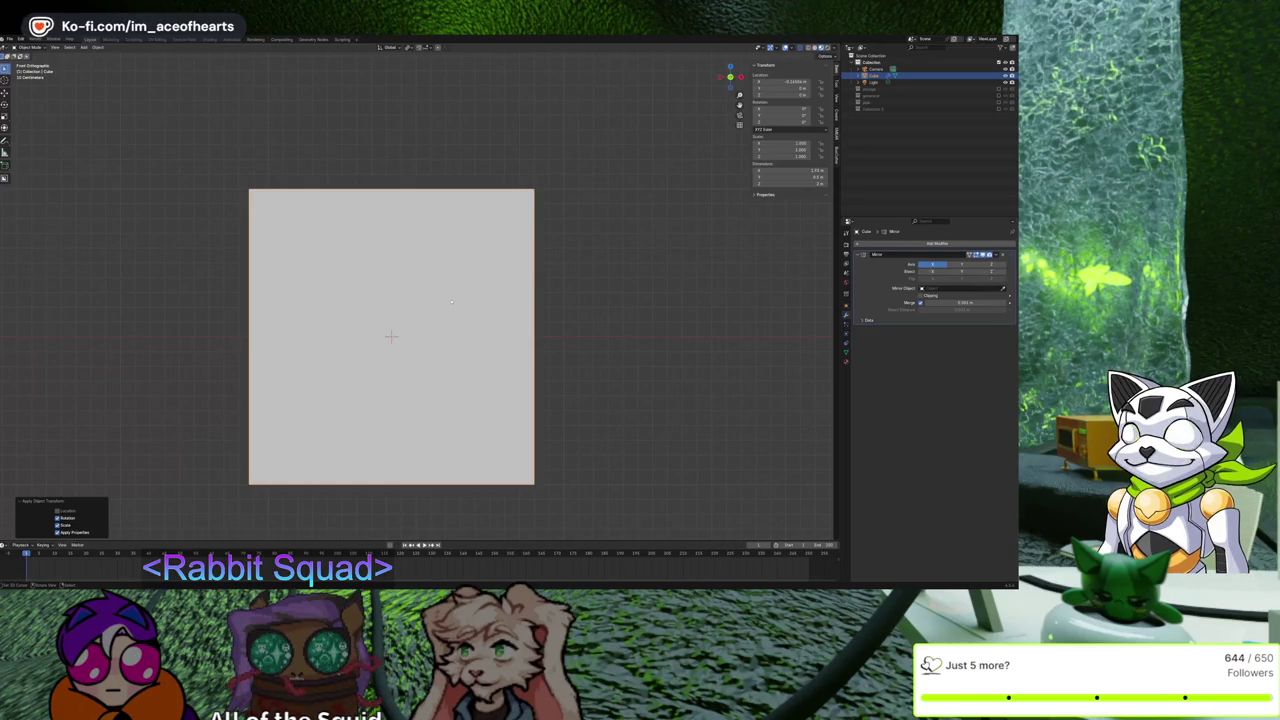
left_click(996, 255)
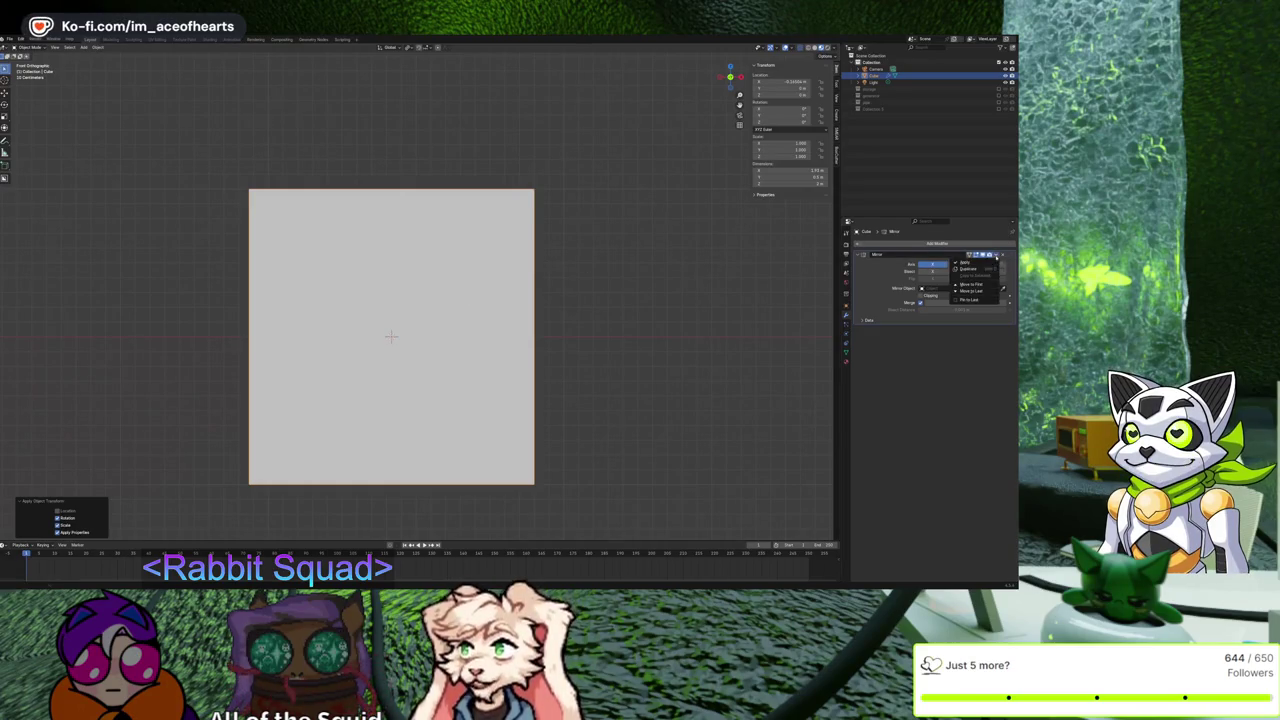
left_click(965, 262)
key("Tab")
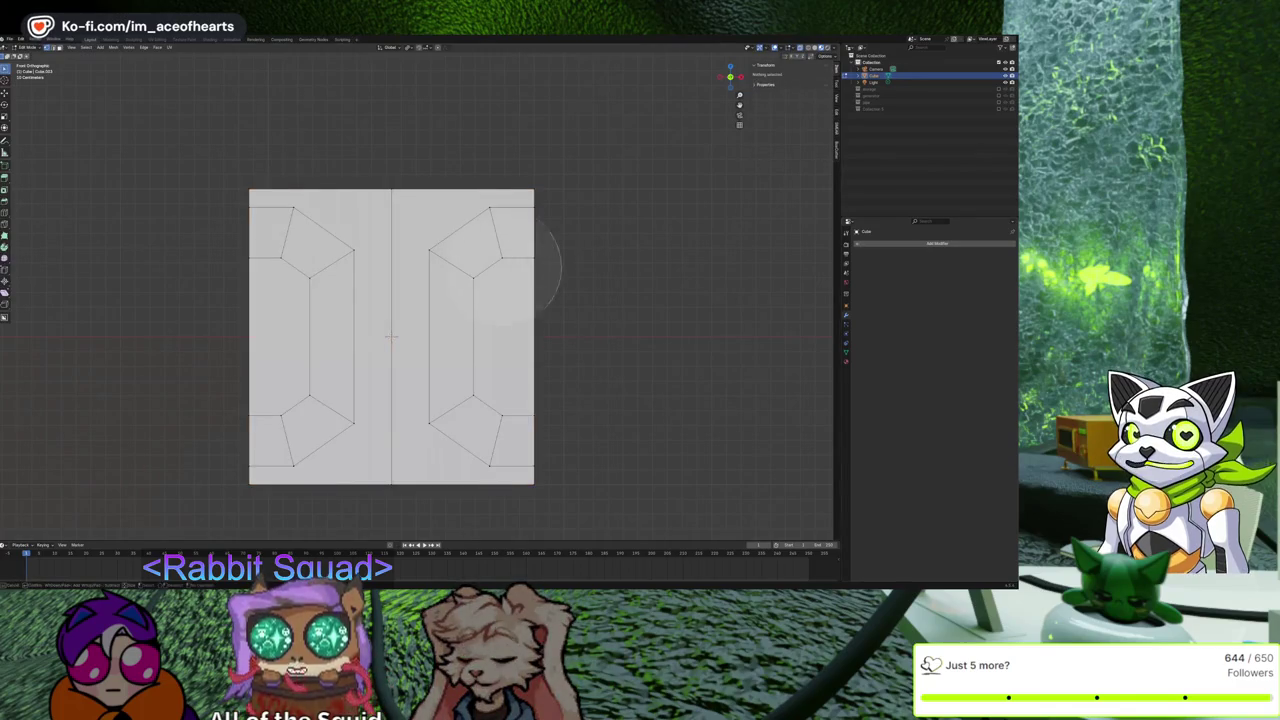
Select the side face strips and place the 3D cursor on a panel vertex.
left_click_drag(540, 275, 529, 371)
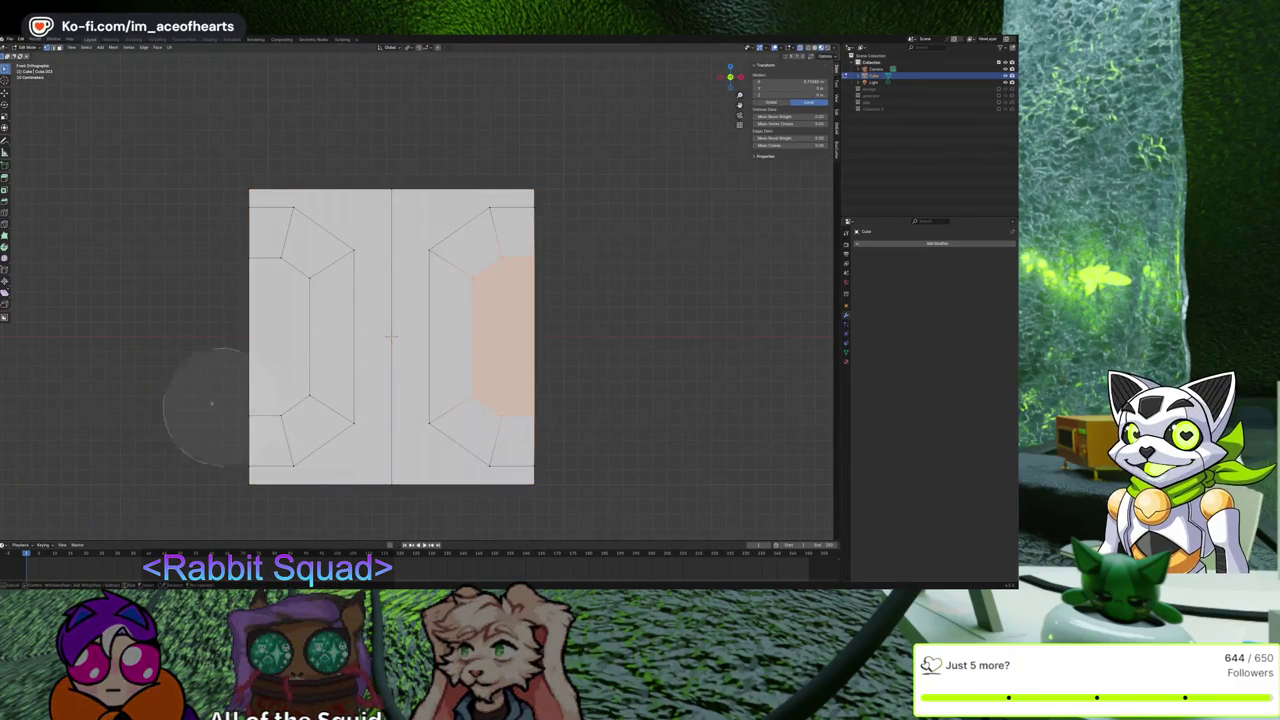
left_click_drag(218, 397, 222, 255)
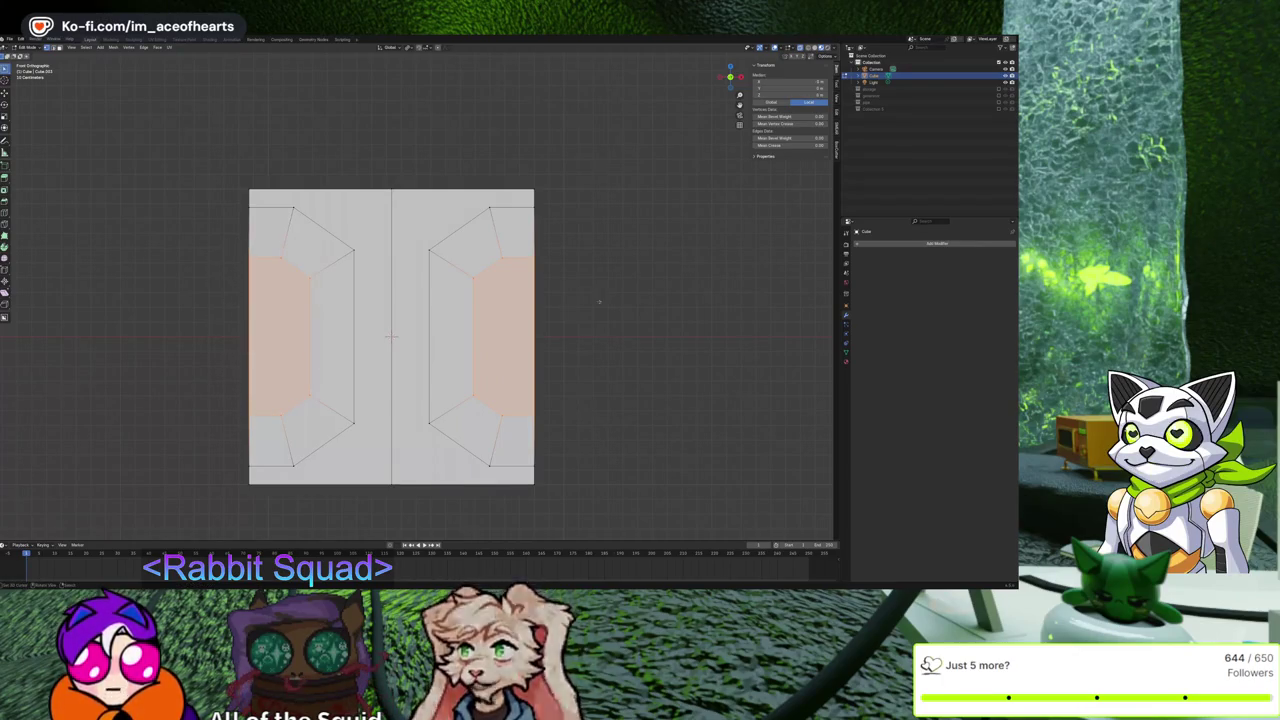
key("KP_1")
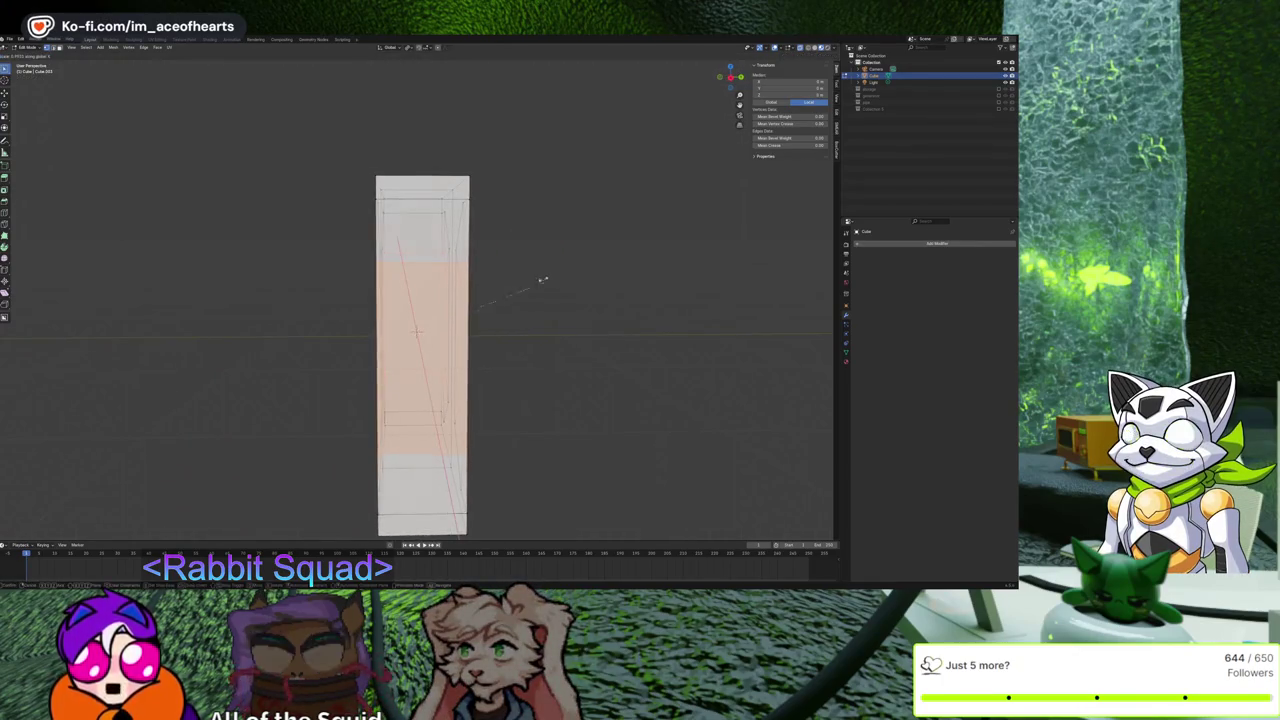
key("KP_4")
key("KP_4")
key("KP_4")
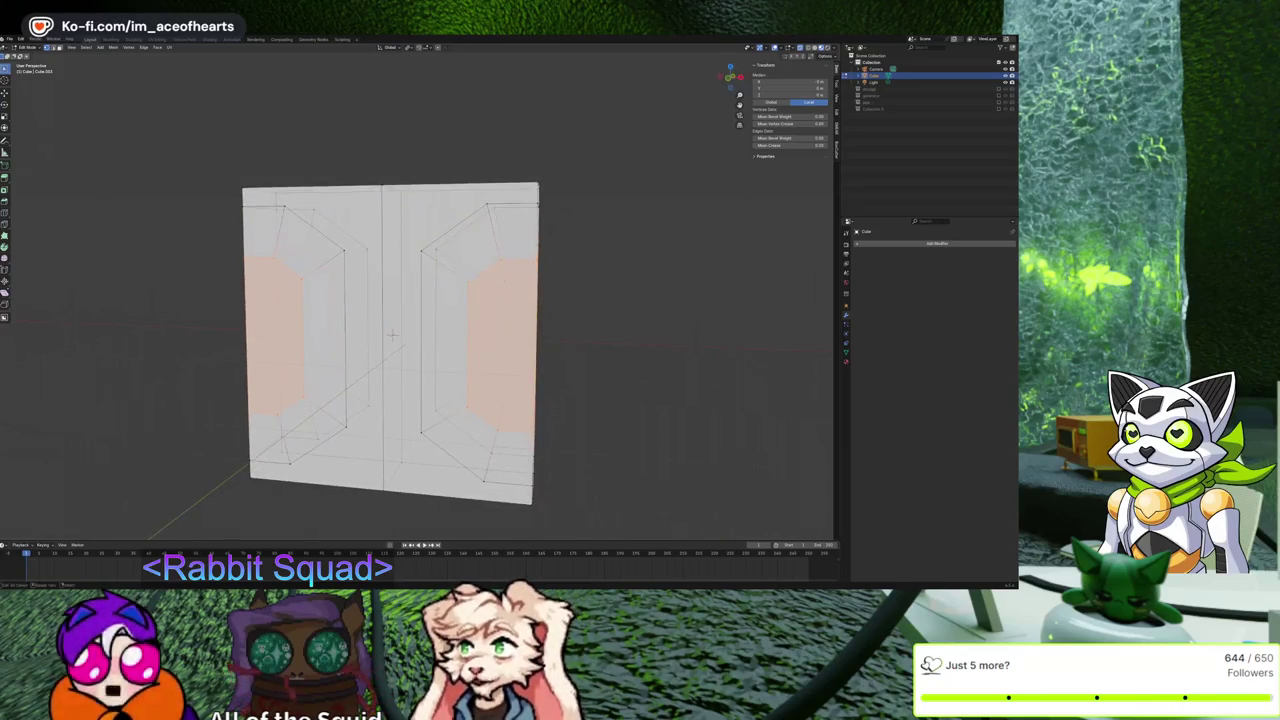
key("KP_1")
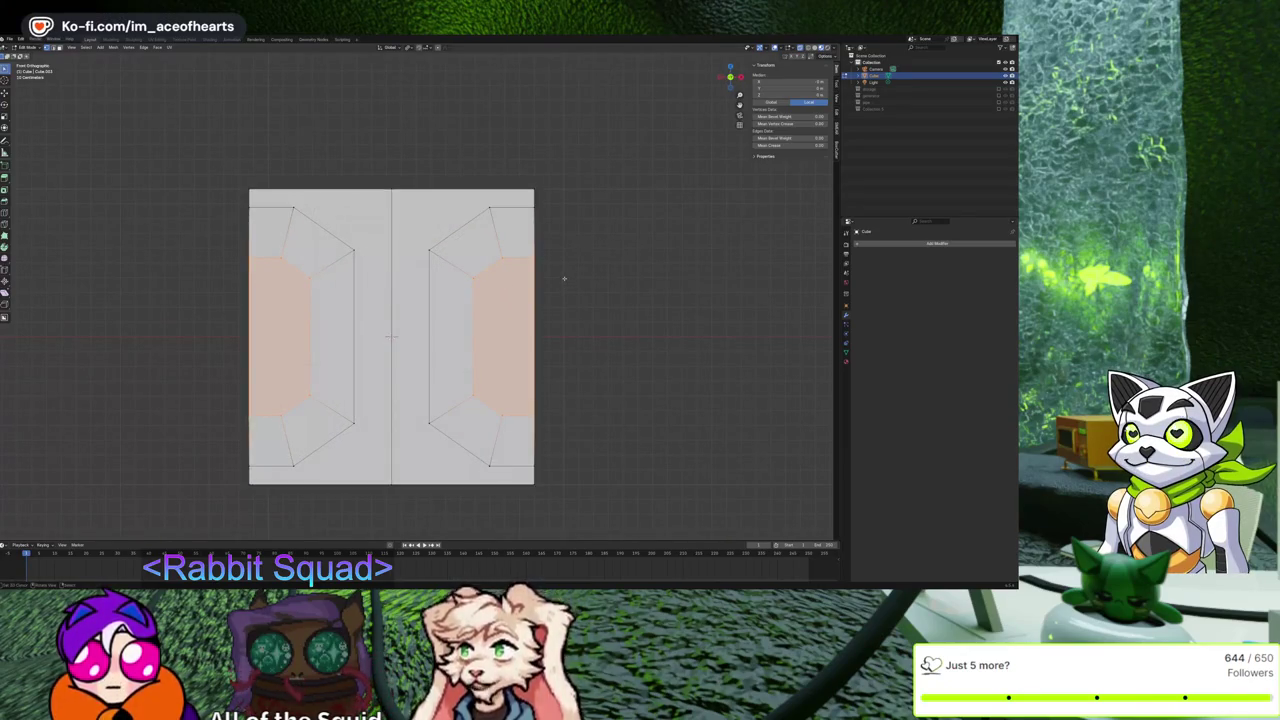
key("alt+a")
key("c")
left_click(563, 274)
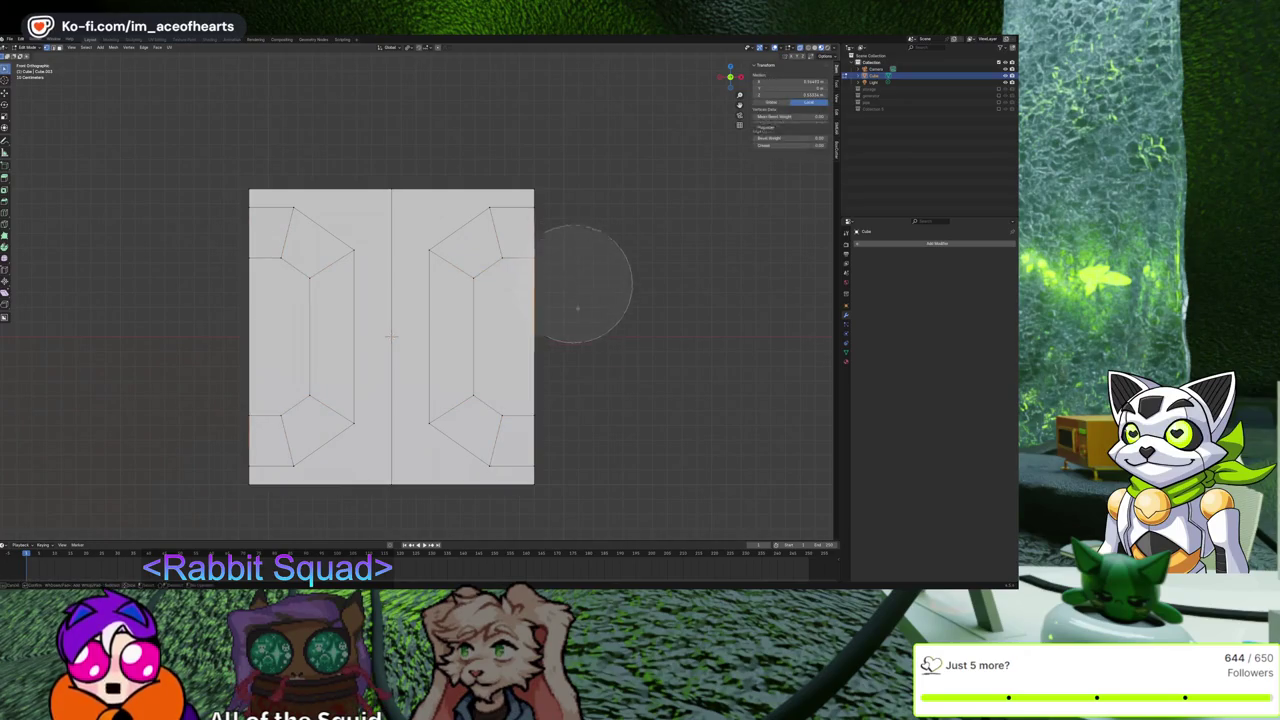
key("Escape")
key("shift+s")
left_click(586, 399)
Scale up the right inner face strip, excluding the Y axis.
key("c")
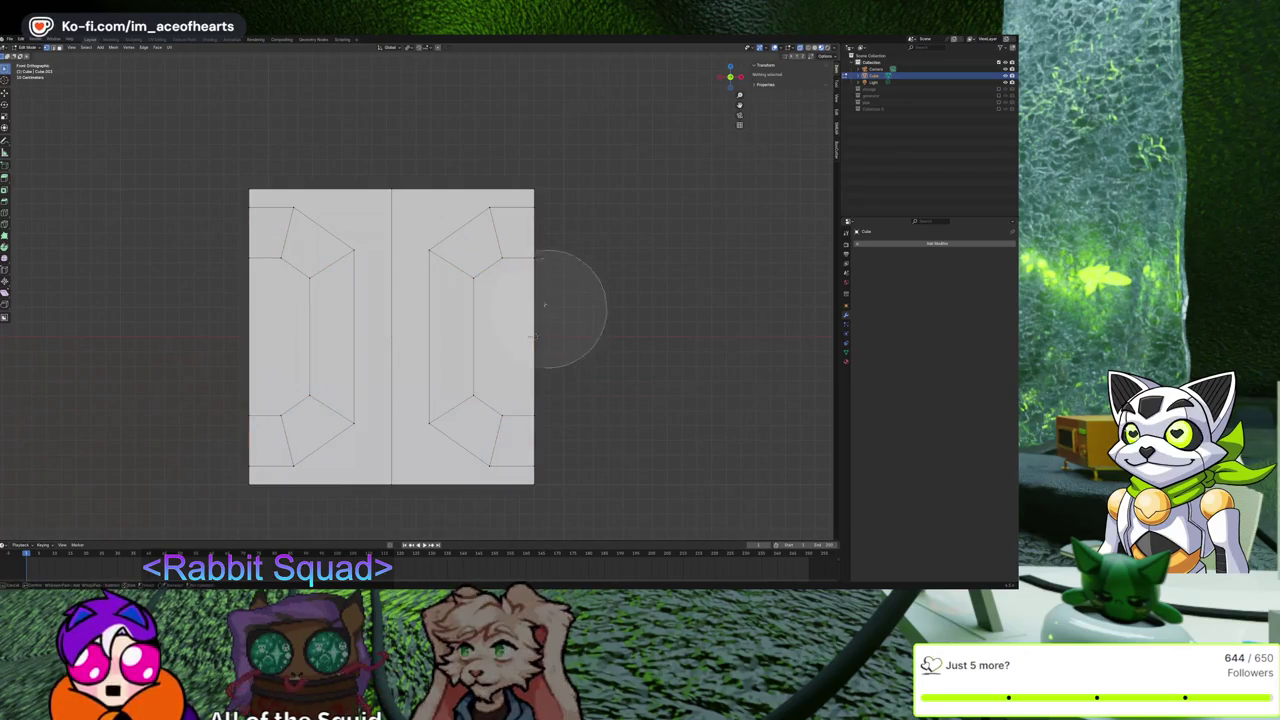
left_click(533, 336)
key("Escape")
key("s")
left_click(665, 366)
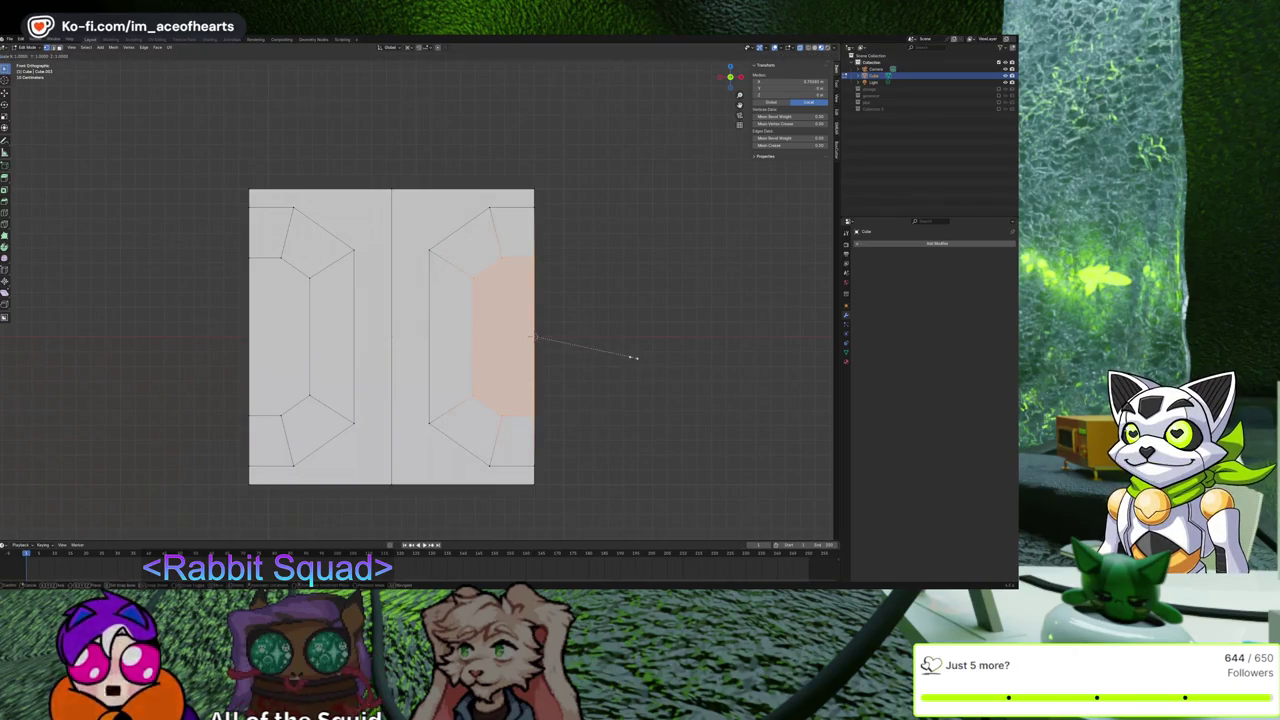
key("shift+y")
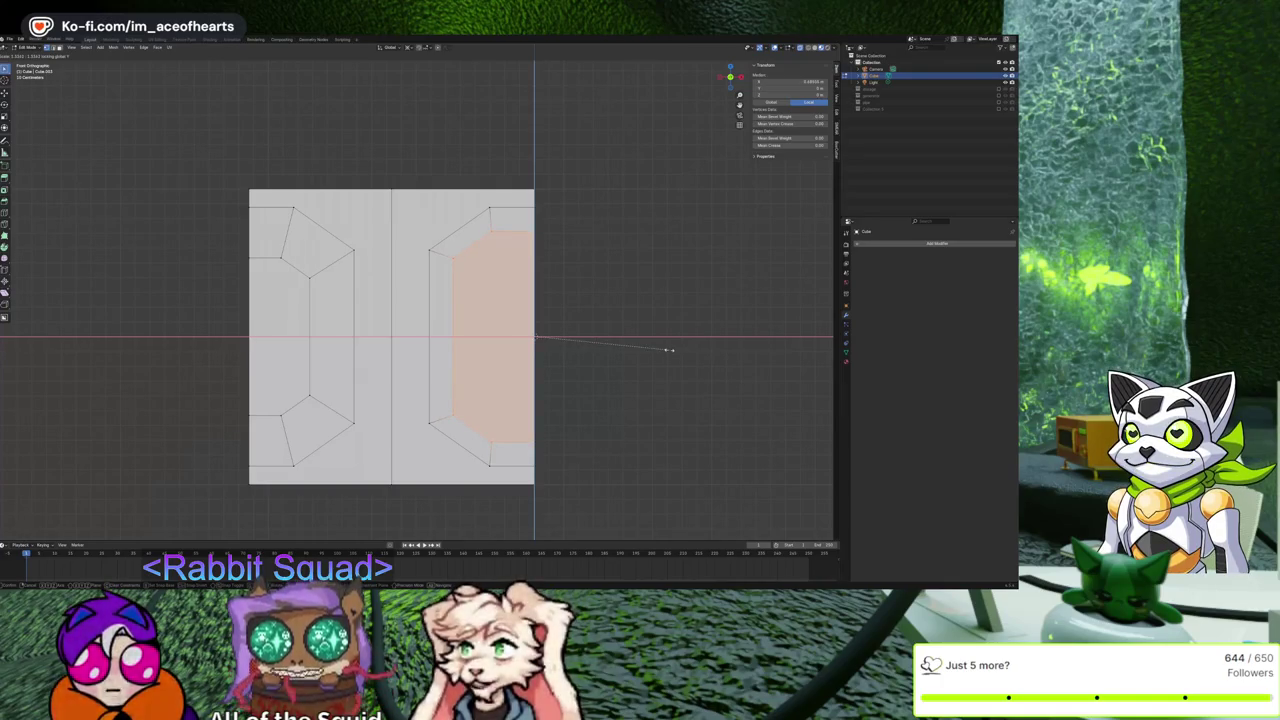
left_click(669, 350)
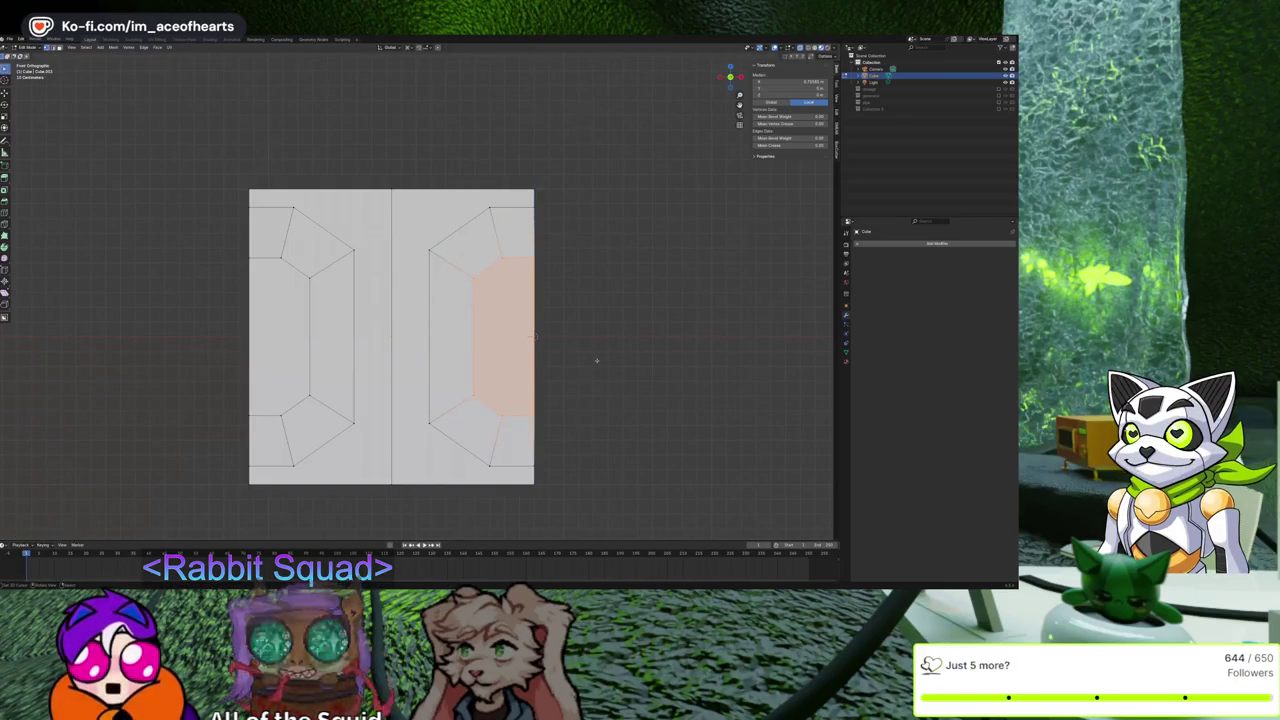
key("s")
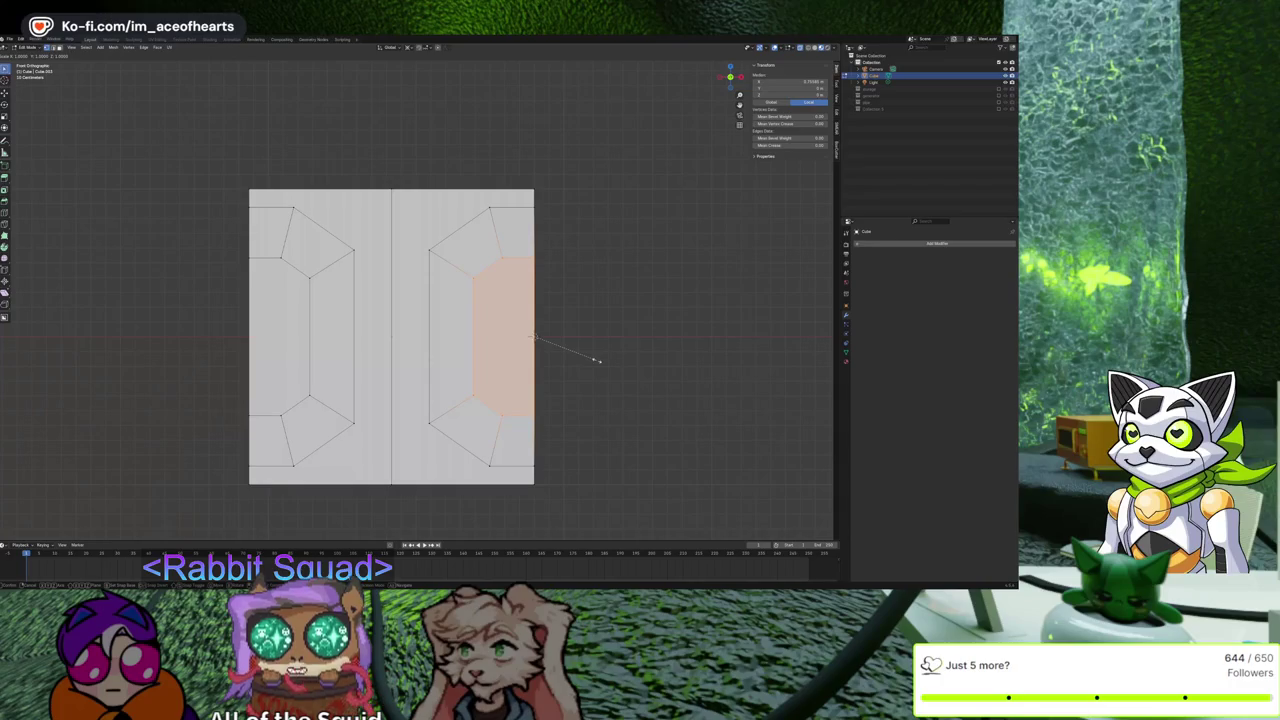
type("1")
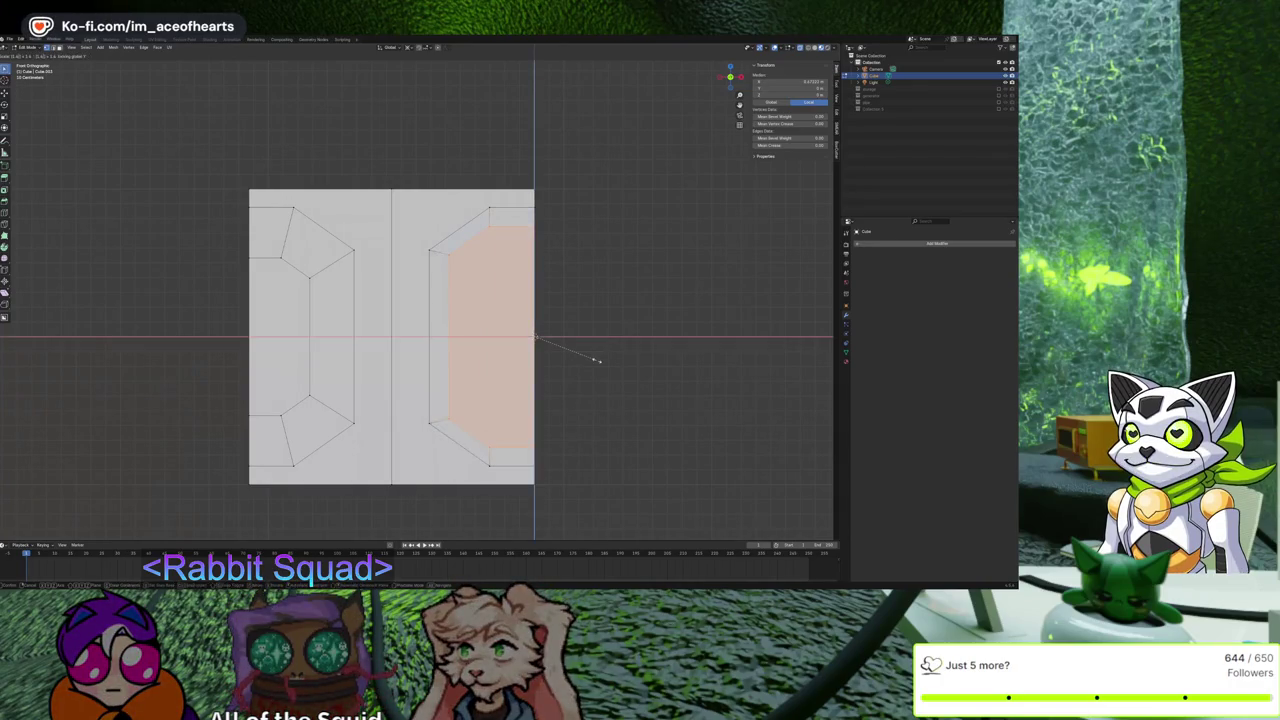
key("Return")
Scale up the left inner face, then select the upper-right faces.
key("alt+a")
key("c")
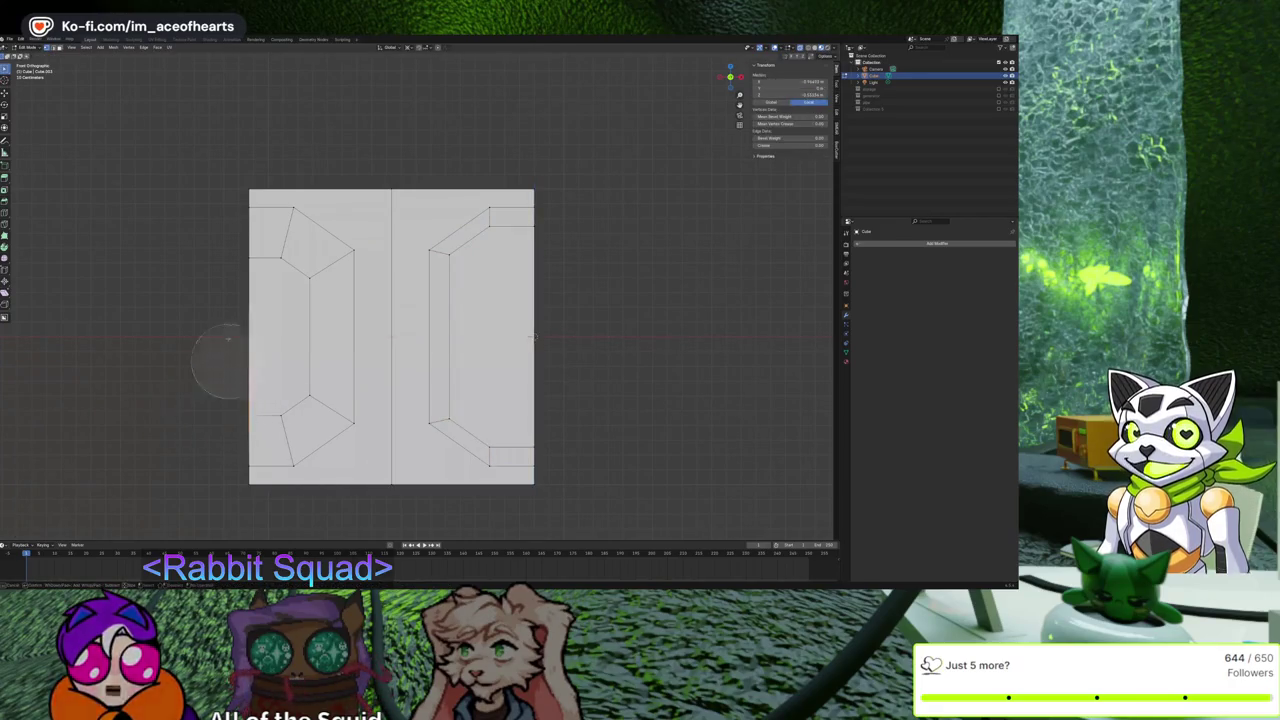
left_click_drag(232, 272, 232, 418)
key("Escape")
key("s")
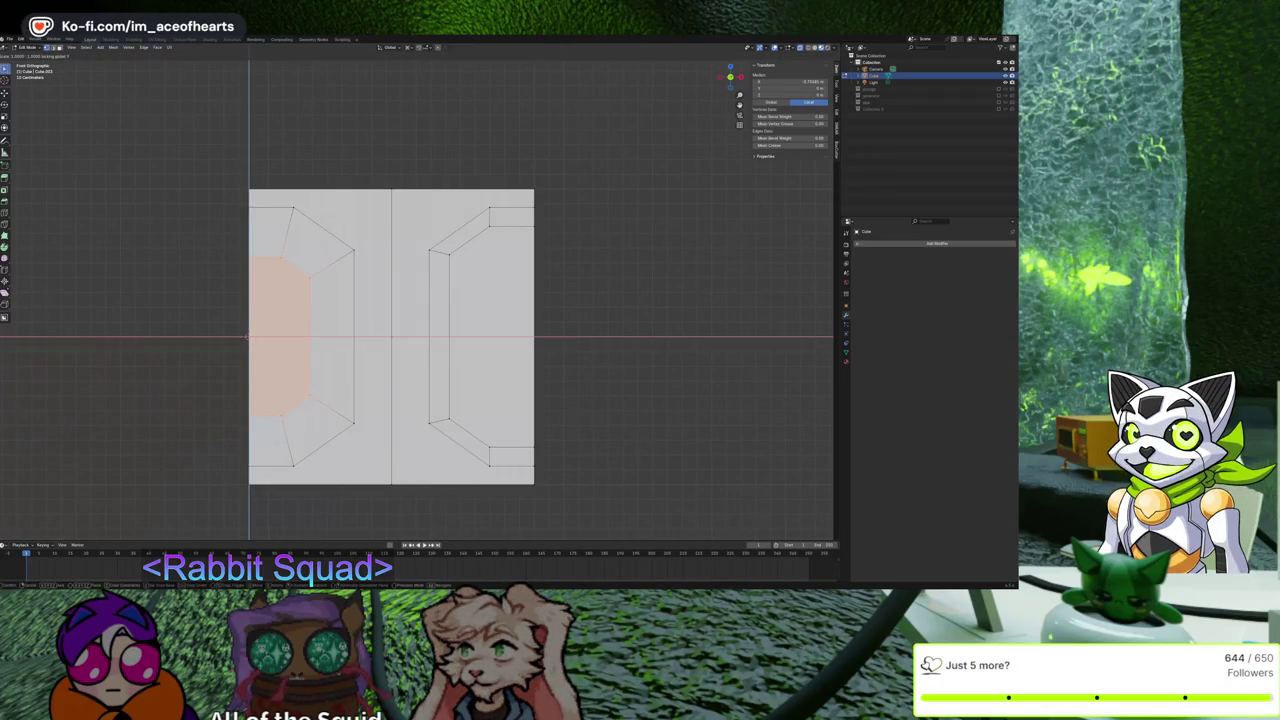
key("Return")
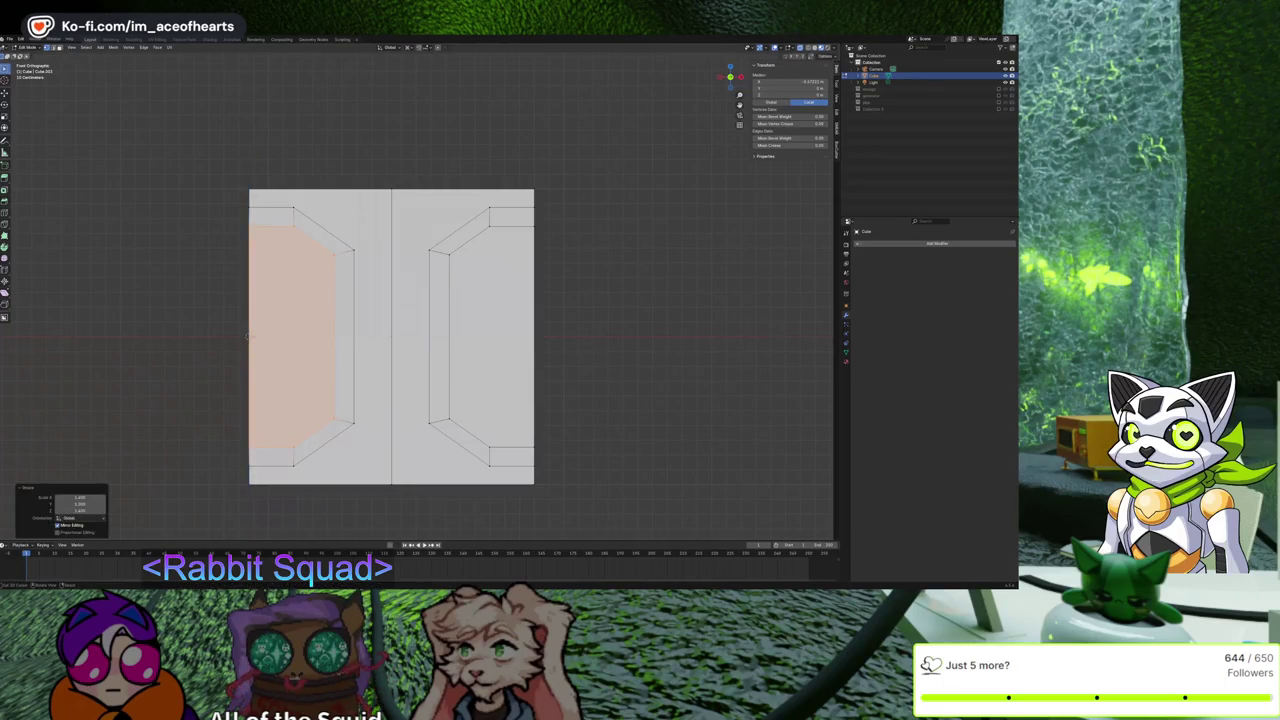
key("c")
left_click_drag(543, 243, 507, 250)
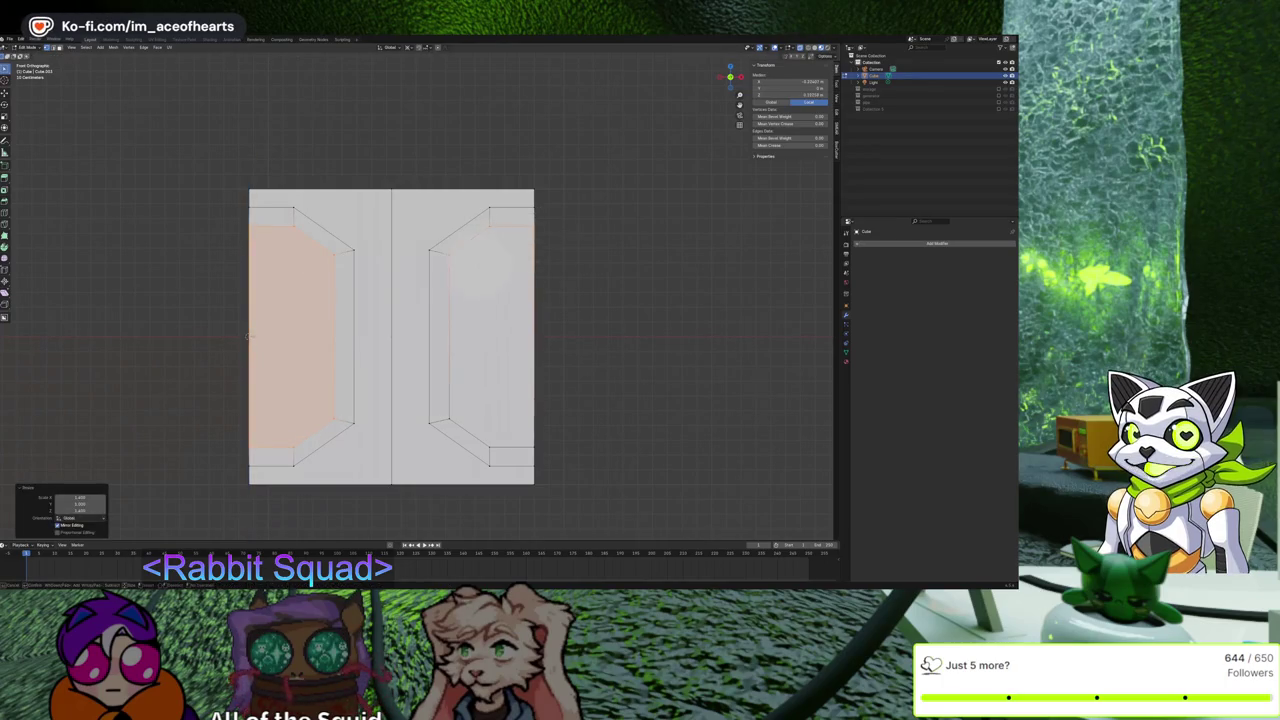
left_click_drag(513, 426, 420, 385)
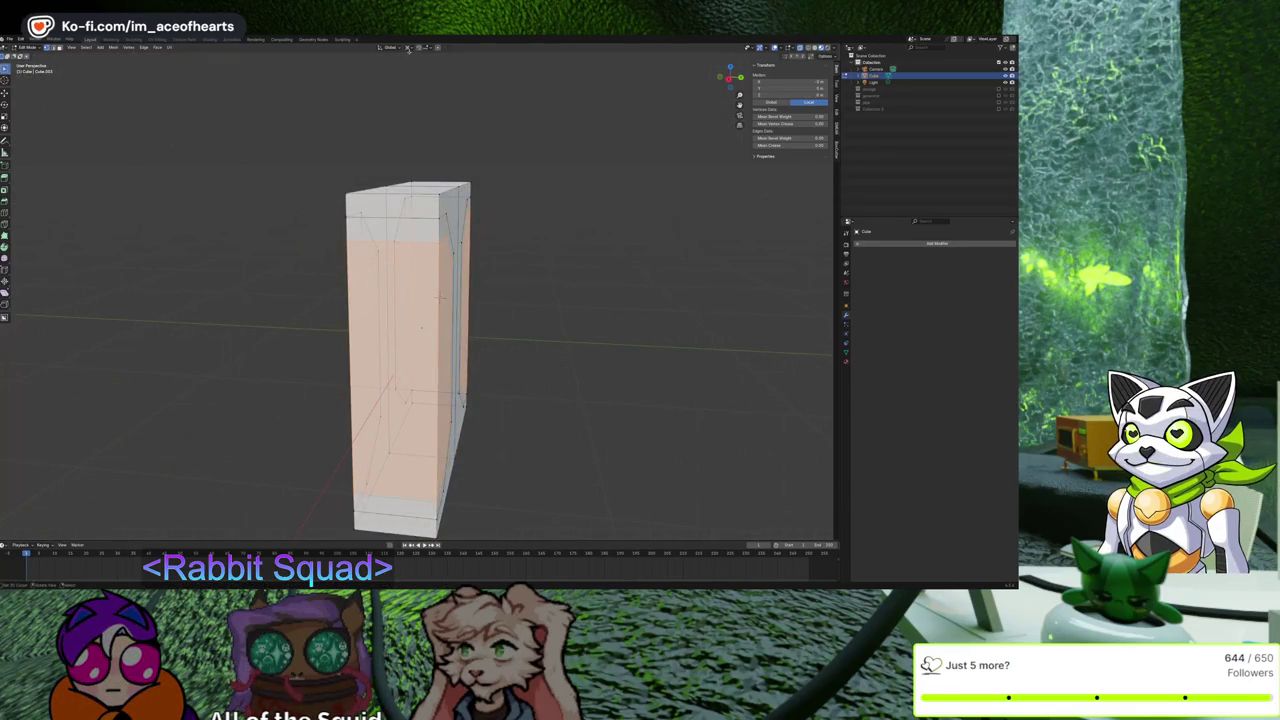
Scale the selected faces along X around the 3D cursor pivot.
left_click(432, 71)
key("s")
key("x")
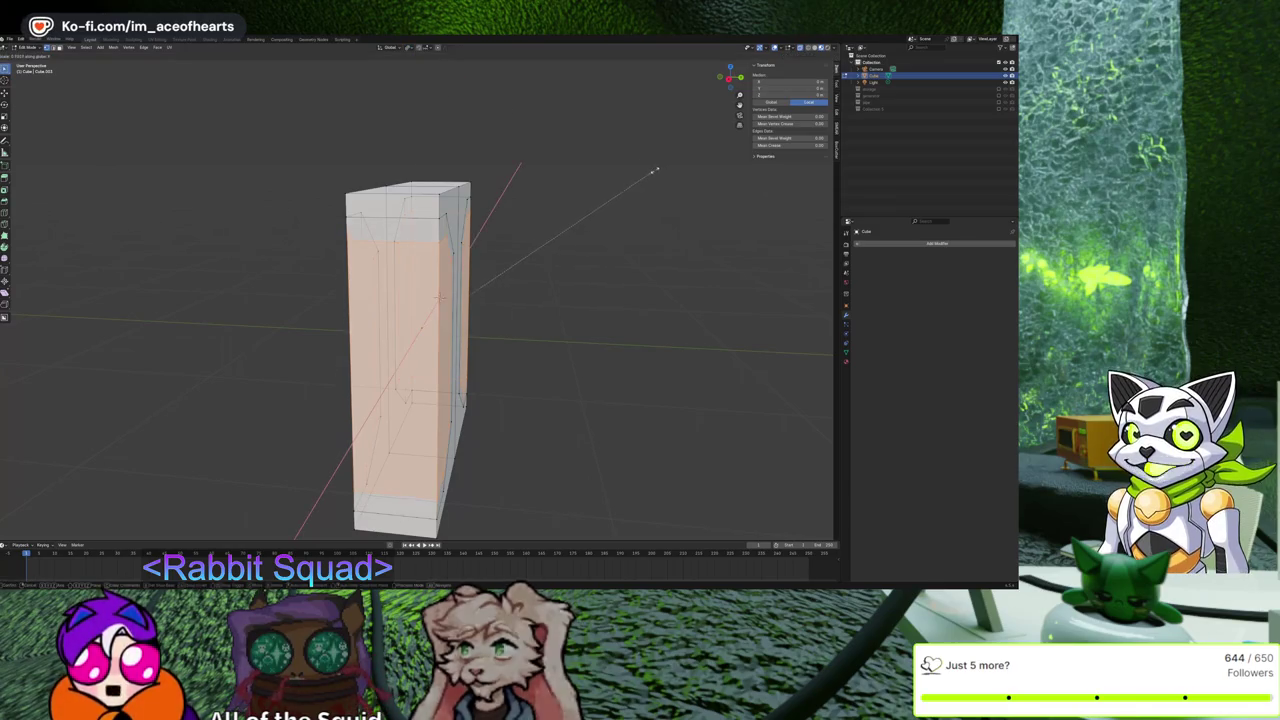
left_click(609, 173)
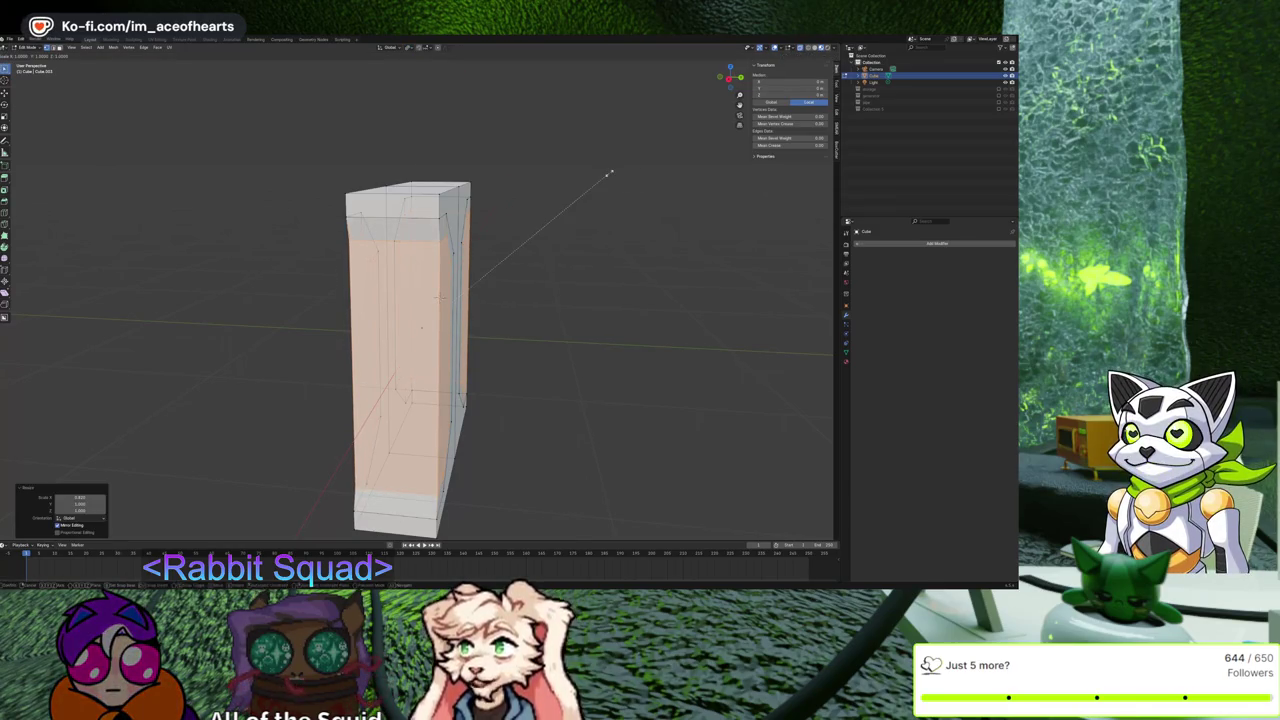
mouse_move(609, 173)
left_mouse_down()
mouse_move(266, 325)
mouse_move(548, 242)
left_mouse_up()
Bevel the selection's vertical edges into angled recesses and check the front view.
key("ctrl+b")
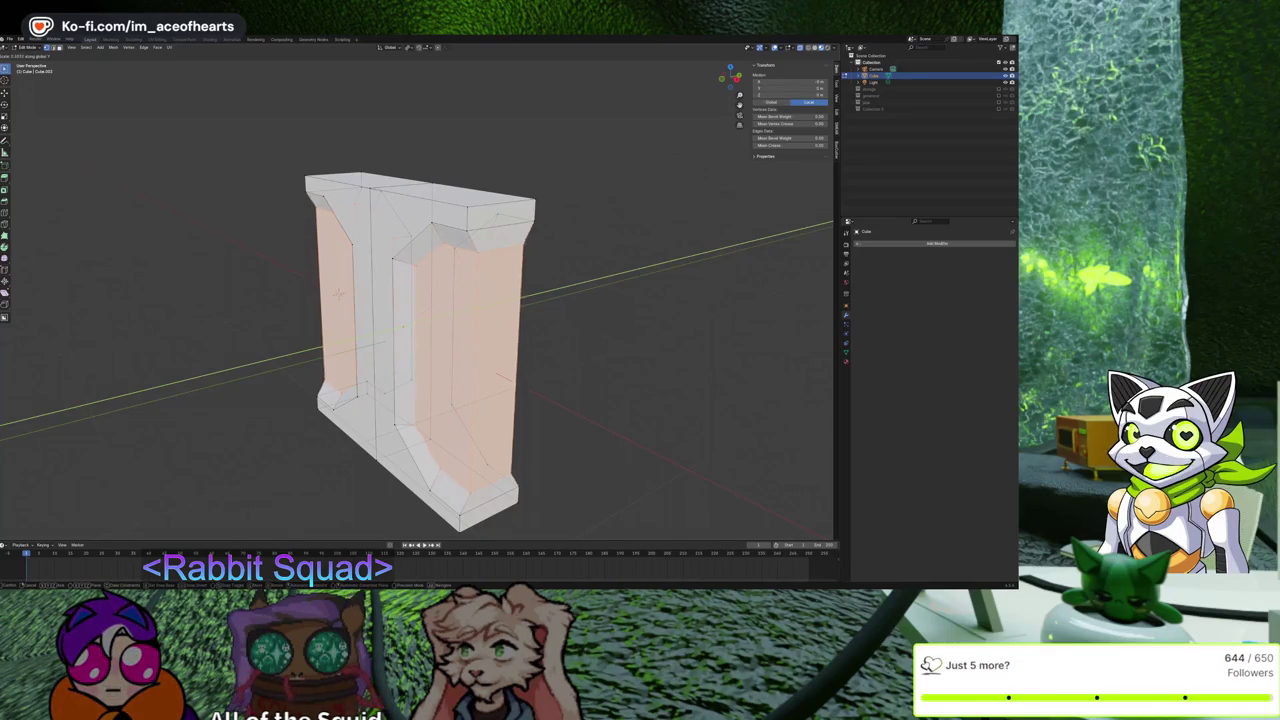
left_click(338, 293)
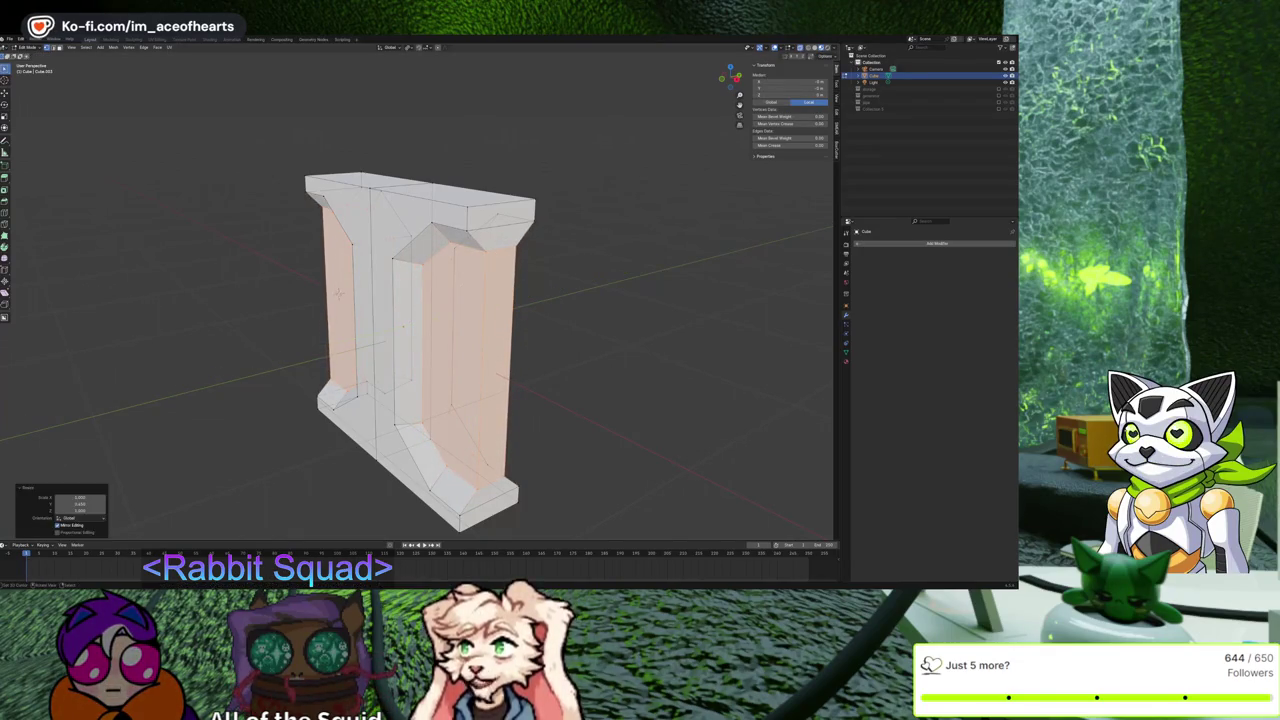
key("KP_3")
key("KP_1")
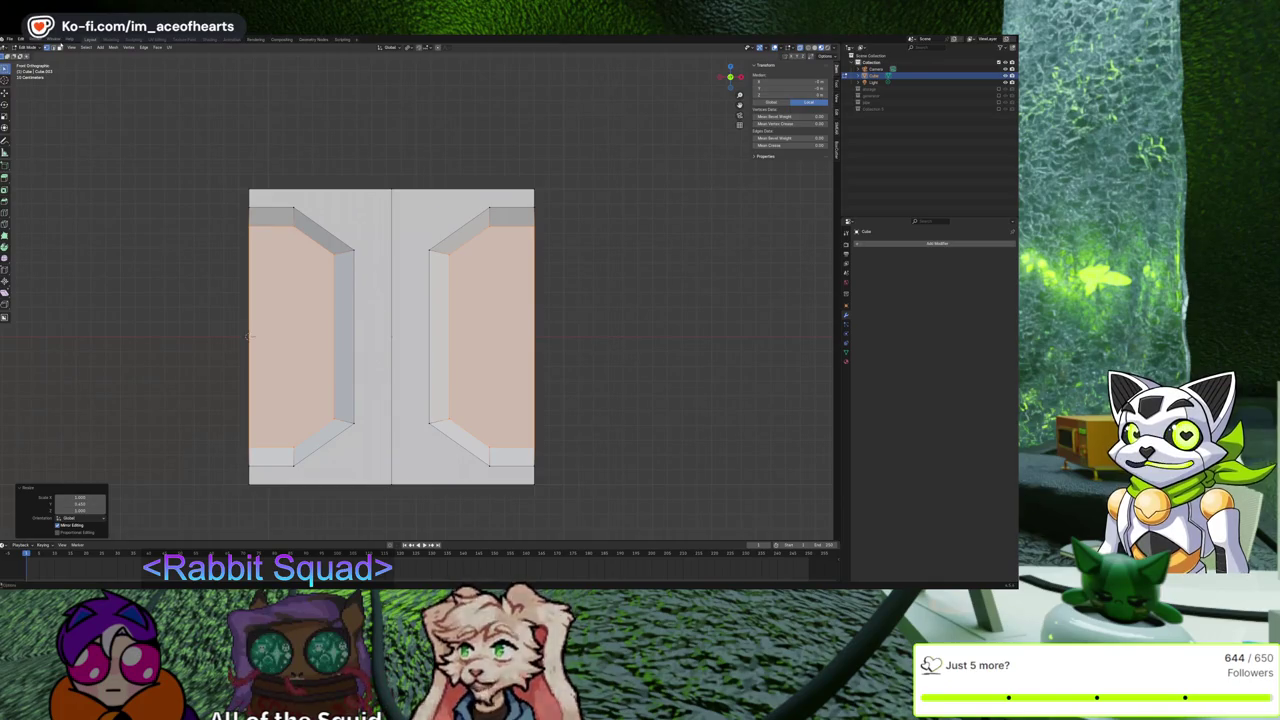
key("alt+a")
key("ctrl+z")
Inspect the panel by selecting its middle strip, left frame and right-half faces.
key("alt+a")
mouse_move(246, 334)
left_mouse_down()
mouse_move(292, 397)
mouse_move(214, 352)
left_mouse_up()
left_click(370, 350)
left_click(220, 180, "shift")
key("alt+a")
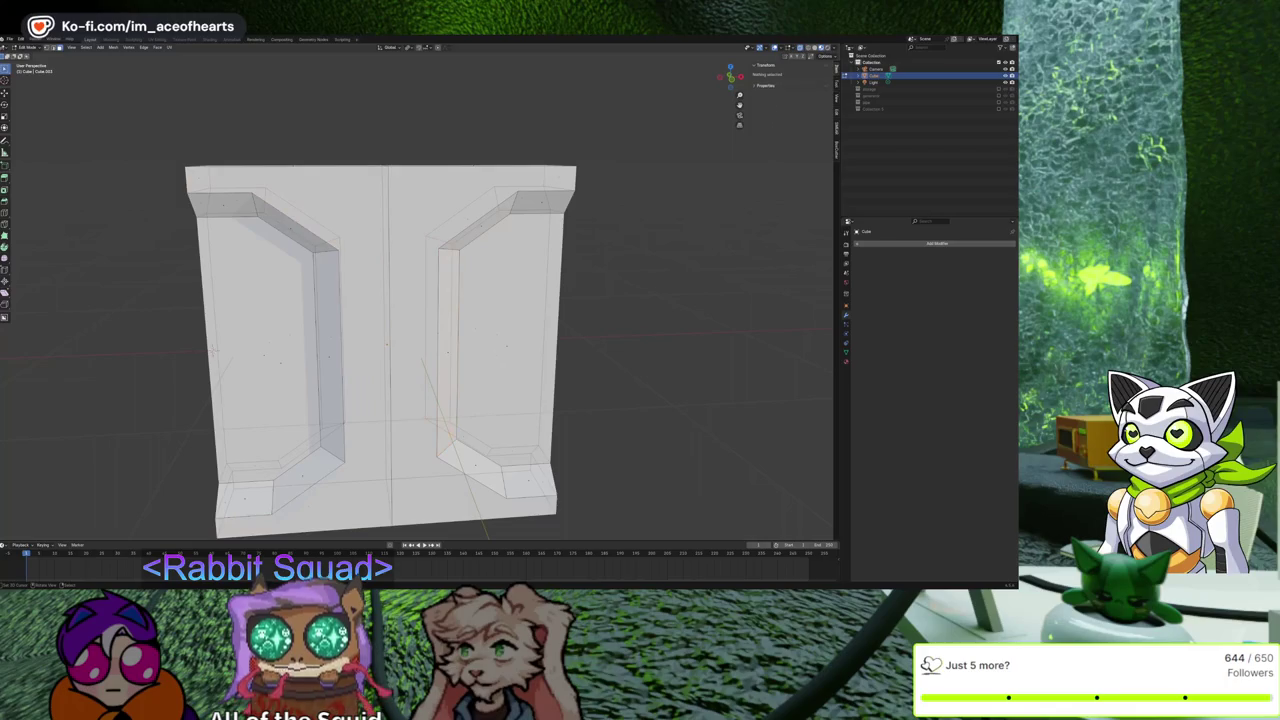
left_click(490, 350)
mouse_move(490, 350)
left_mouse_down()
mouse_move(582, 323)
mouse_move(640, 330)
mouse_move(200, 330)
mouse_move(249, 332)
mouse_move(355, 283)
mouse_move(239, 328)
left_mouse_up()
left_click(601, 330)
key("alt+a")
Merge the whole mesh by distance and recalculate normals to face outside.
key("a")
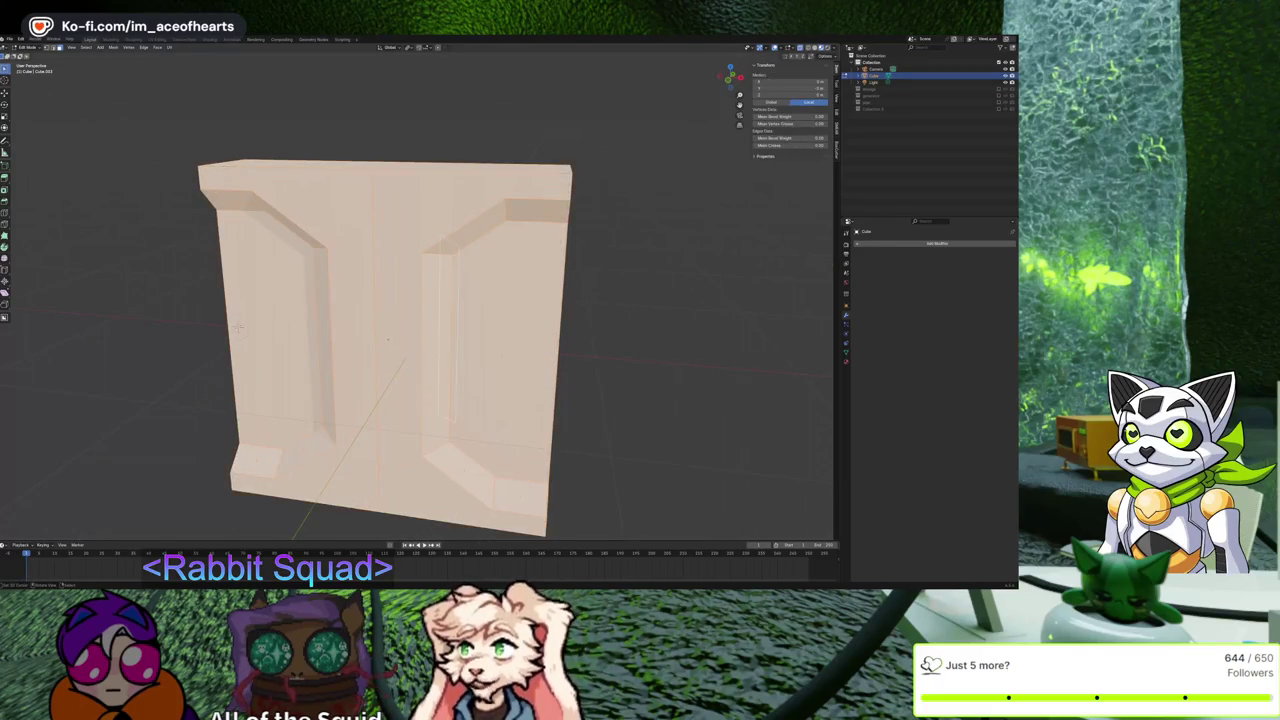
key("m")
left_click(239, 328)
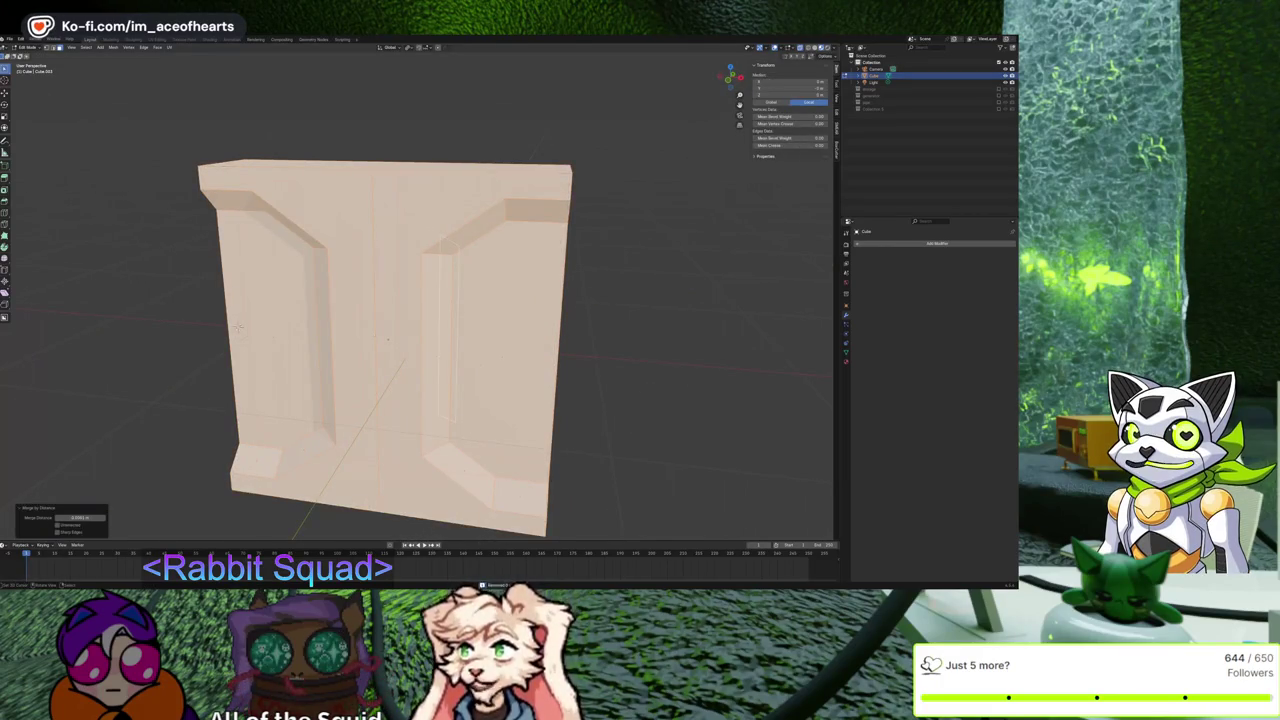
key("F3")
type("r")
key("Return")
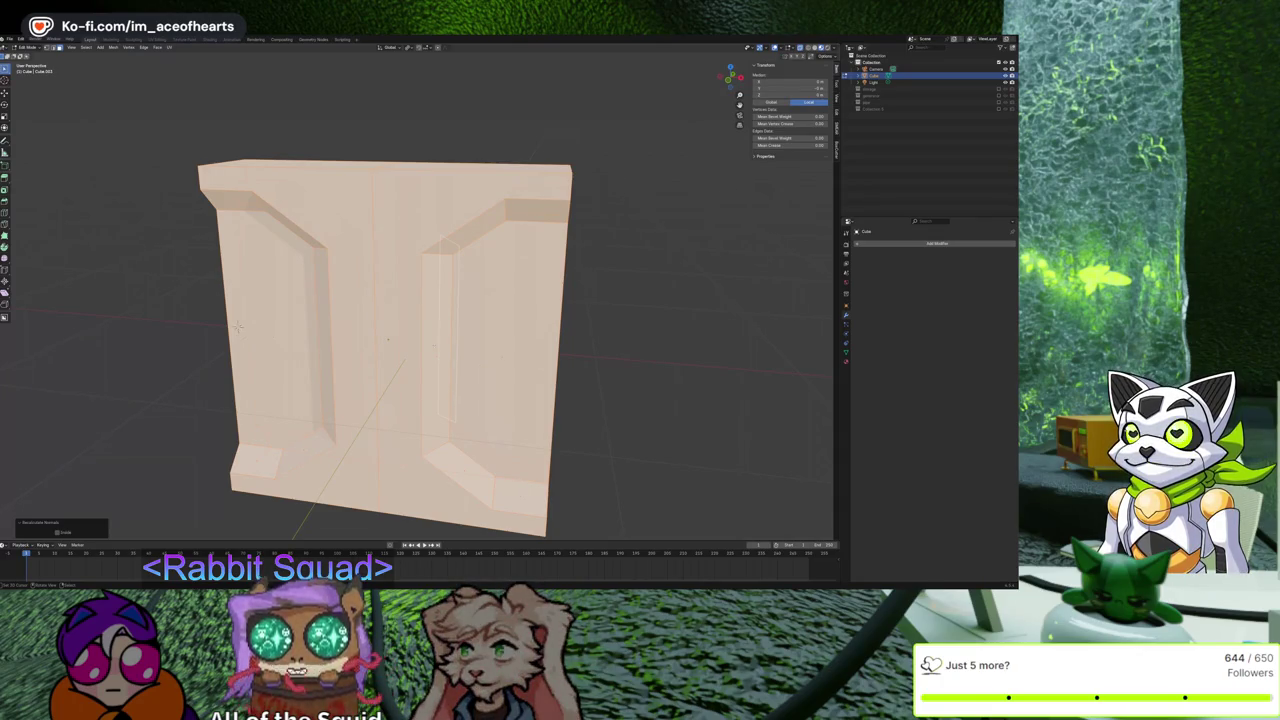
key("alt+a")
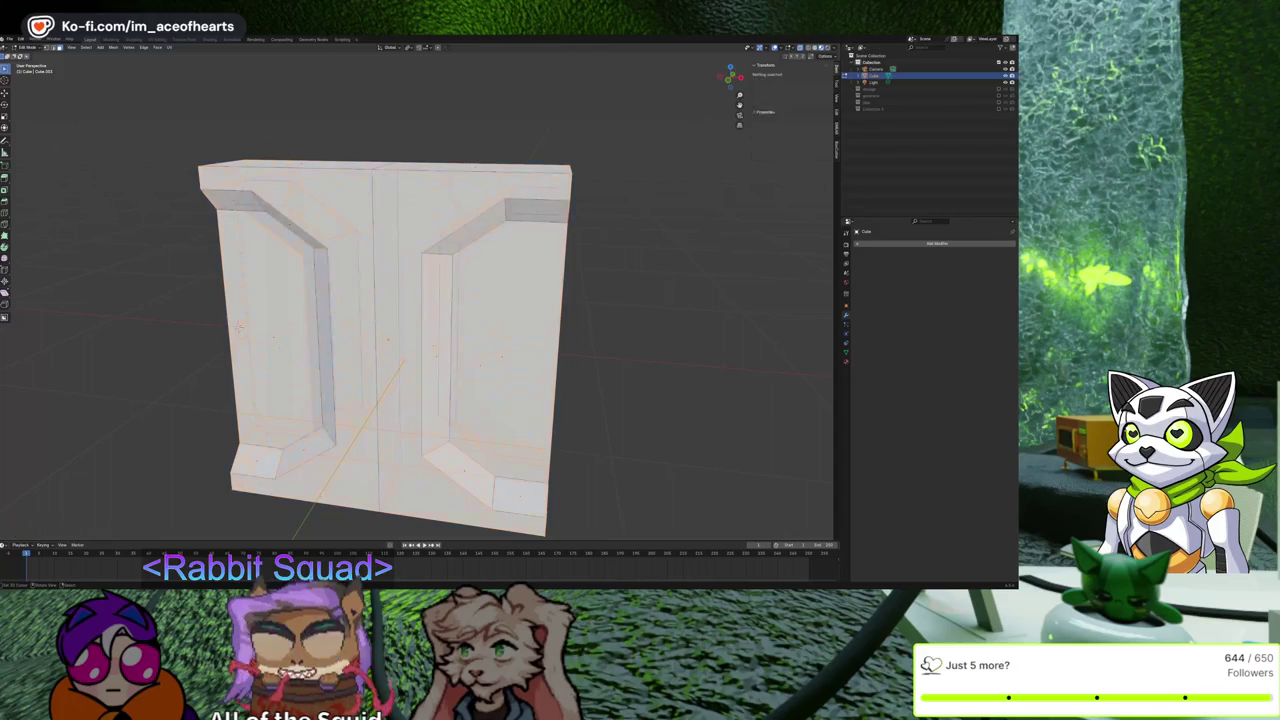
Delete the panel's flat front faces, leaving open holes.
key("KP_1")
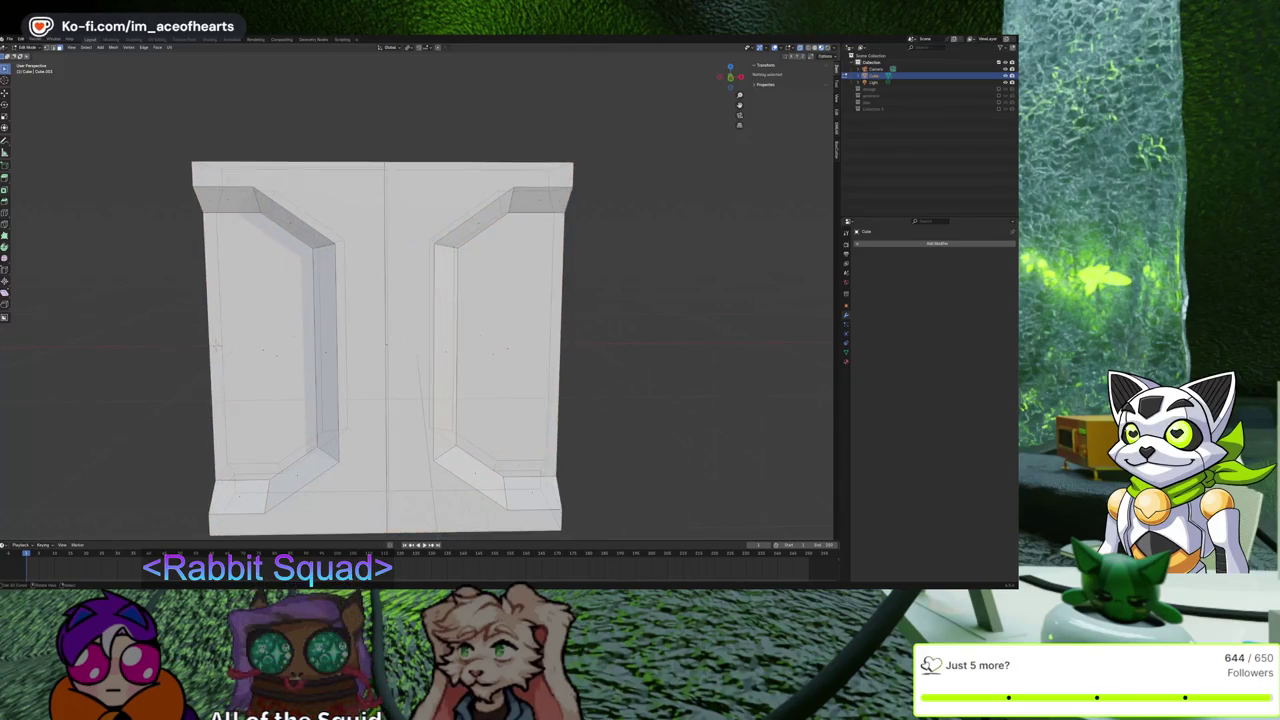
left_click(410, 350)
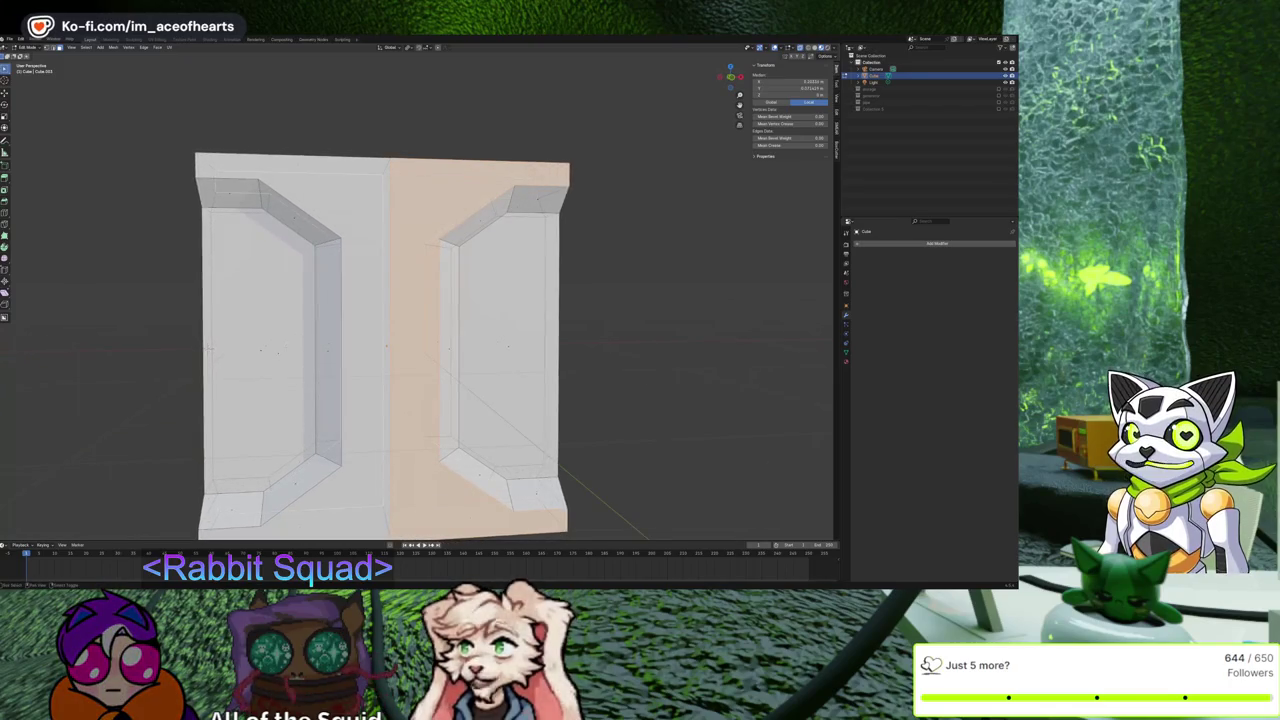
key("KP_8")
key("KP_4")
key("KP_6")
key("KP_6")
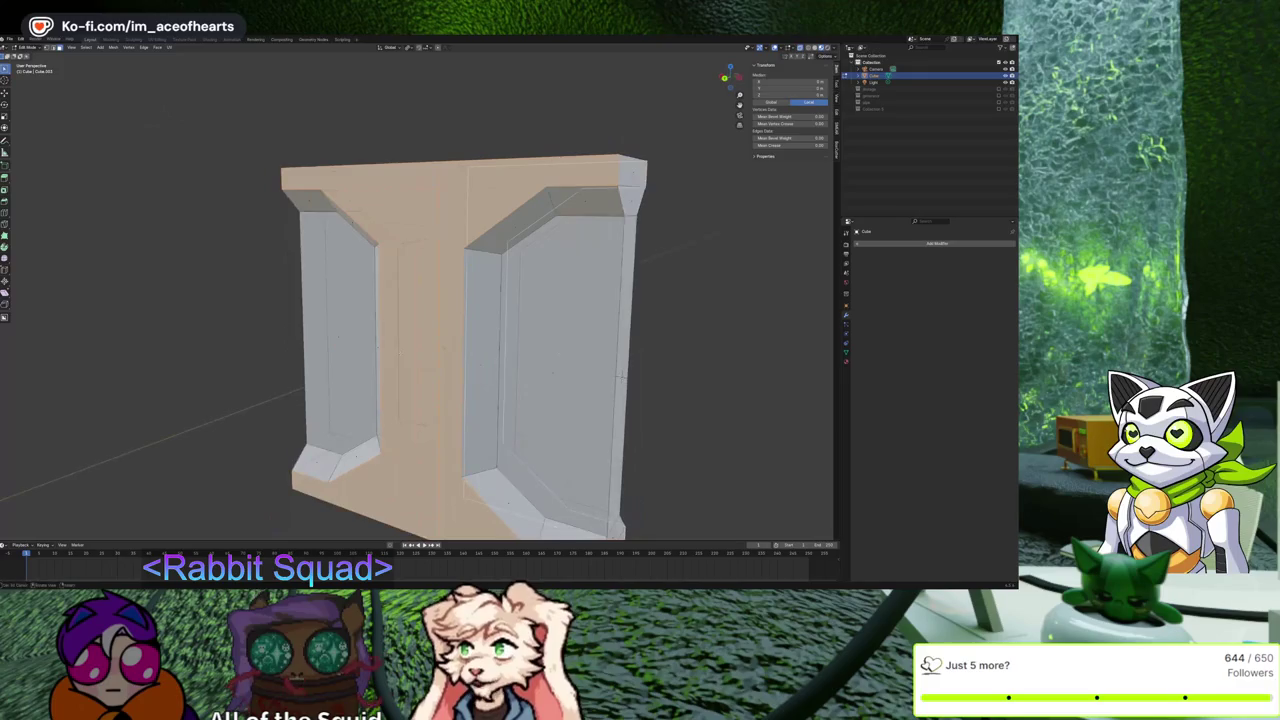
key("x")
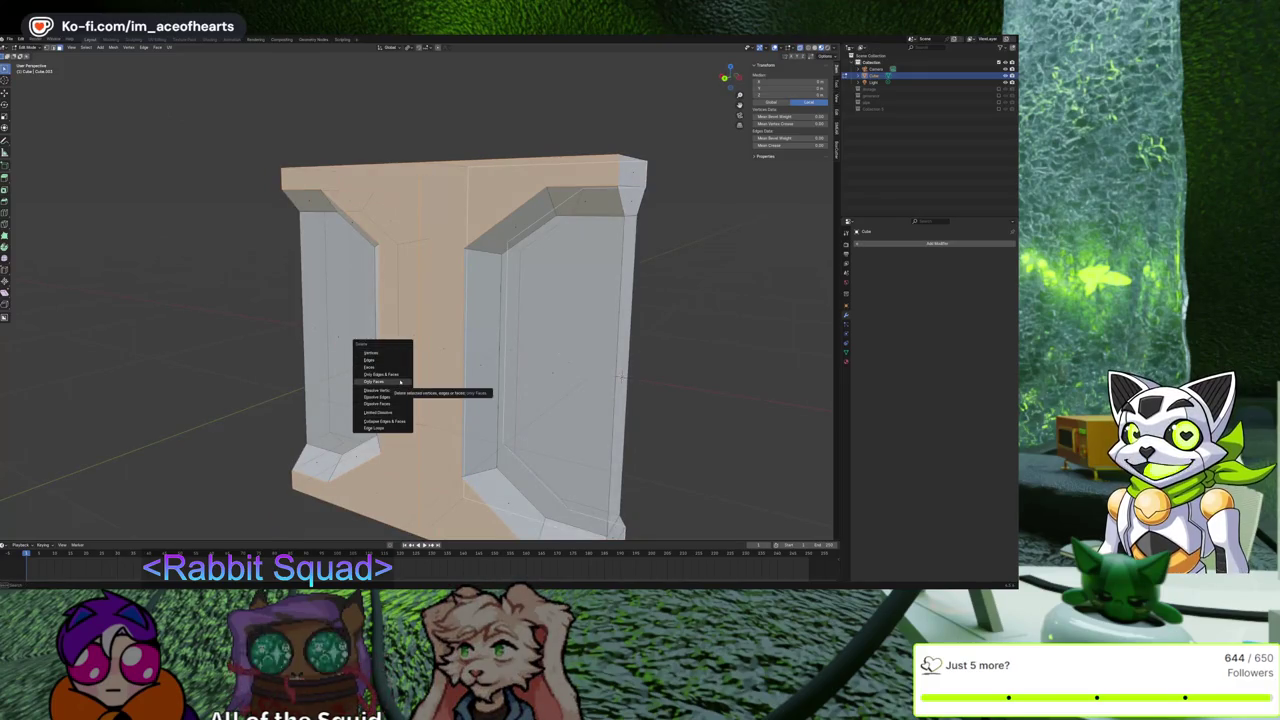
left_click(399, 382)
In front view, box-select the left half and delete its vertices.
key("KP_3")
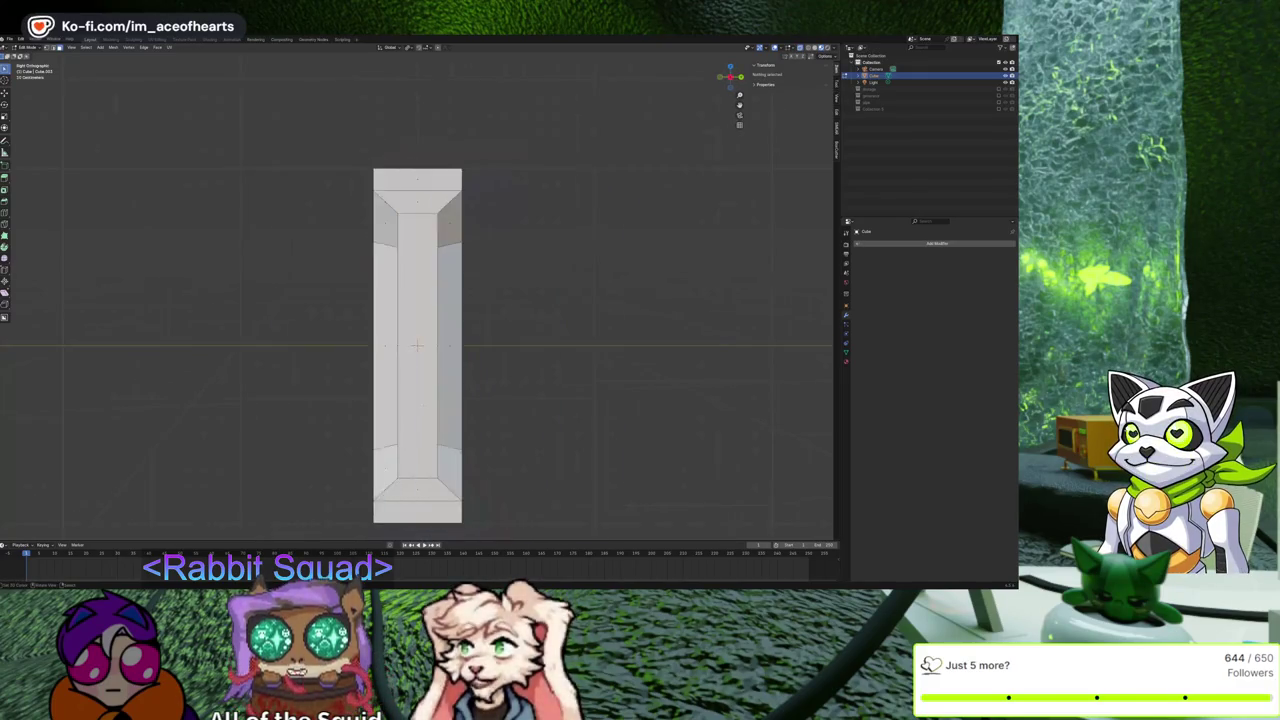
key("KP_1")
scroll(467, 462, "down", 1)
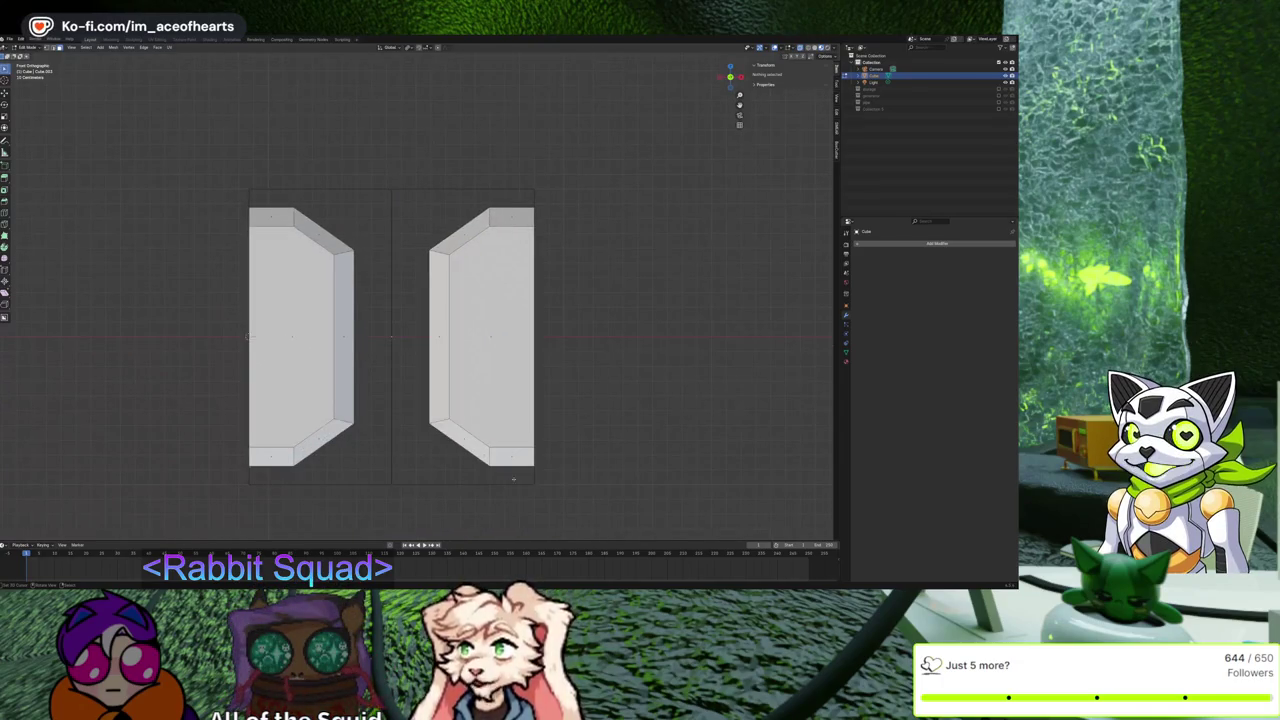
left_click_drag(467, 462, 486, 437)
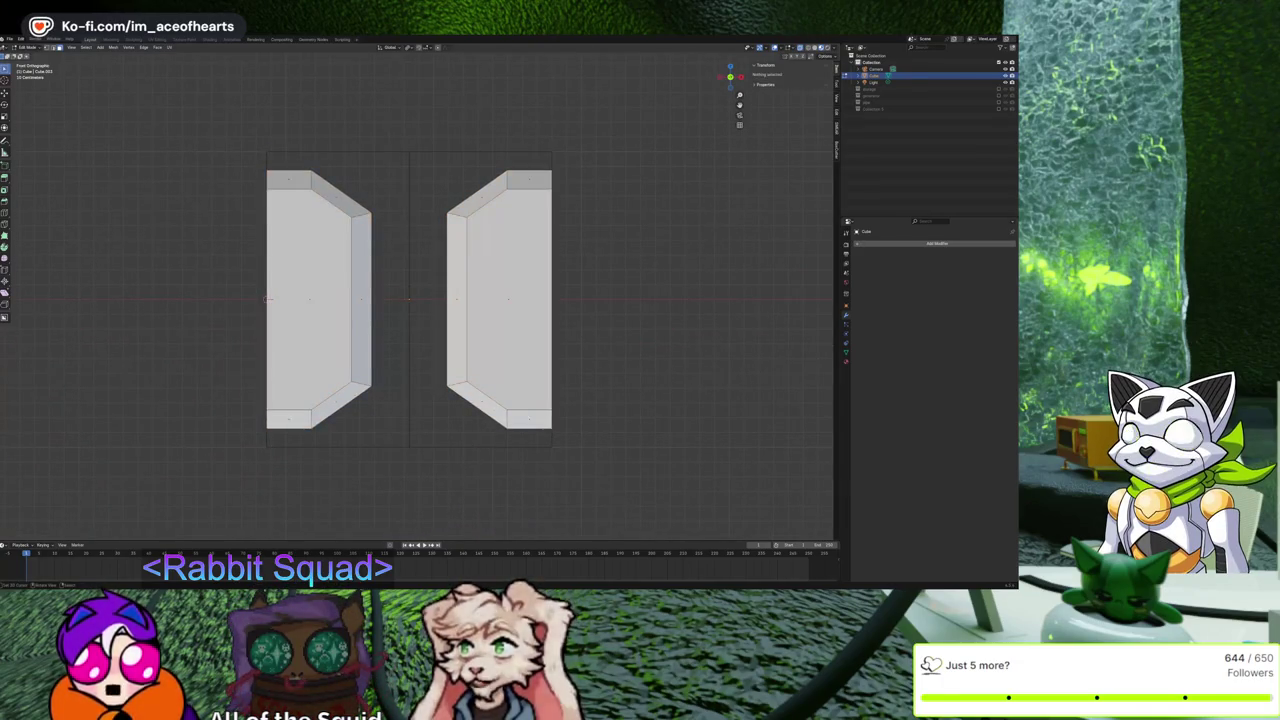
key("a")
key("alt+a")
mouse_move(207, 109)
left_mouse_down()
mouse_move(383, 401)
mouse_move(432, 458)
mouse_move(398, 459)
left_mouse_up()
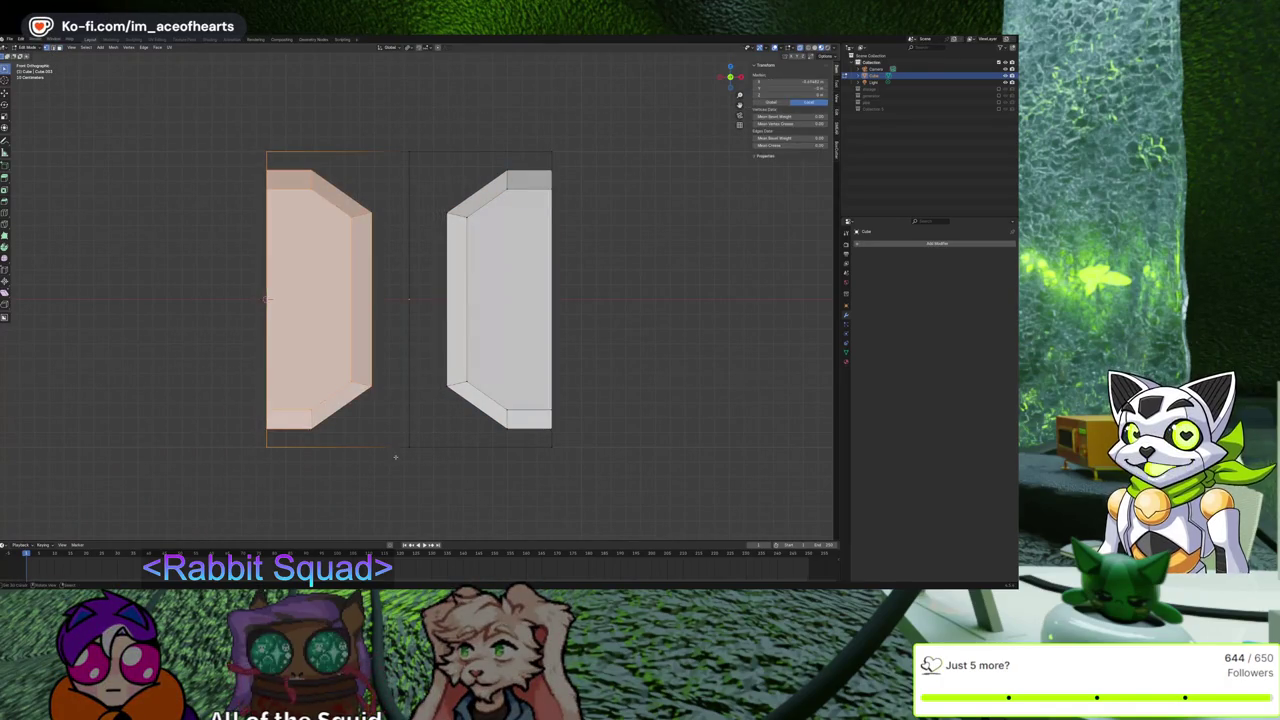
key("x")
left_click(380, 429)
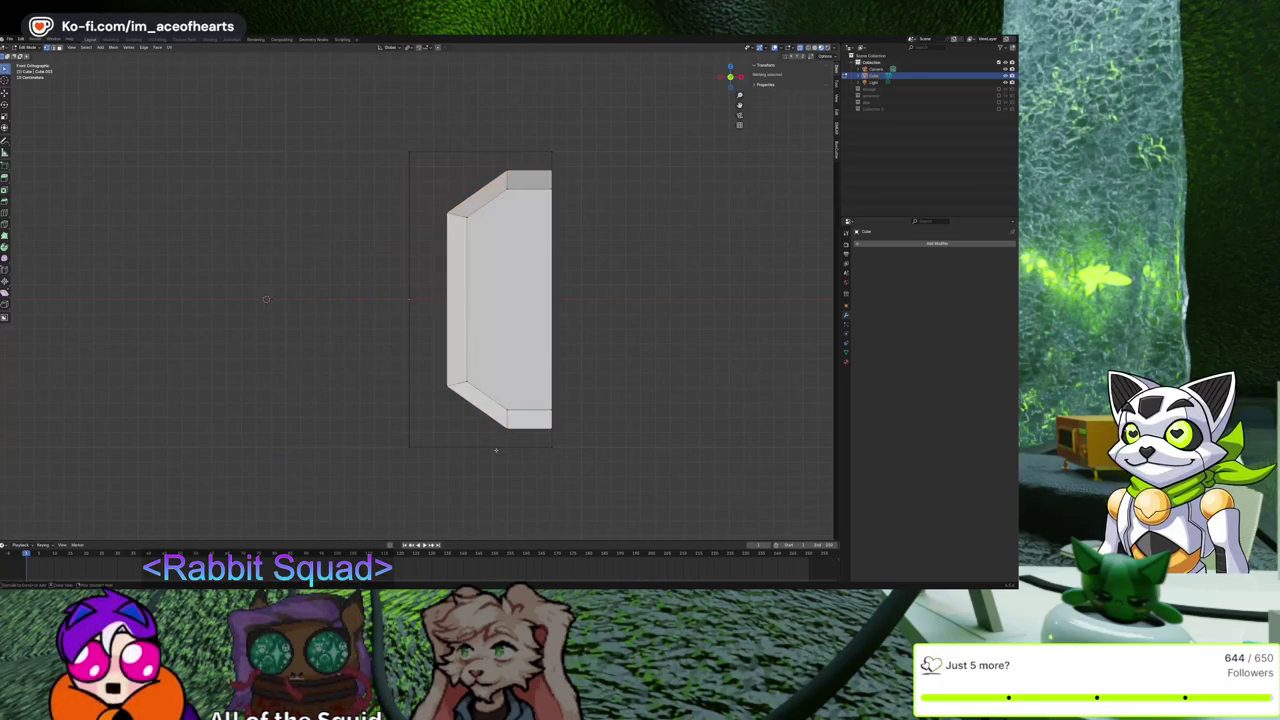
left_click_drag(515, 461, 456, 413)
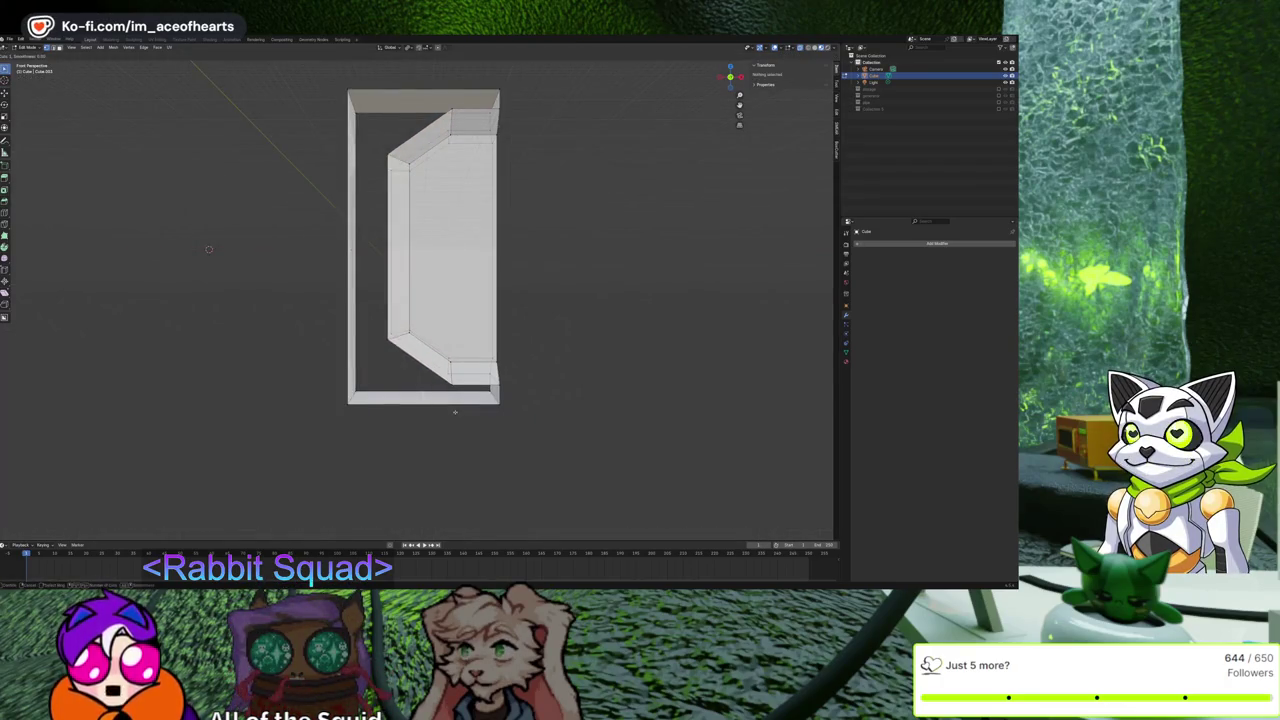
Add an edge loop across the half frame, undoing an extra second cut.
left_click(455, 411)
left_click(486, 412)
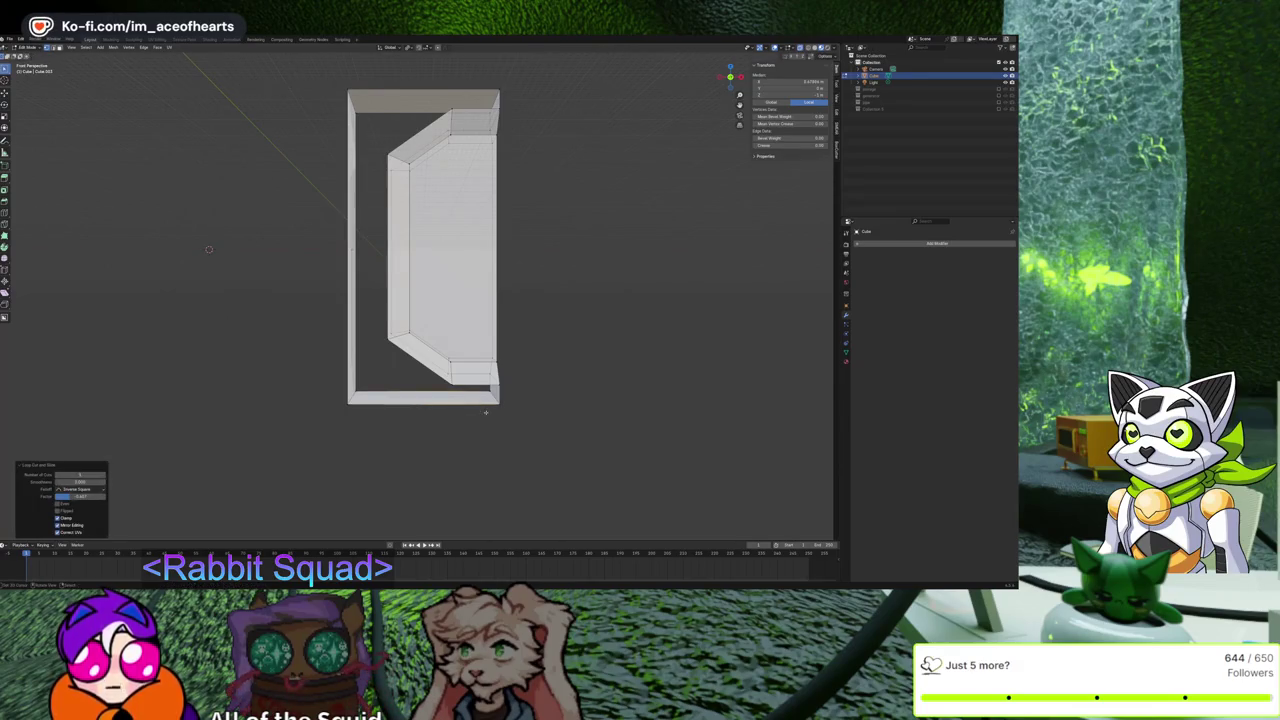
left_click(209, 249)
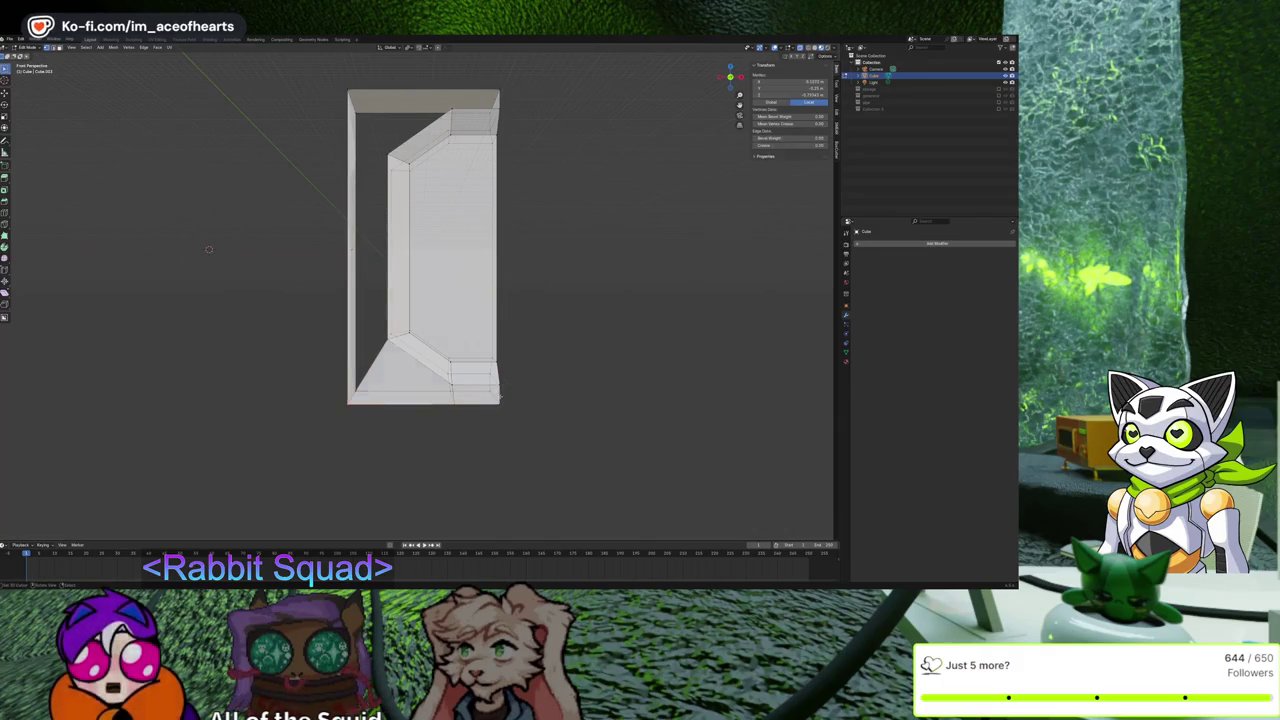
mouse_move(498, 395)
left_mouse_down()
mouse_move(370, 385)
mouse_move(385, 425)
left_mouse_up()
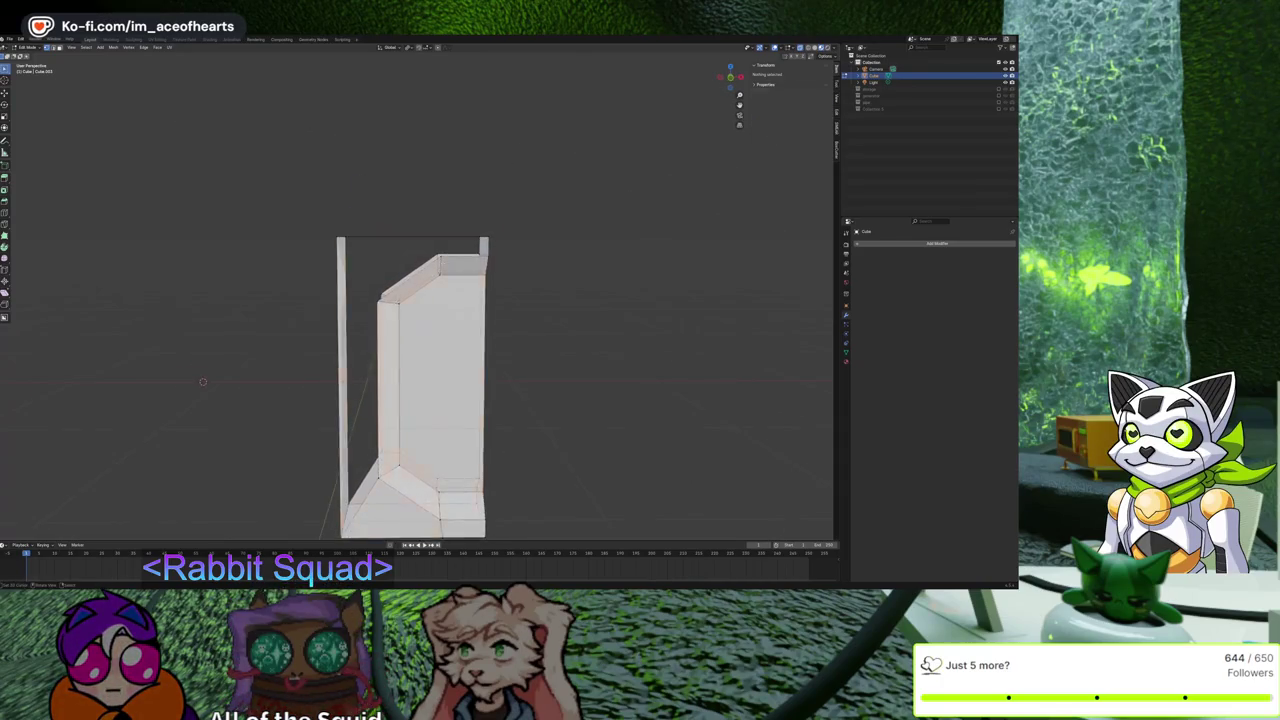
key("ctrl+r")
left_click(442, 234)
key("ctrl+z")
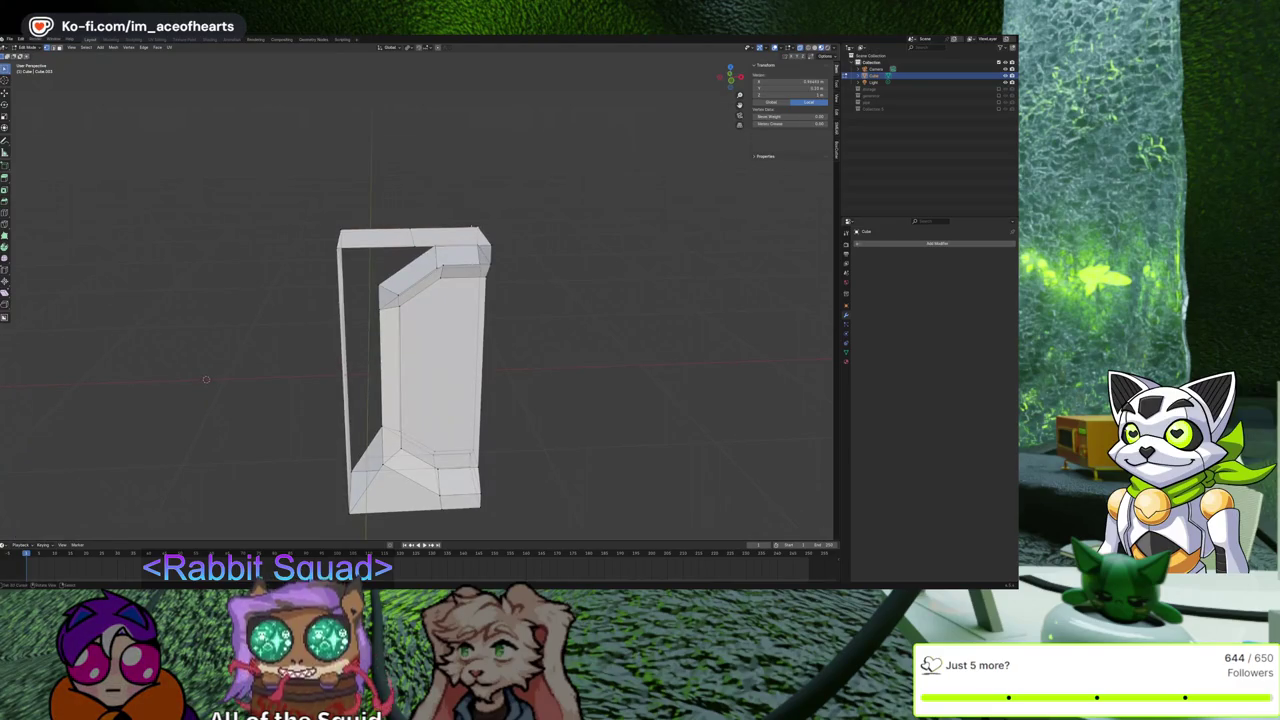
Merge vertices by distance and move the top-right vertices to close the corner.
key("a")
key("m")
left_click(482, 230)
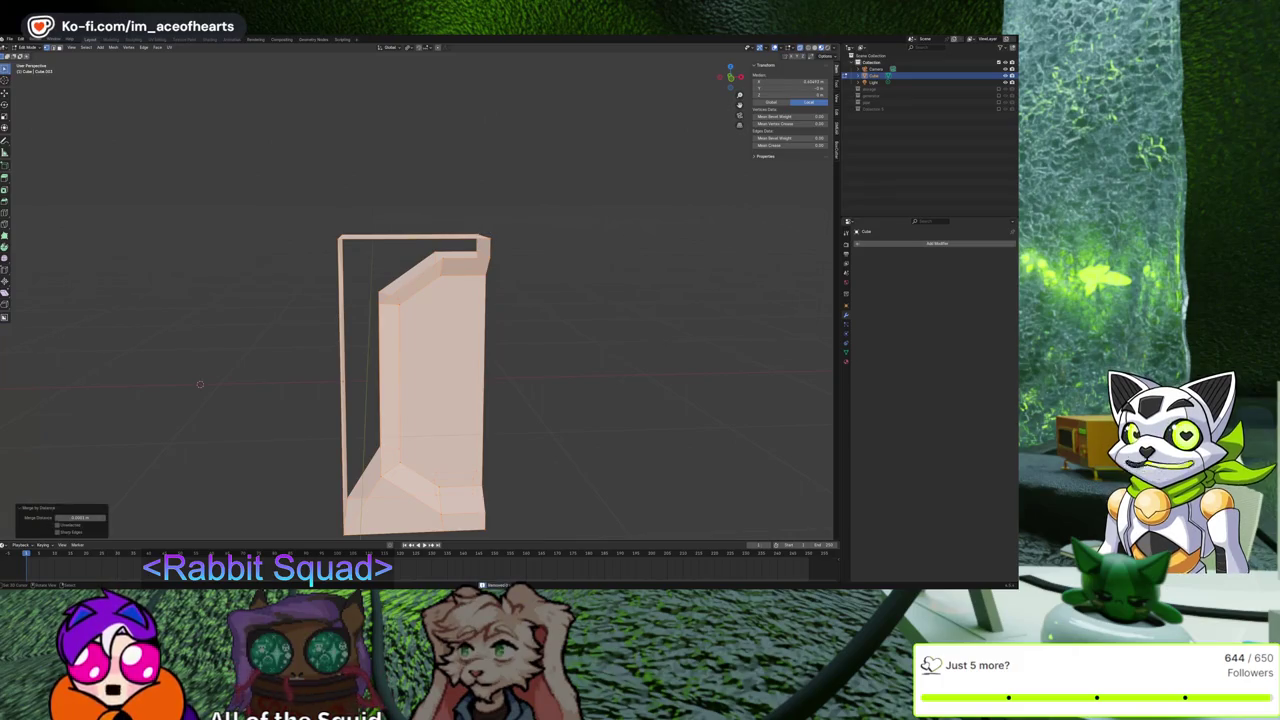
left_click(463, 236)
key("g")
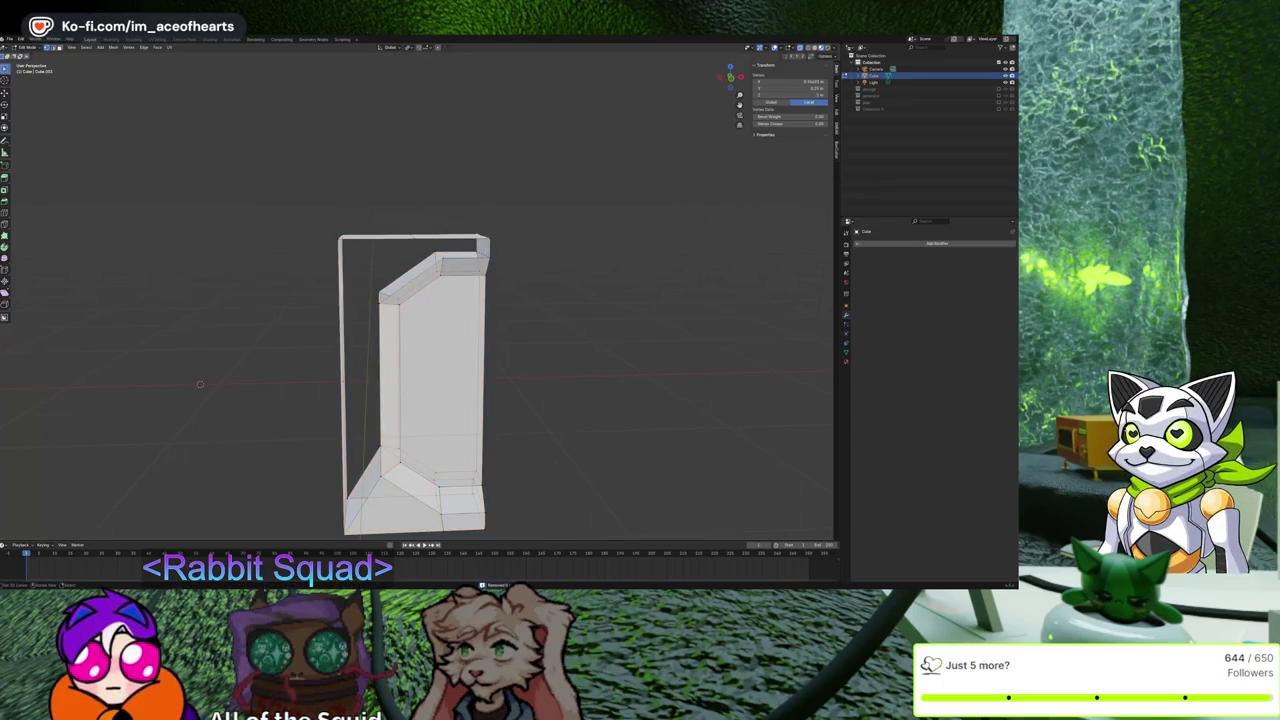
key("g")
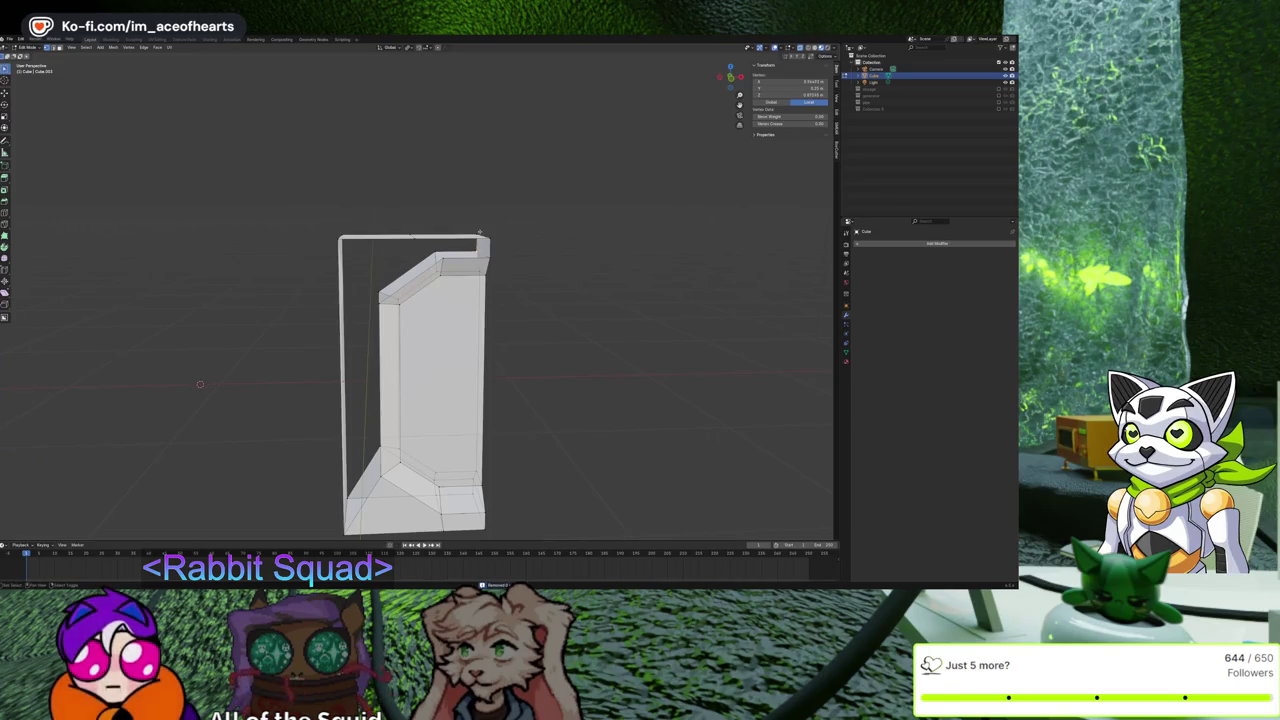
left_click(493, 243, "shift")
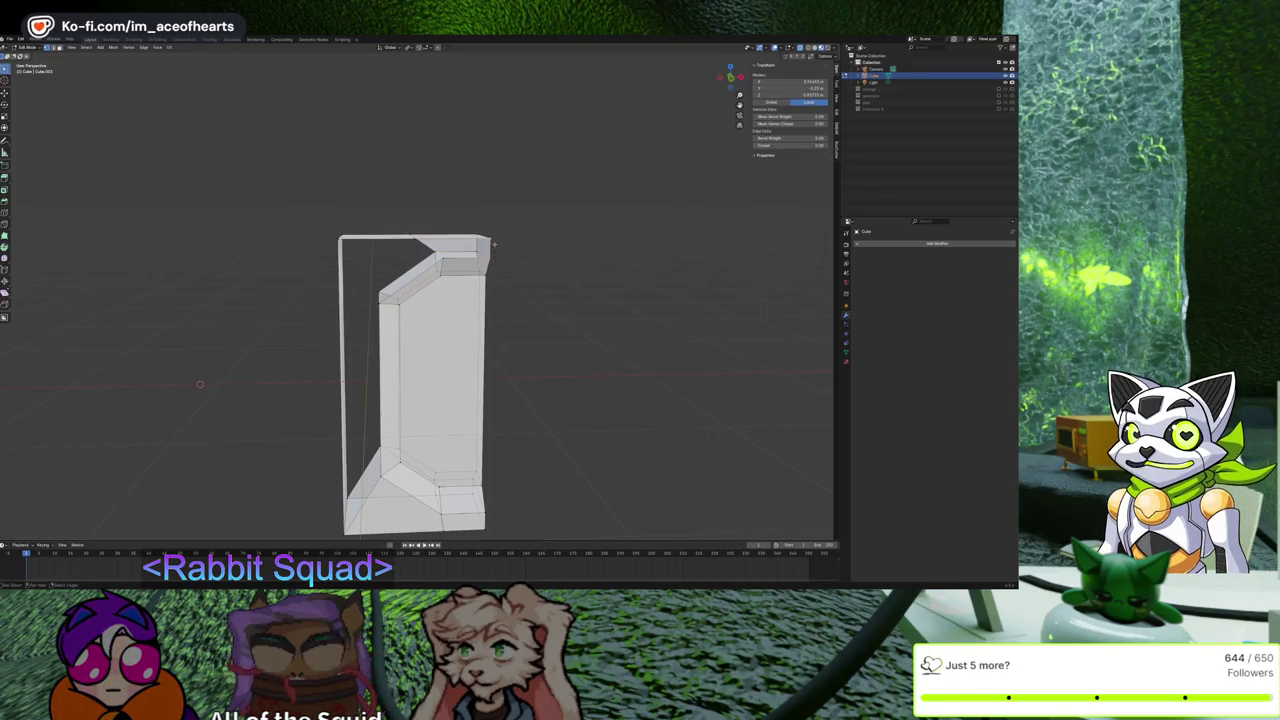
left_click(489, 260, "shift")
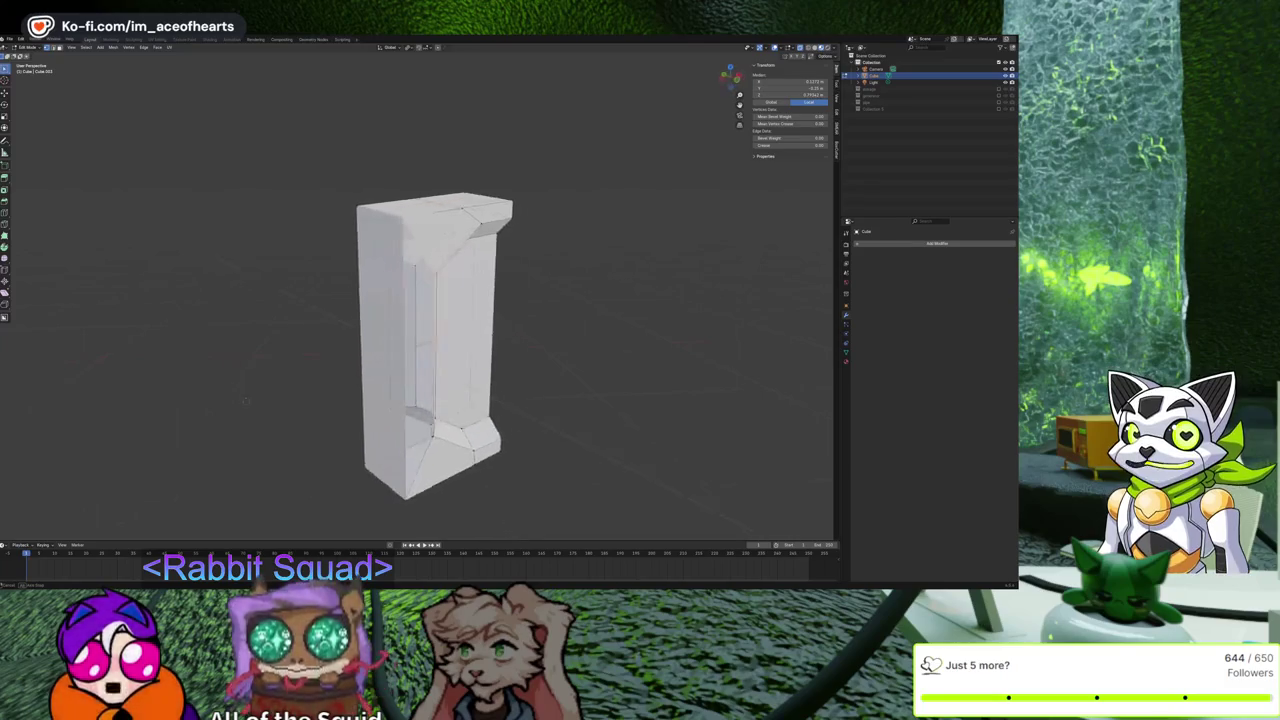
Delete the frame's inner right face so the opening cuts straight through.
left_click(364, 206, "shift")
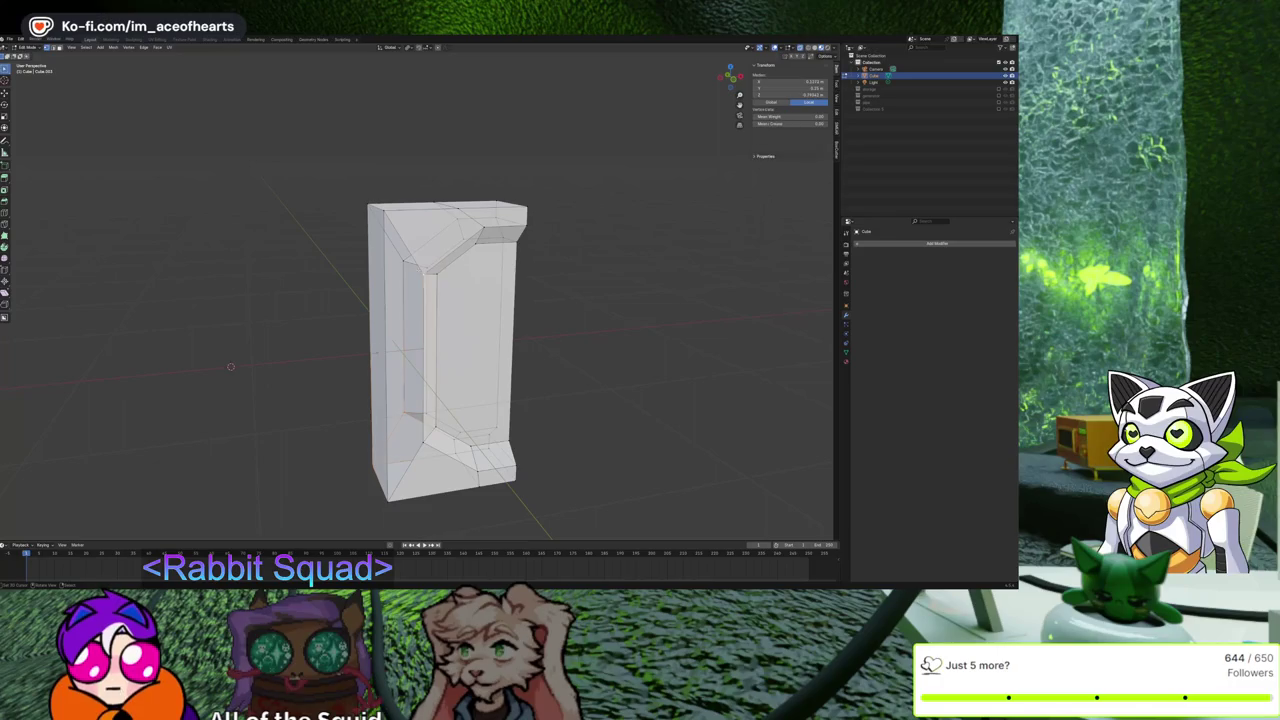
left_click(430, 440)
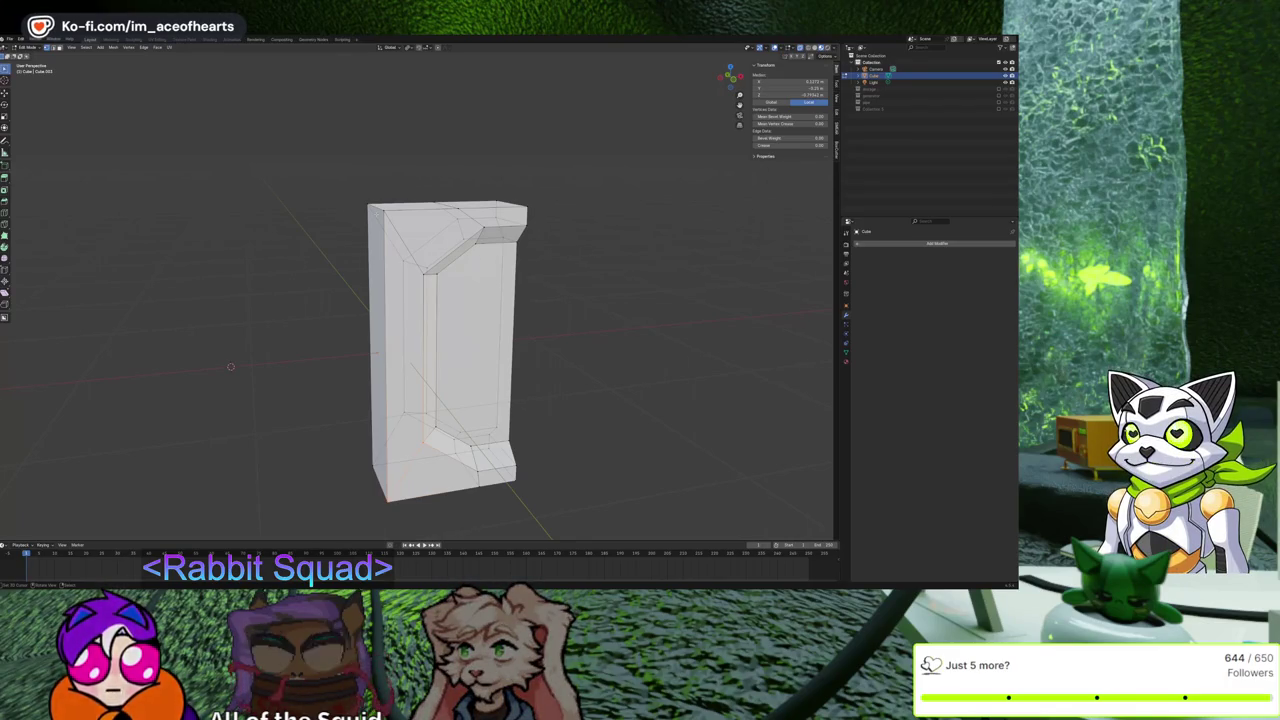
left_click_drag(500, 300, 550, 300)
left_click(476, 352)
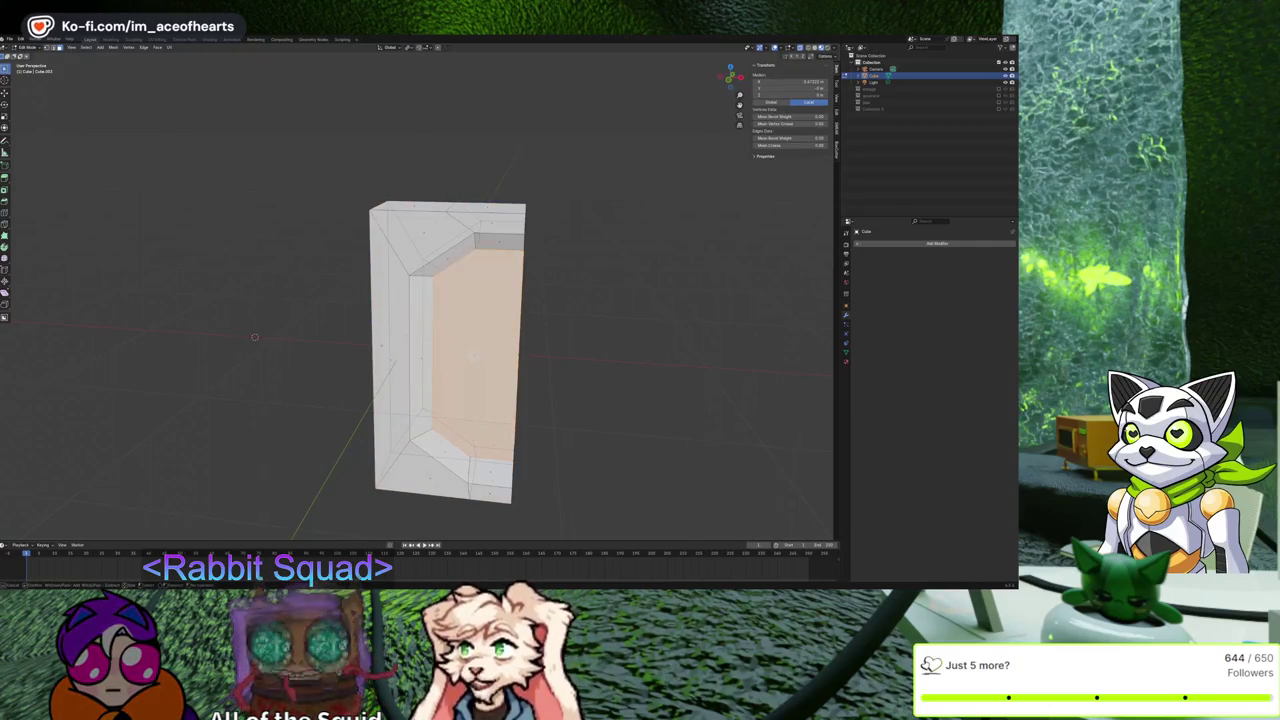
key("x")
left_click(465, 386)
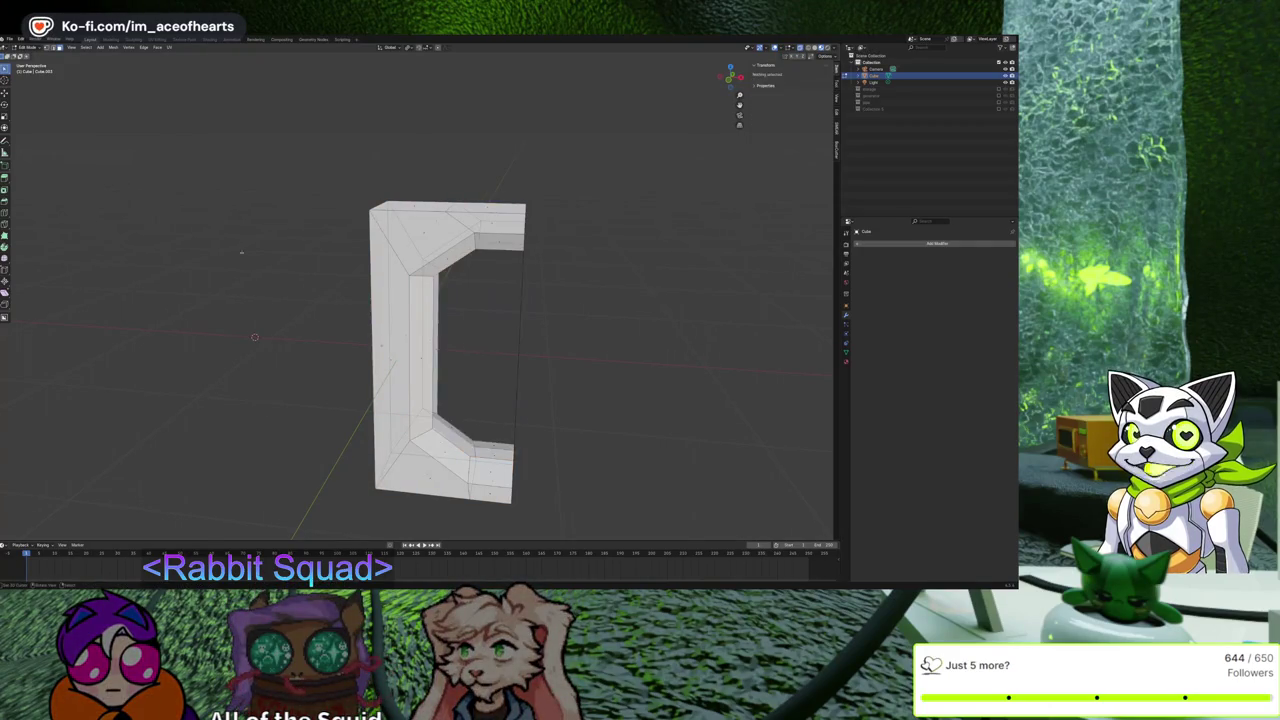
Close the frame's open right side with a new filled face.
left_click_drag(515, 347, 497, 350)
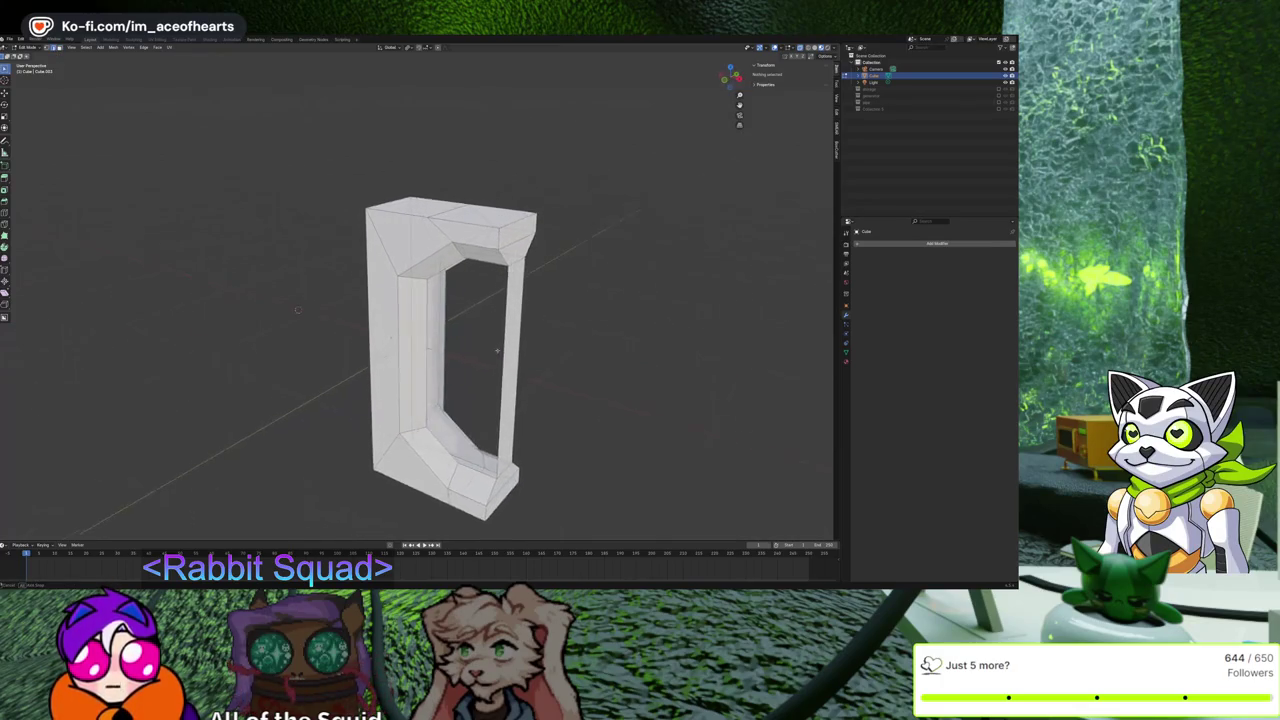
left_click(520, 350, "alt")
key("f")
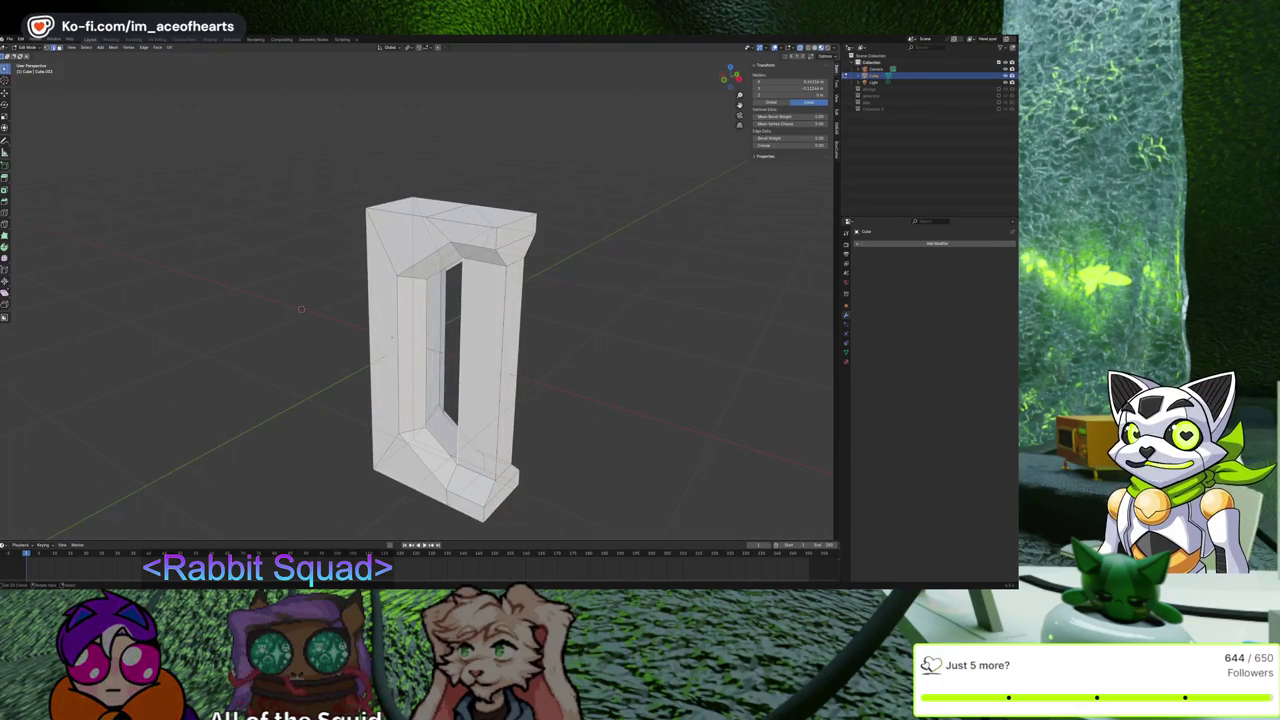
left_click(460, 360)
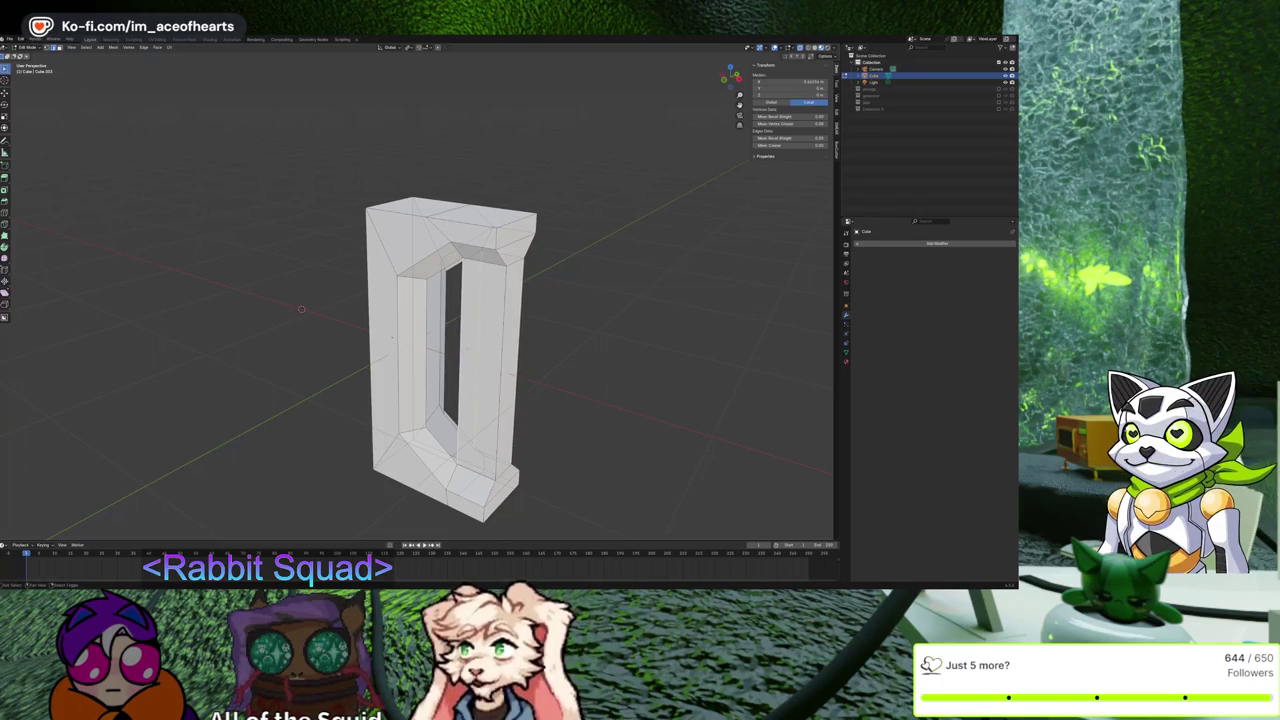
key("alt+a")
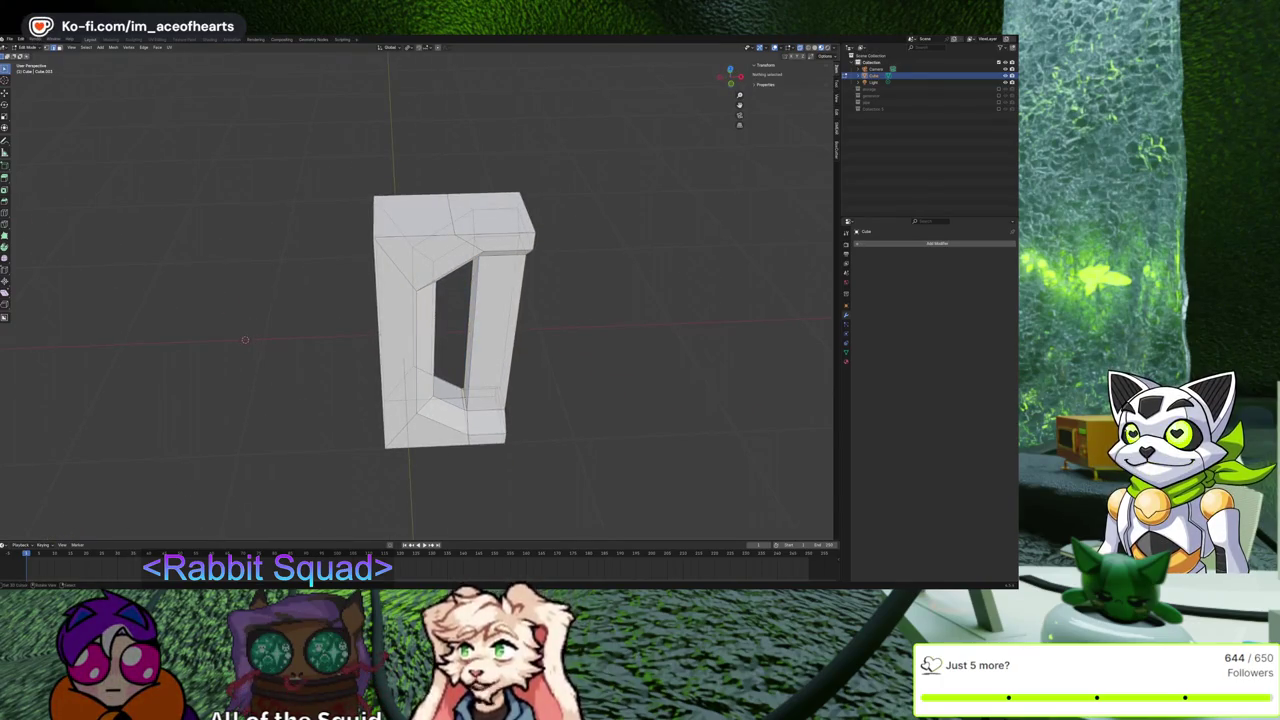
key("ctrl+z")
Switch to the front orthographic view and clear the mesh selection.
scroll(420, 320, "up", 4)
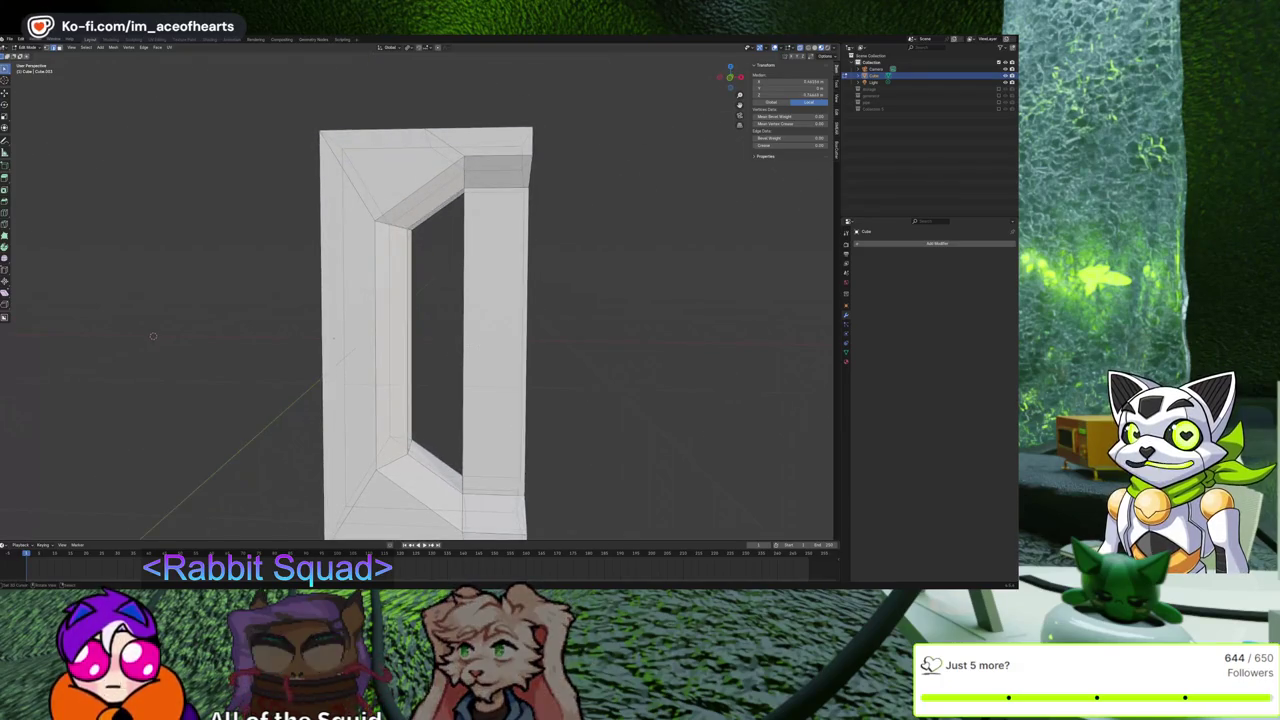
key("KP_1")
scroll(424, 330, "down", 2)
key("a")
key("alt+a")
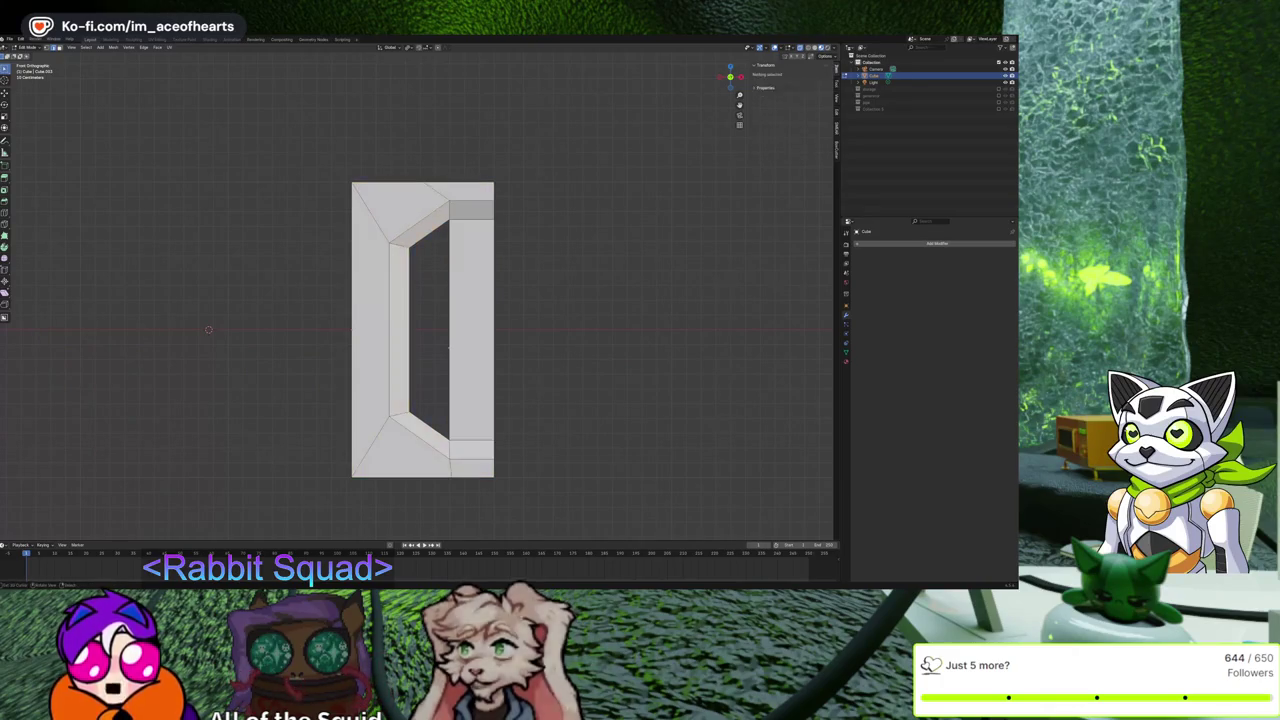
Loop-cut the right column and push its middle inner vertices left along X.
left_click(449, 350)
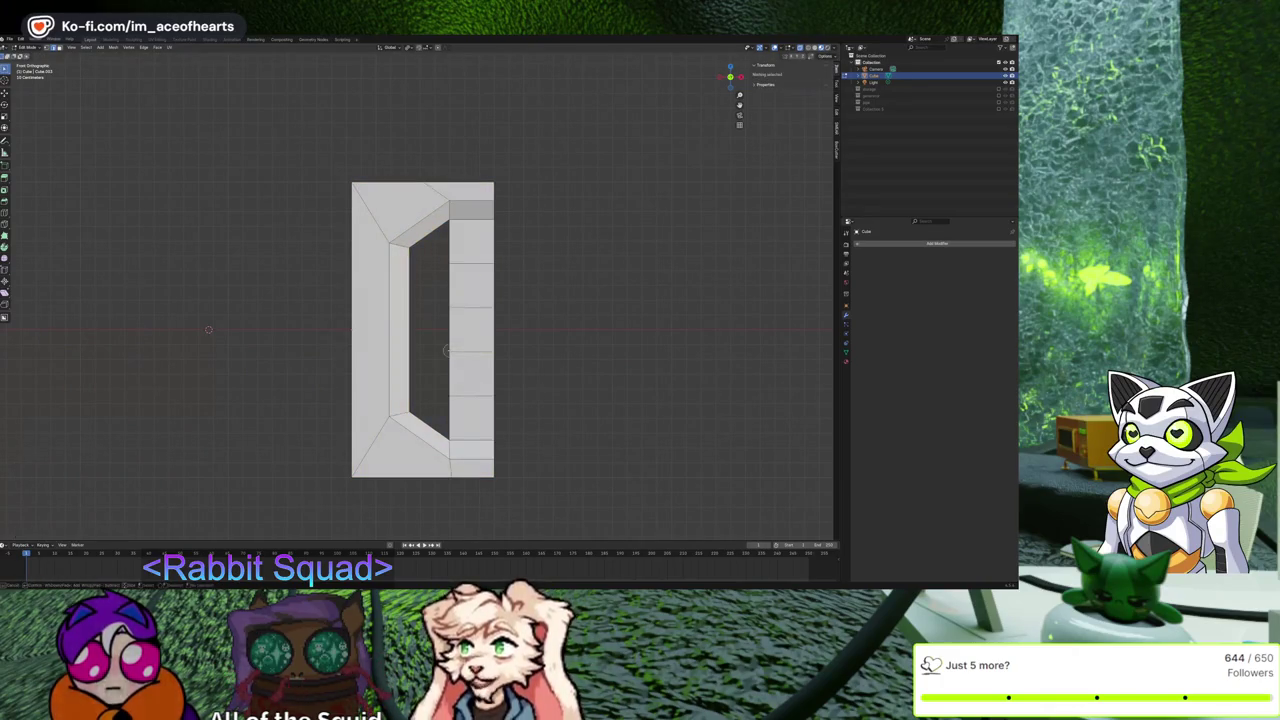
key("alt+a")
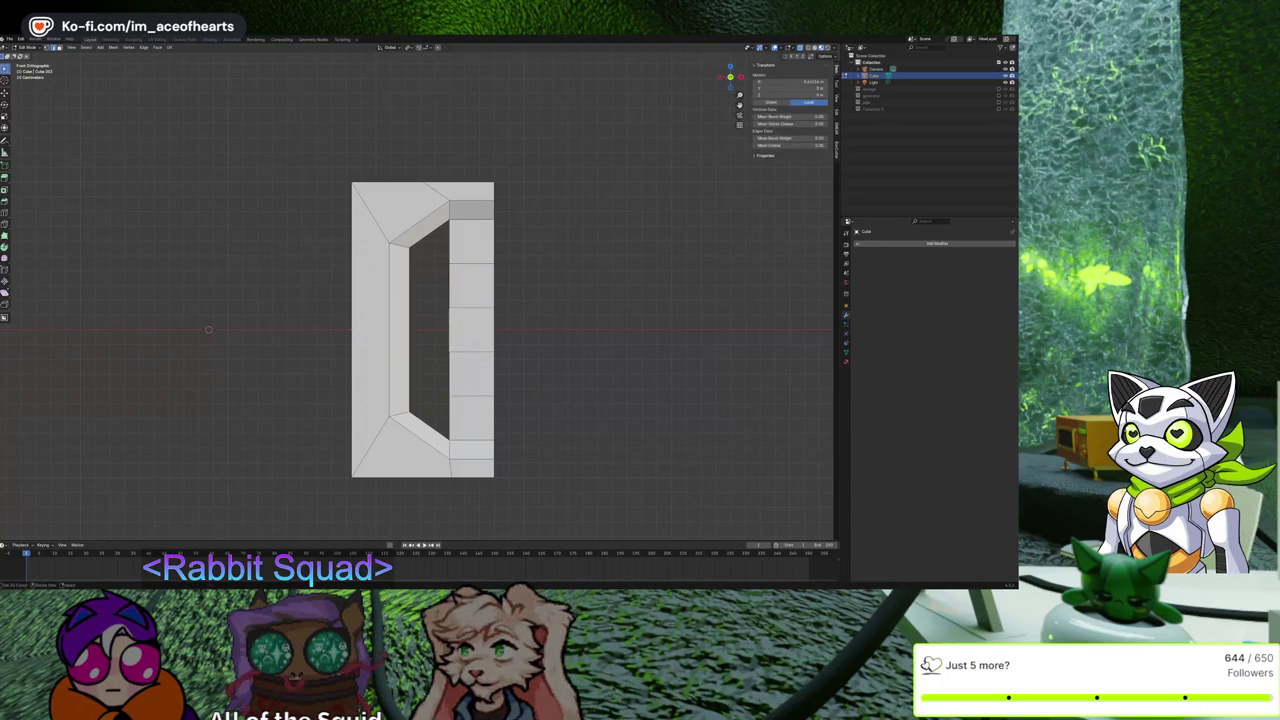
key("g")
key("x")
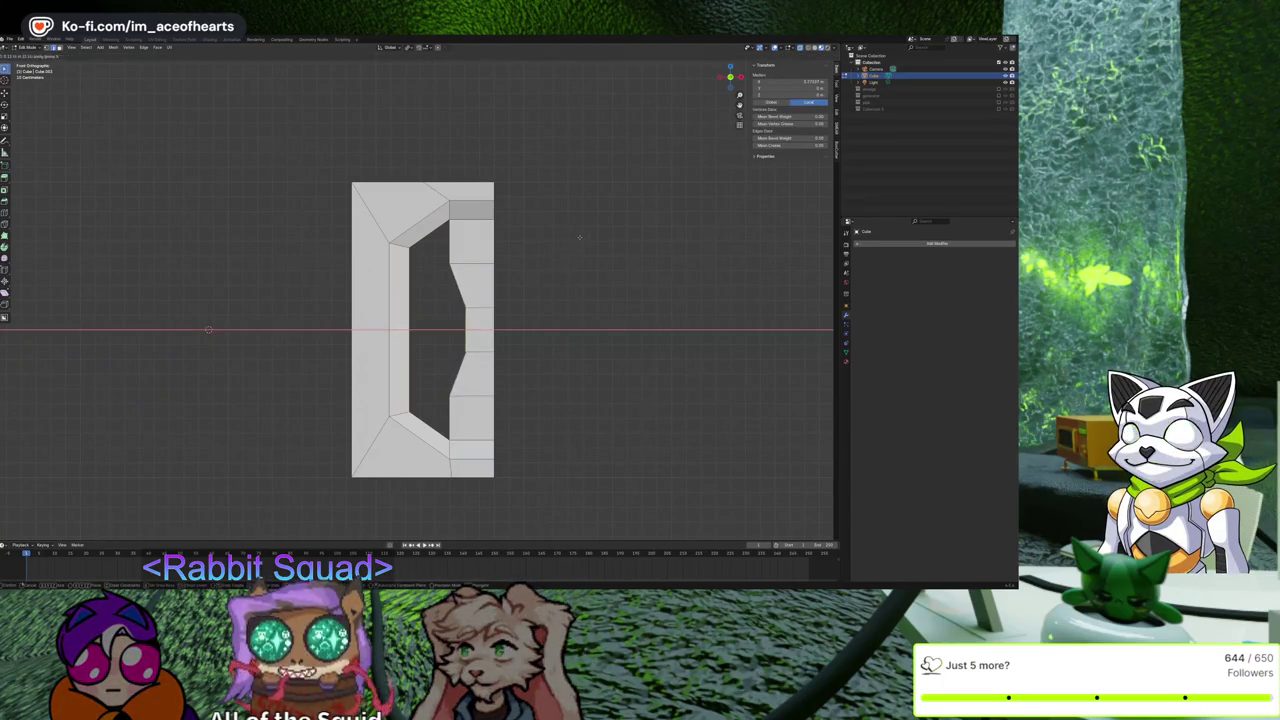
left_click(576, 236)
scroll(576, 236, "down", 1)
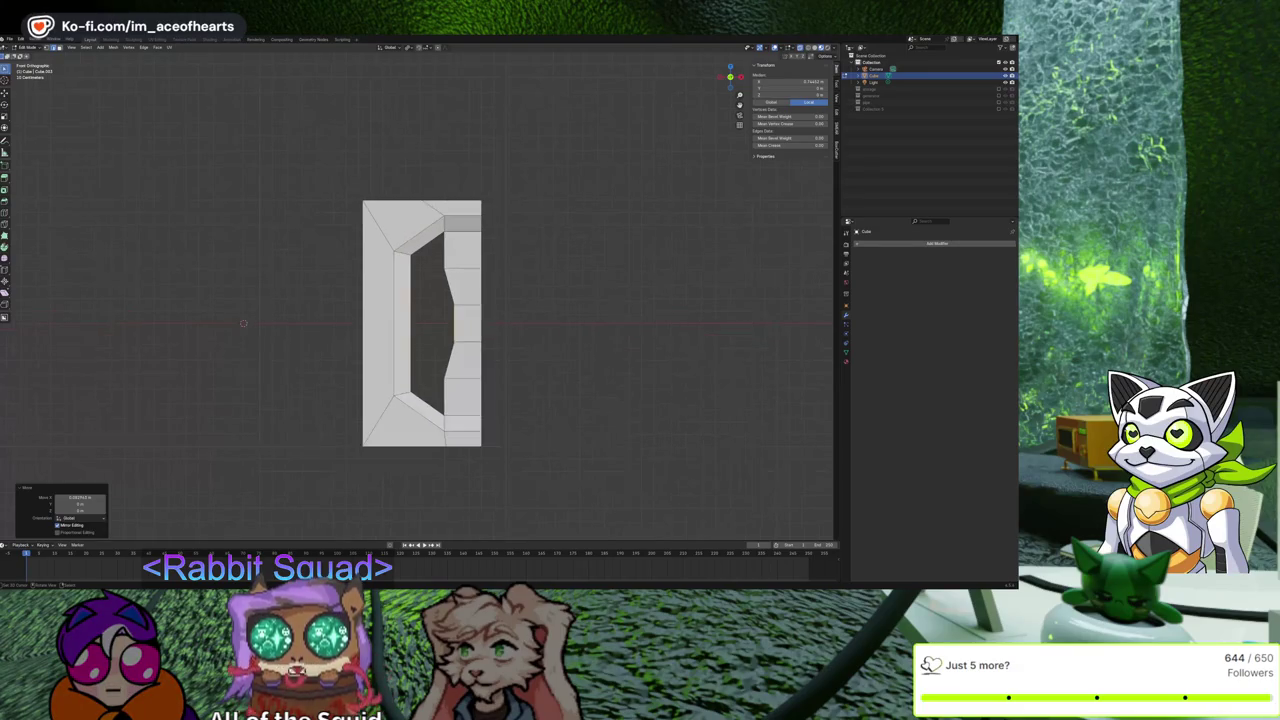
key("Tab")
key("ctrl+a")
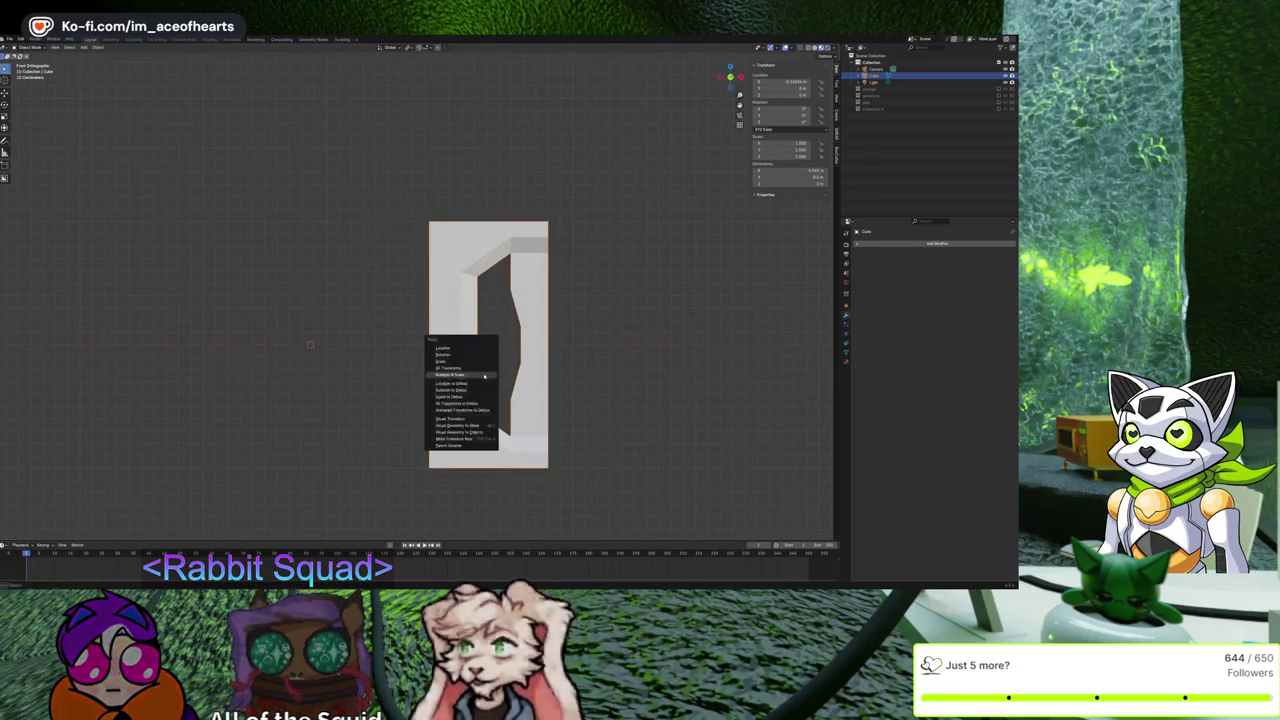
Apply rotation and scale and add a Mirror modifier to the half frame.
left_click(460, 383)
left_click(907, 245)
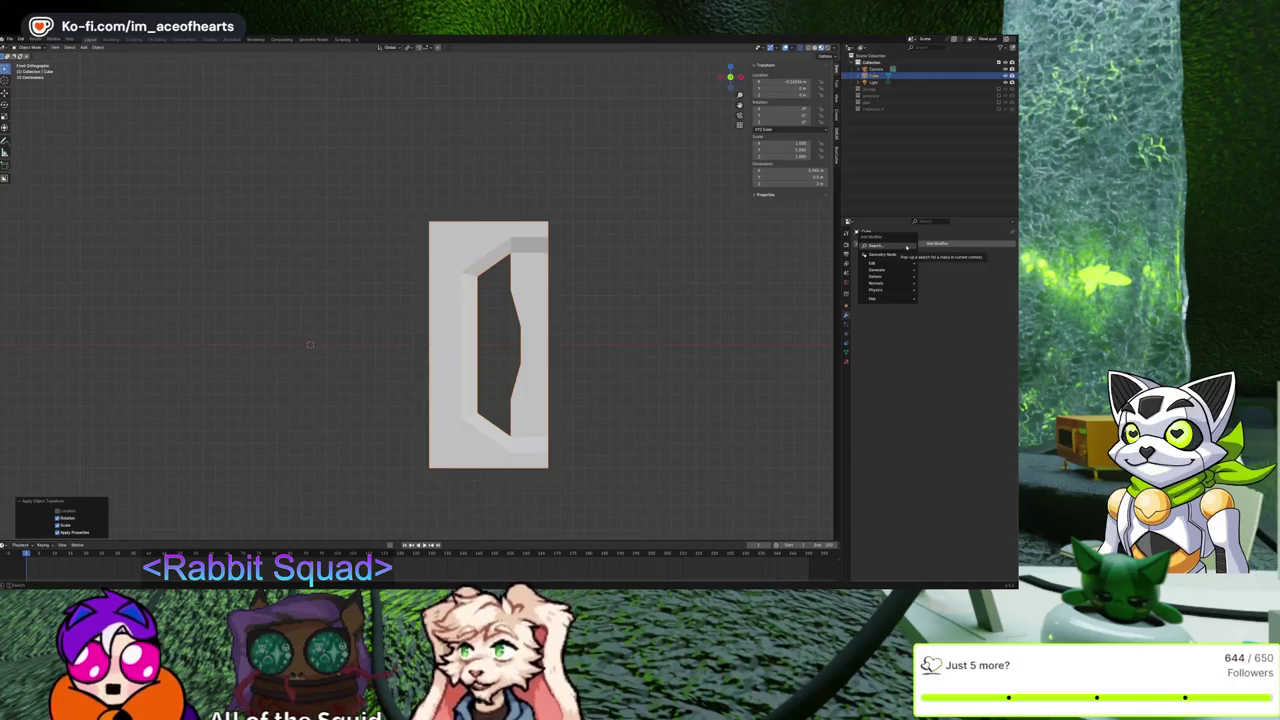
left_click(896, 279)
key("ctrl+a")
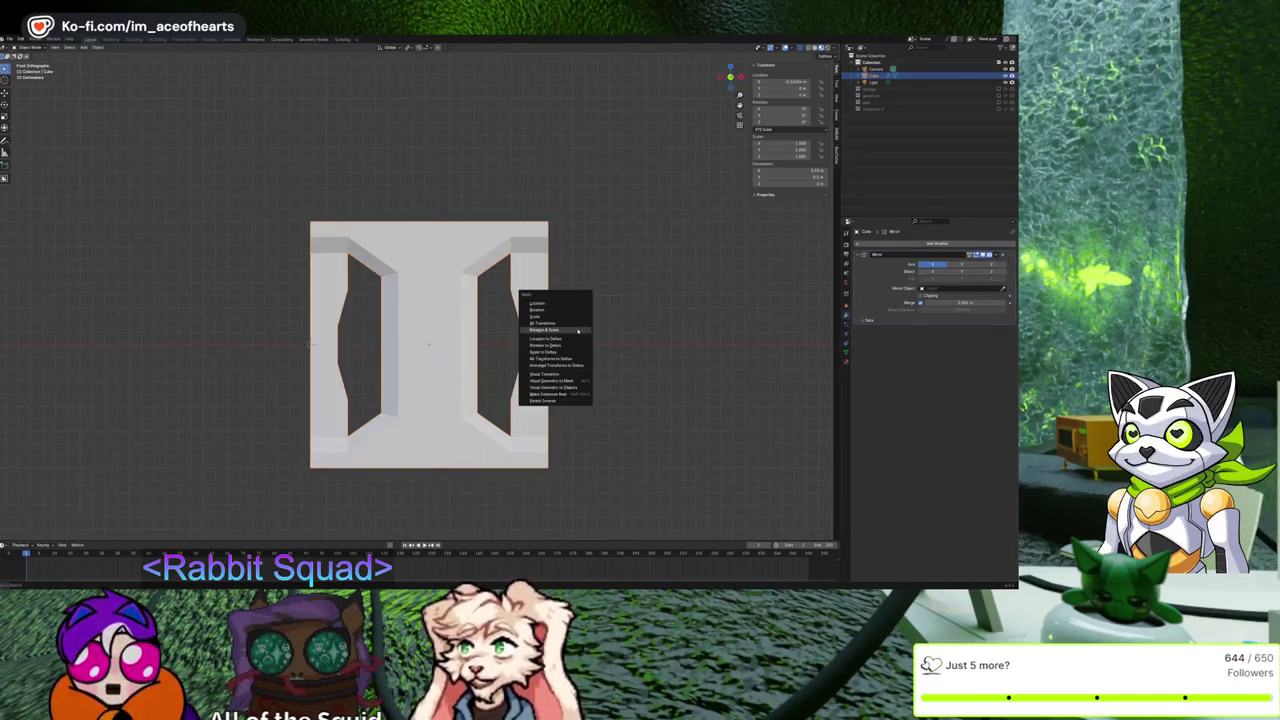
left_click(550, 330)
Duplicate the mirrored panel in place and move the copy into a new collection.
key("shift+d")
right_click(442, 324)
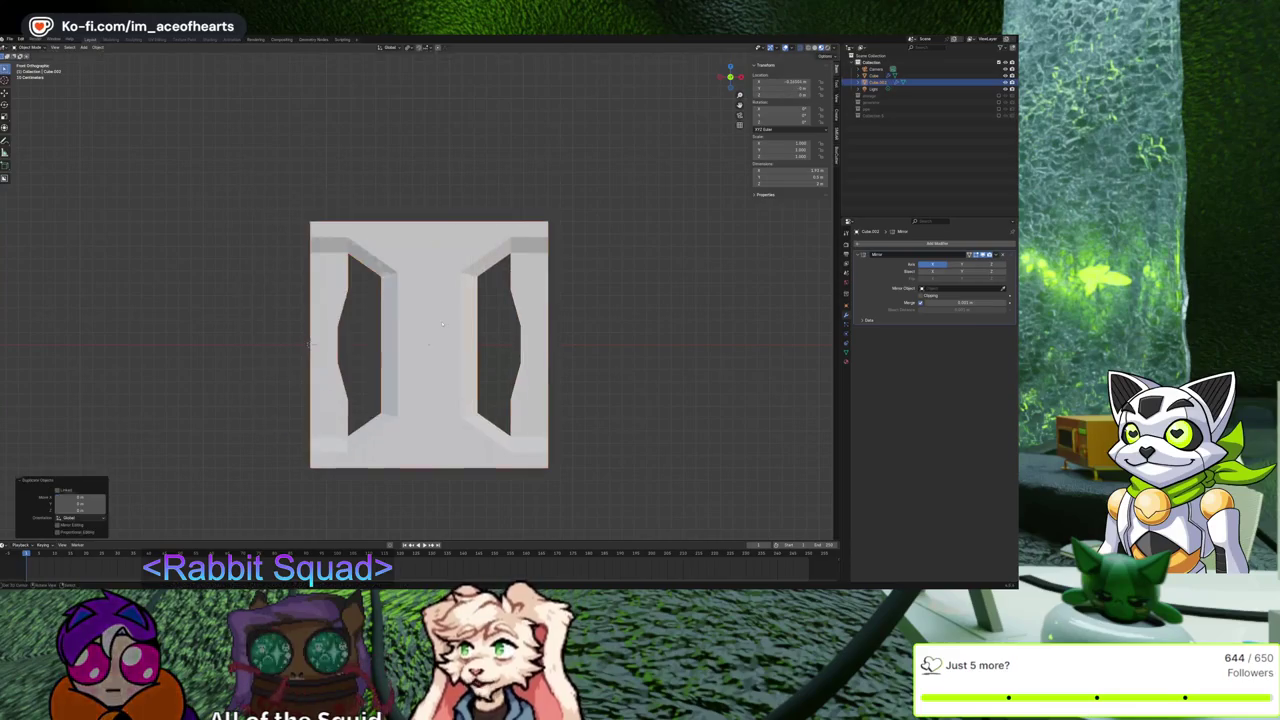
left_click(442, 324)
key("Return")
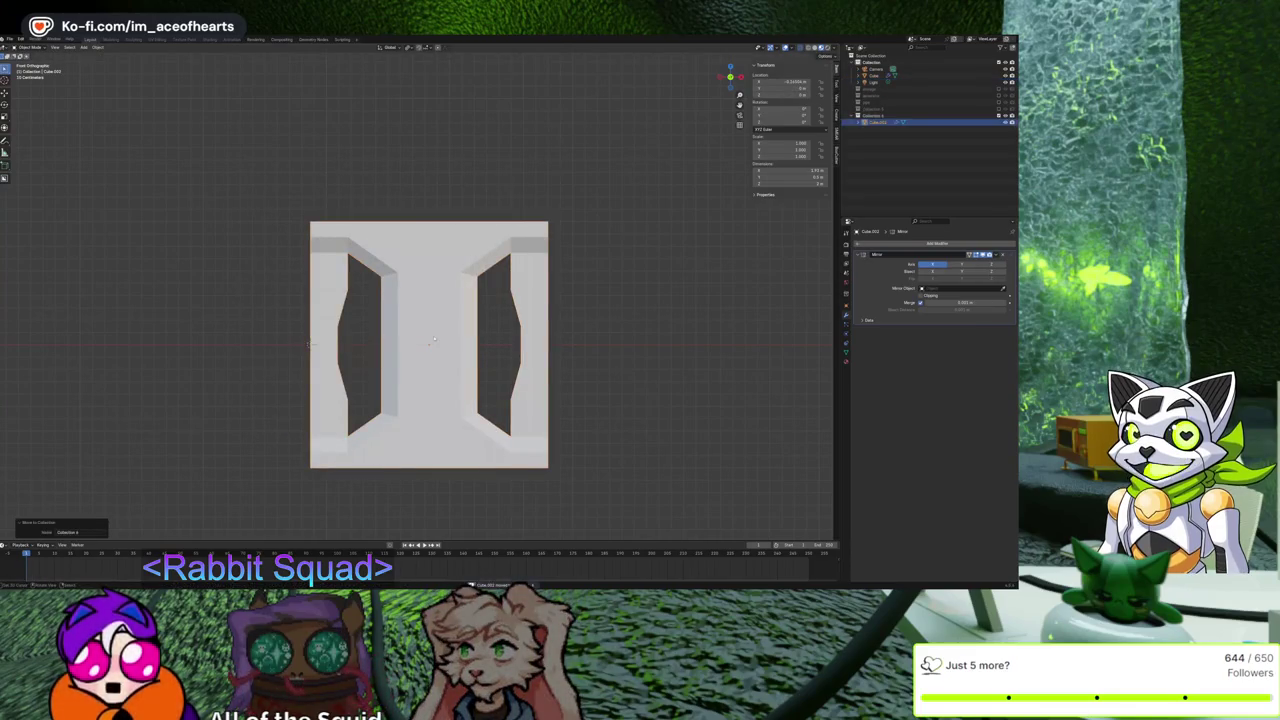
key("Tab")
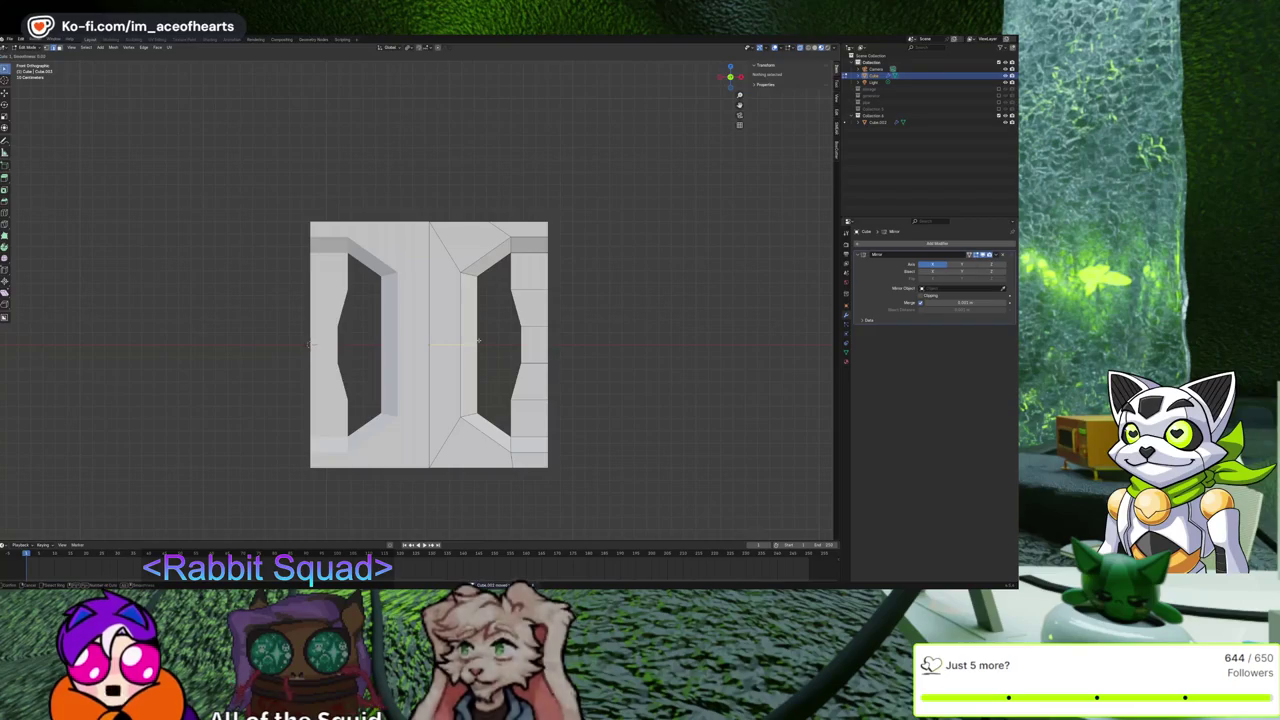
Add a centred edge loop and choose a proportional editing falloff shape.
left_click(311, 344)
right_click(311, 344)
scroll(295, 350, "up", 2)
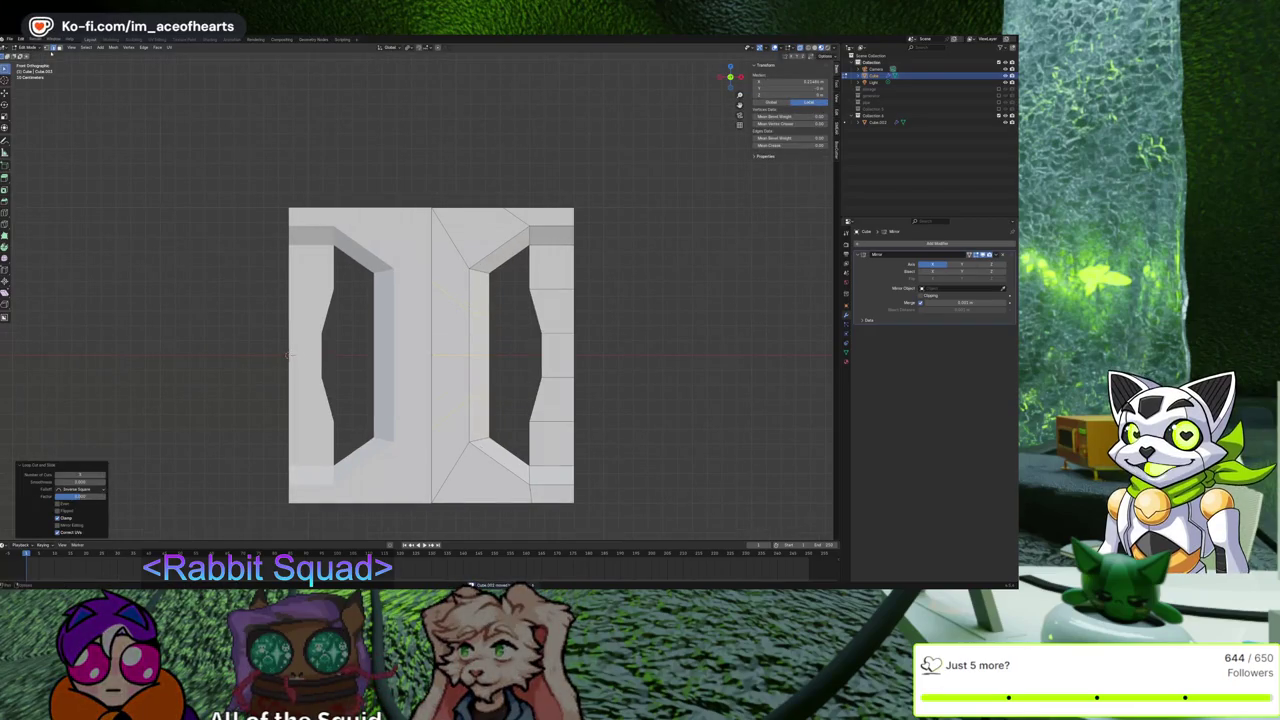
left_click(460, 350)
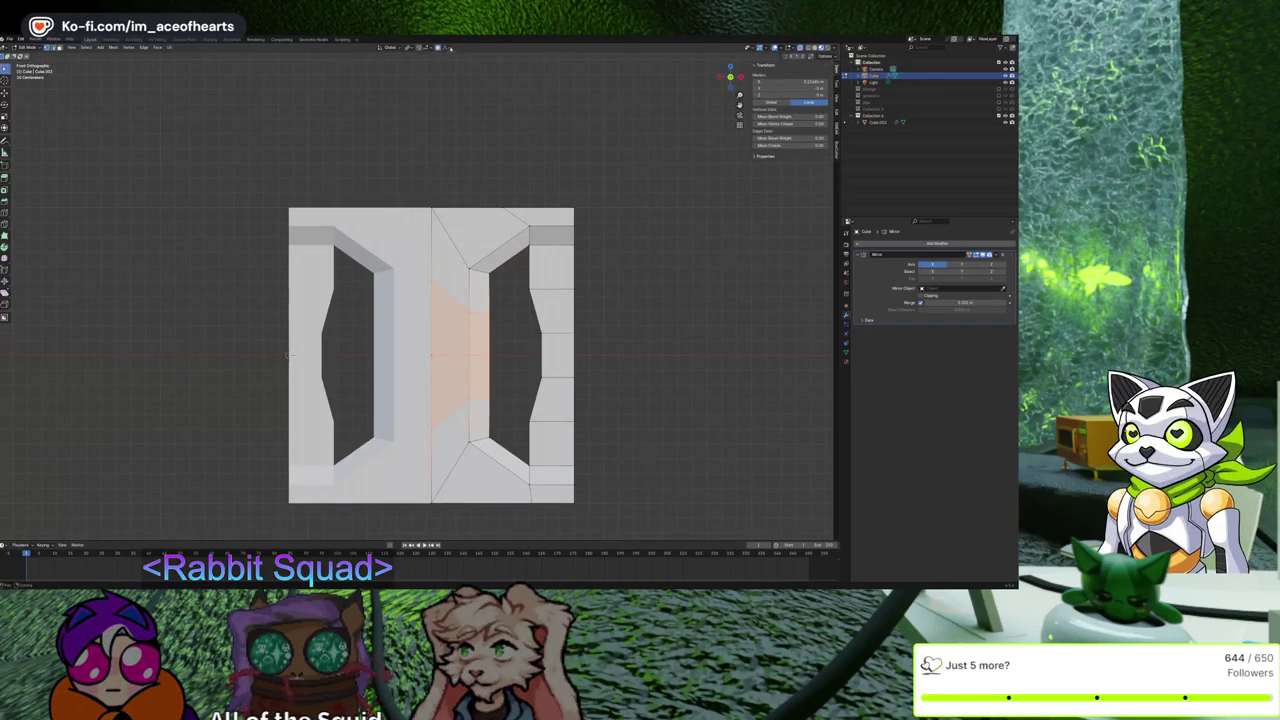
left_click(450, 47)
left_click(435, 88)
Move the wall's centre edge along X with proportional falloff to curve it.
key("alt+a")
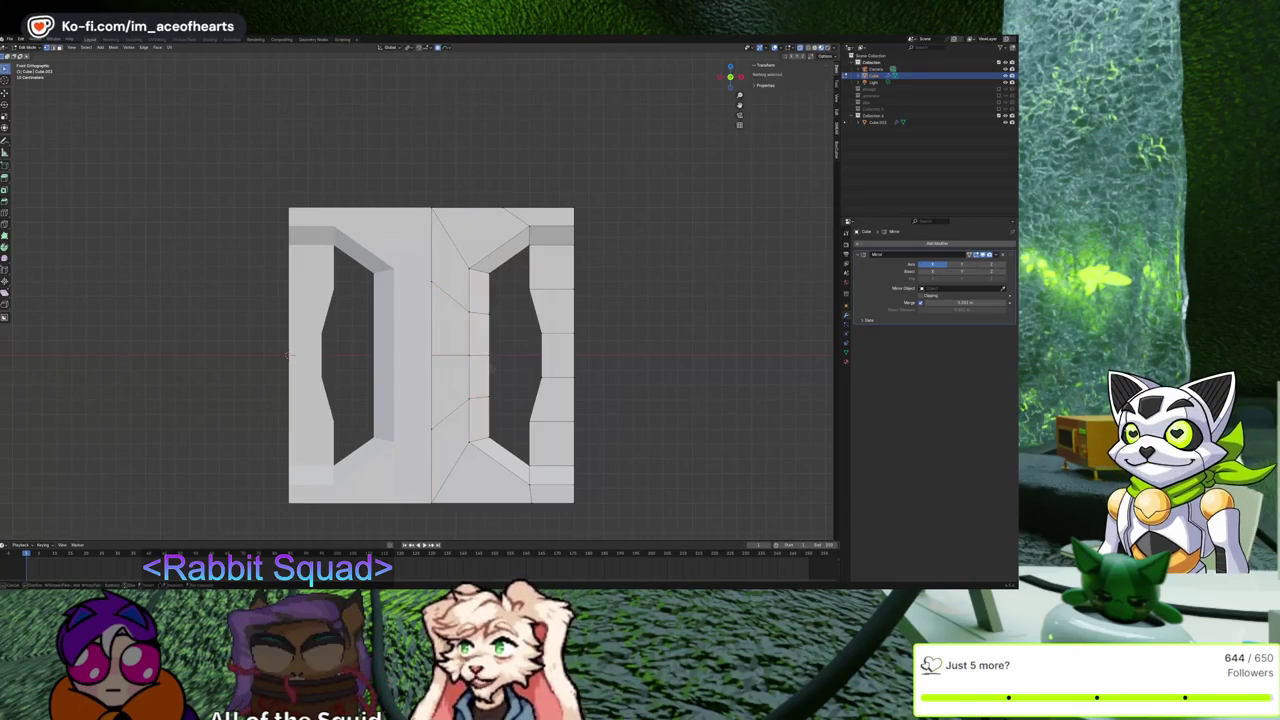
left_click(475, 354)
key("g")
key("x")
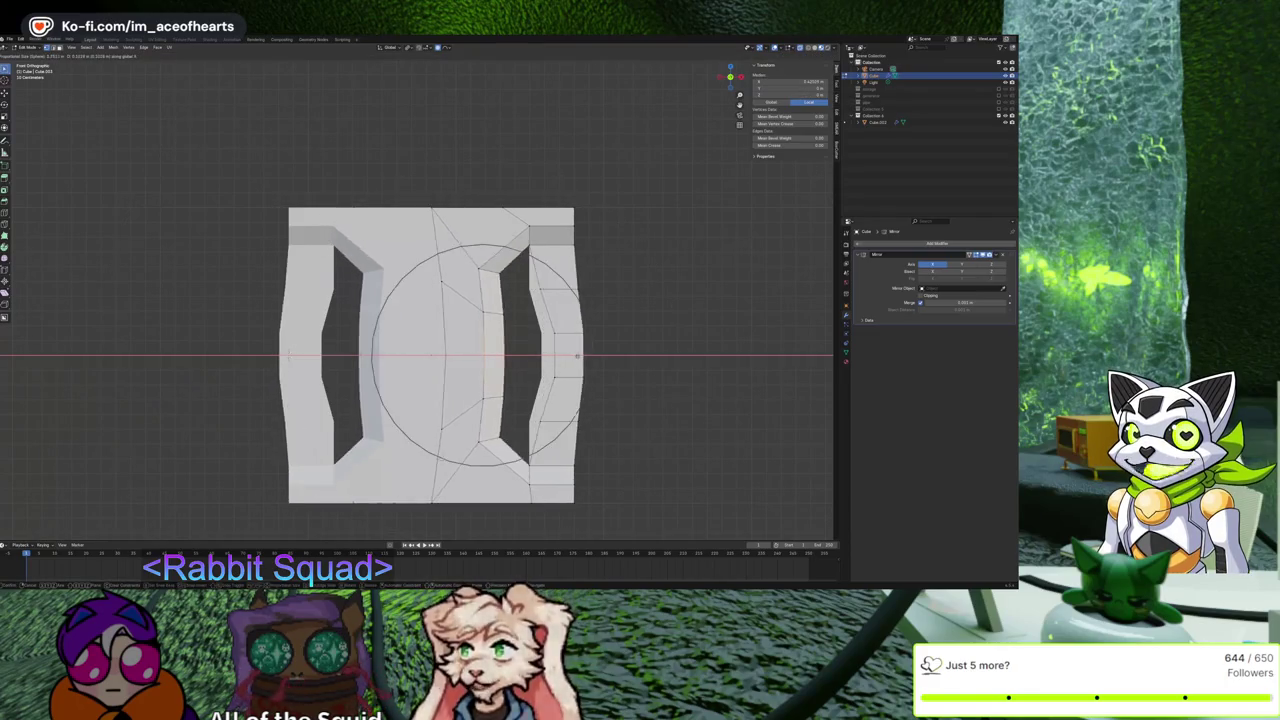
scroll(480, 355, "up", 10)
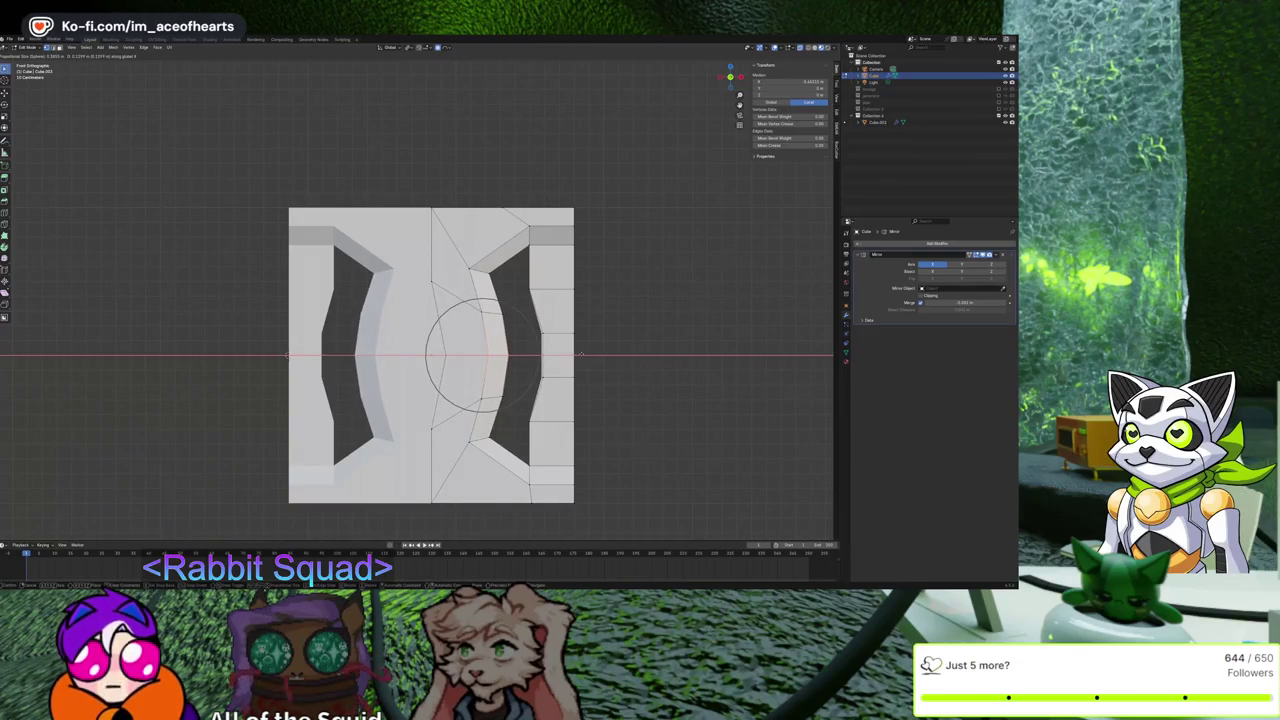
key("Return")
Move a vertex near the bottom of the opening vertically along Z.
left_click(482, 268)
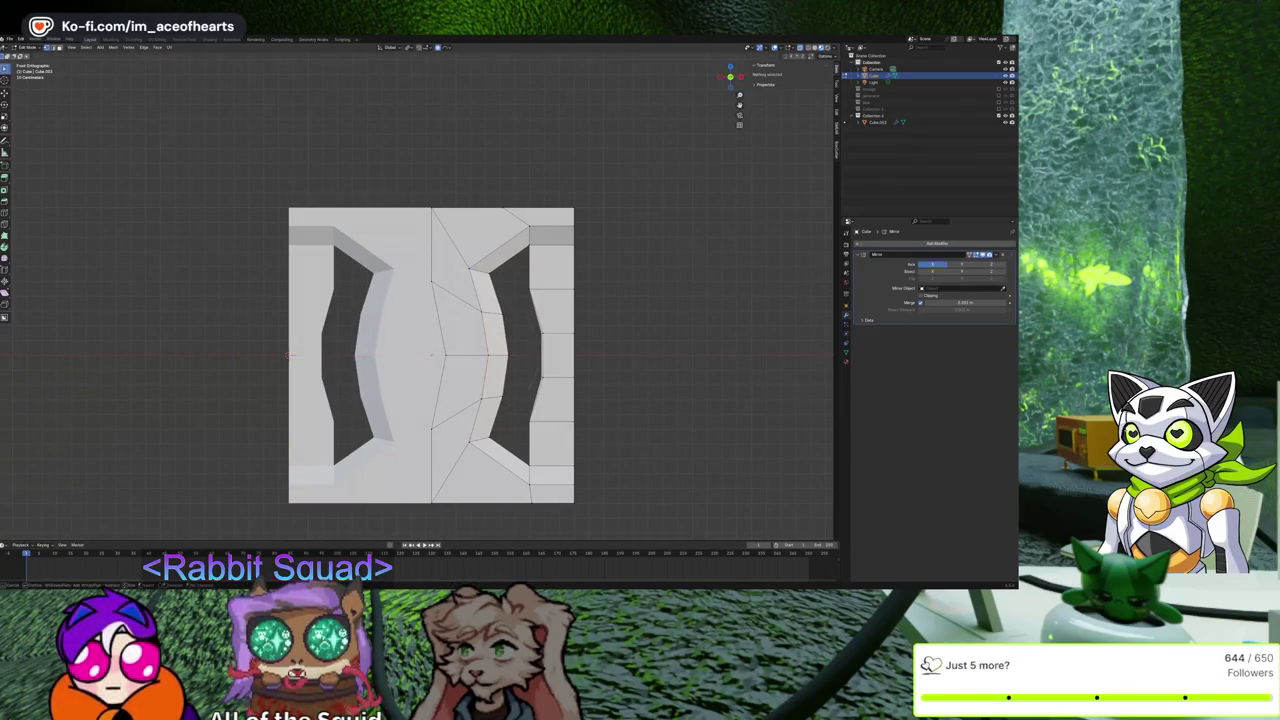
left_click(490, 270, "alt")
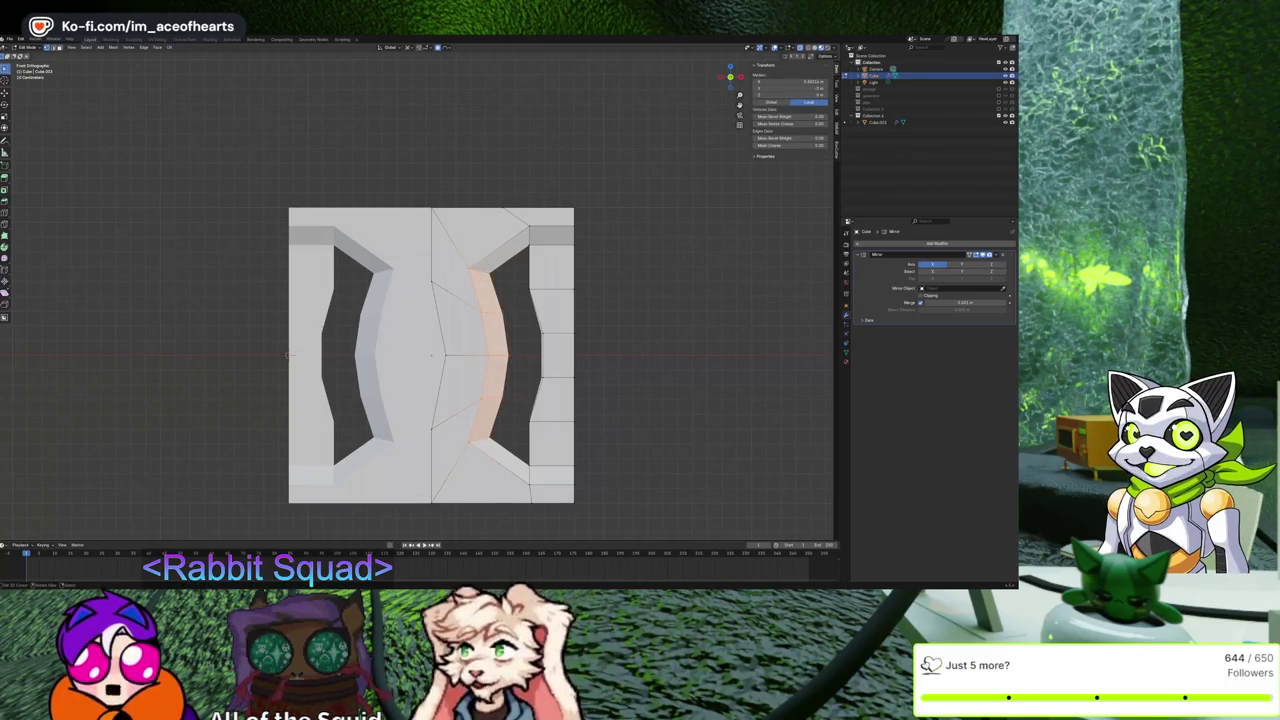
key("alt+a")
key("alt+a")
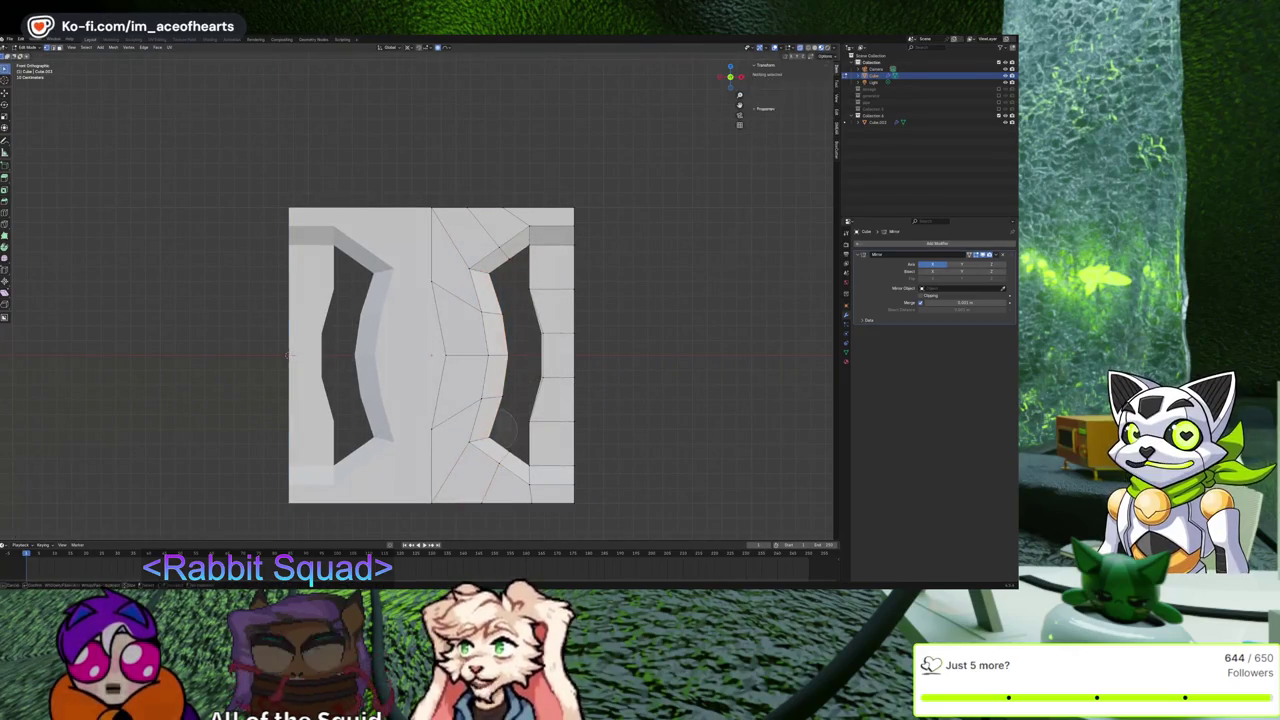
left_click(485, 410)
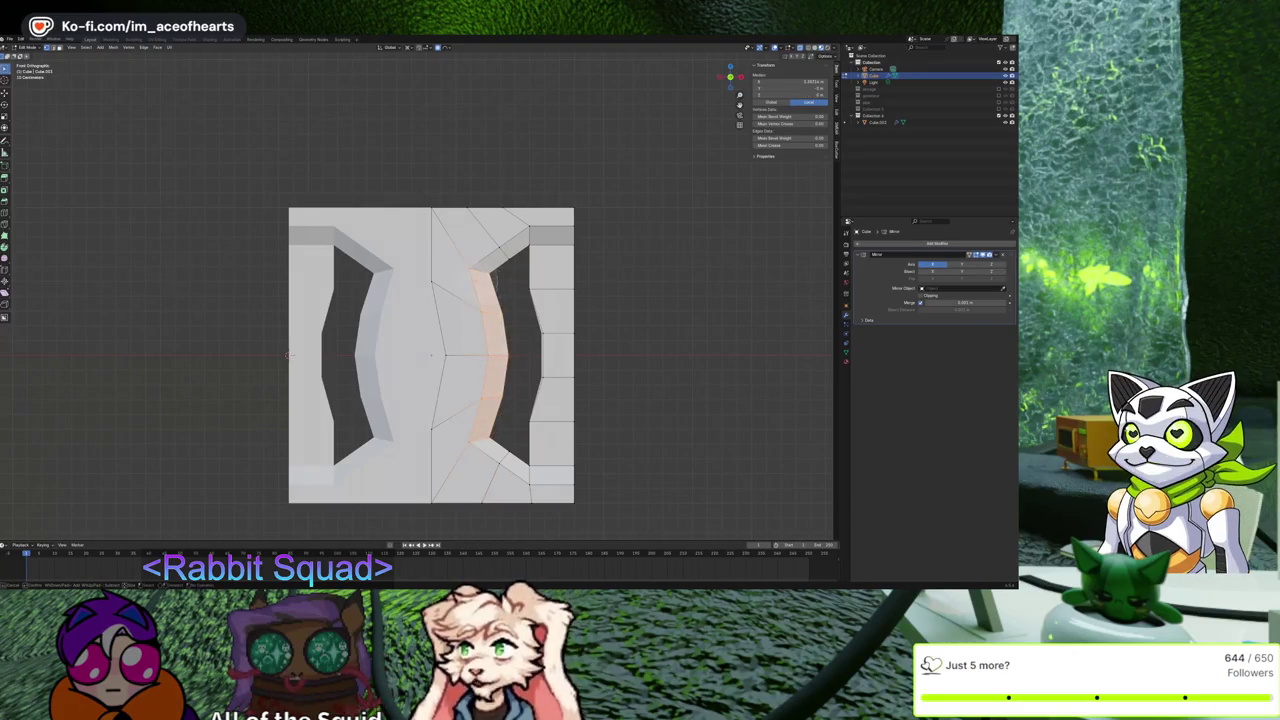
key("g")
key("z")
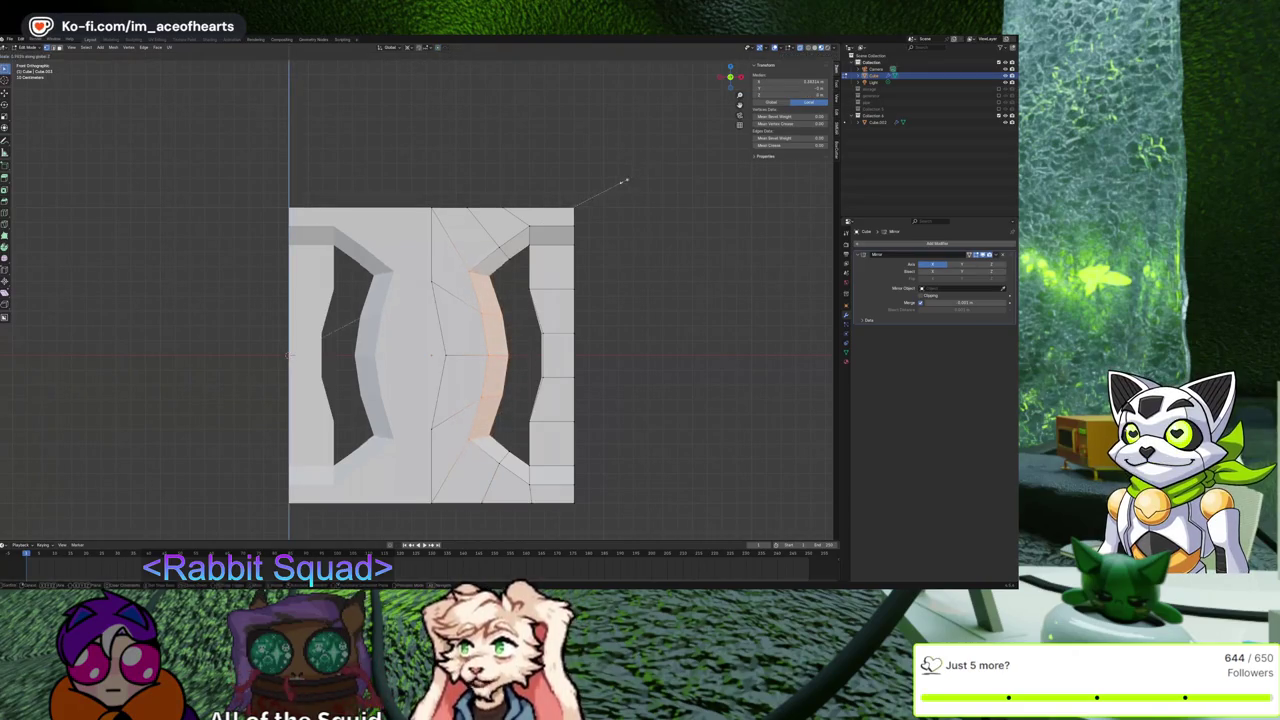
left_click(287, 355)
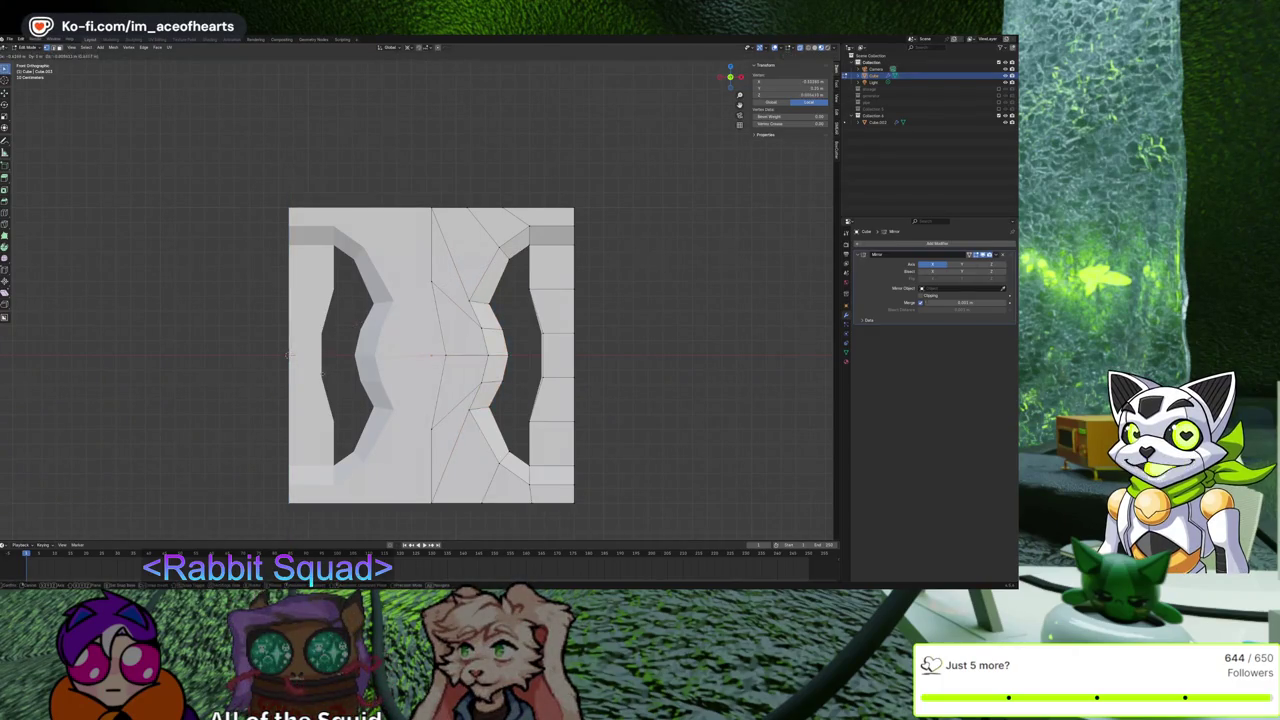
key("Tab")
key("ctrl+Tab")
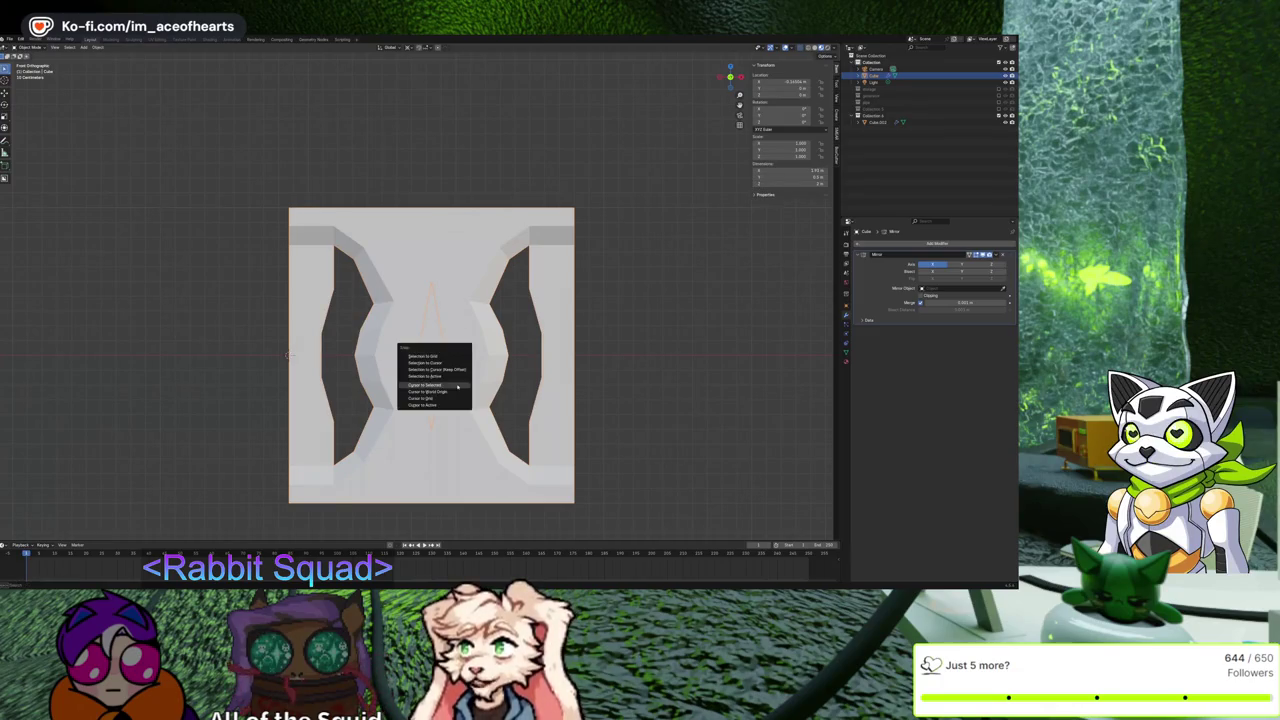
Snap the stray vertex onto the mirror seam and place a duplicate over the wall.
left_click(455, 362)
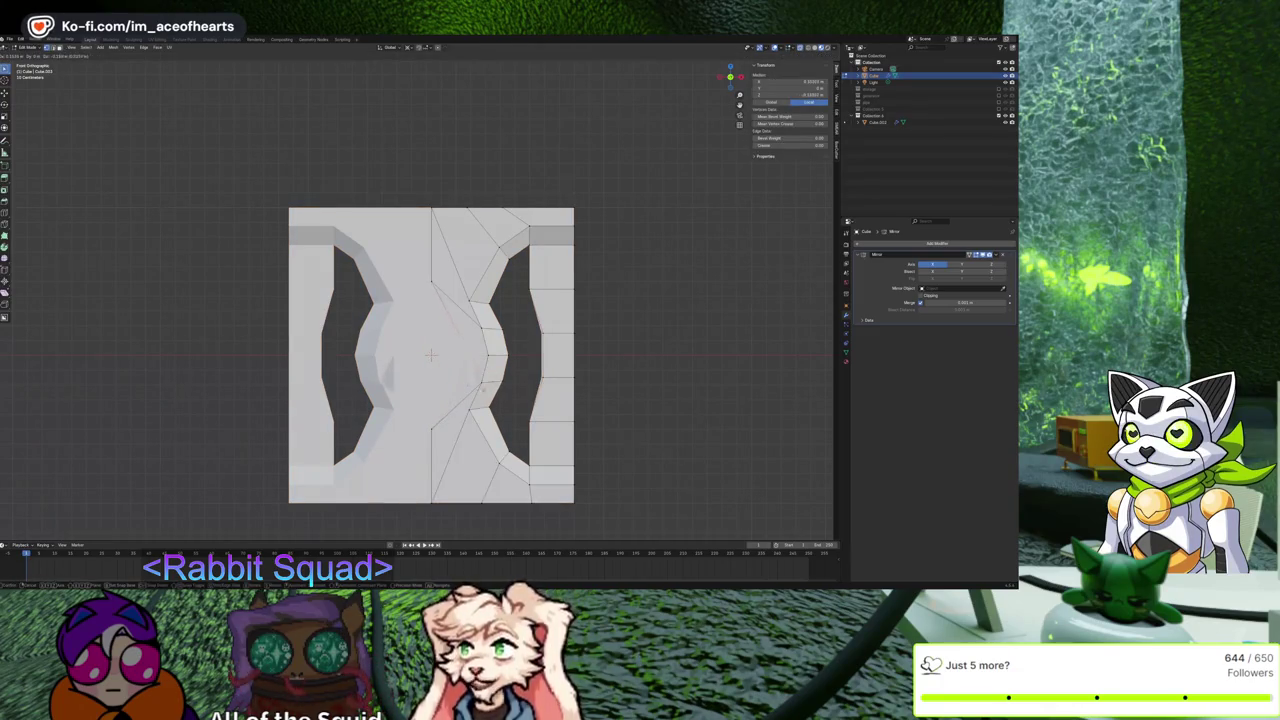
key("Return")
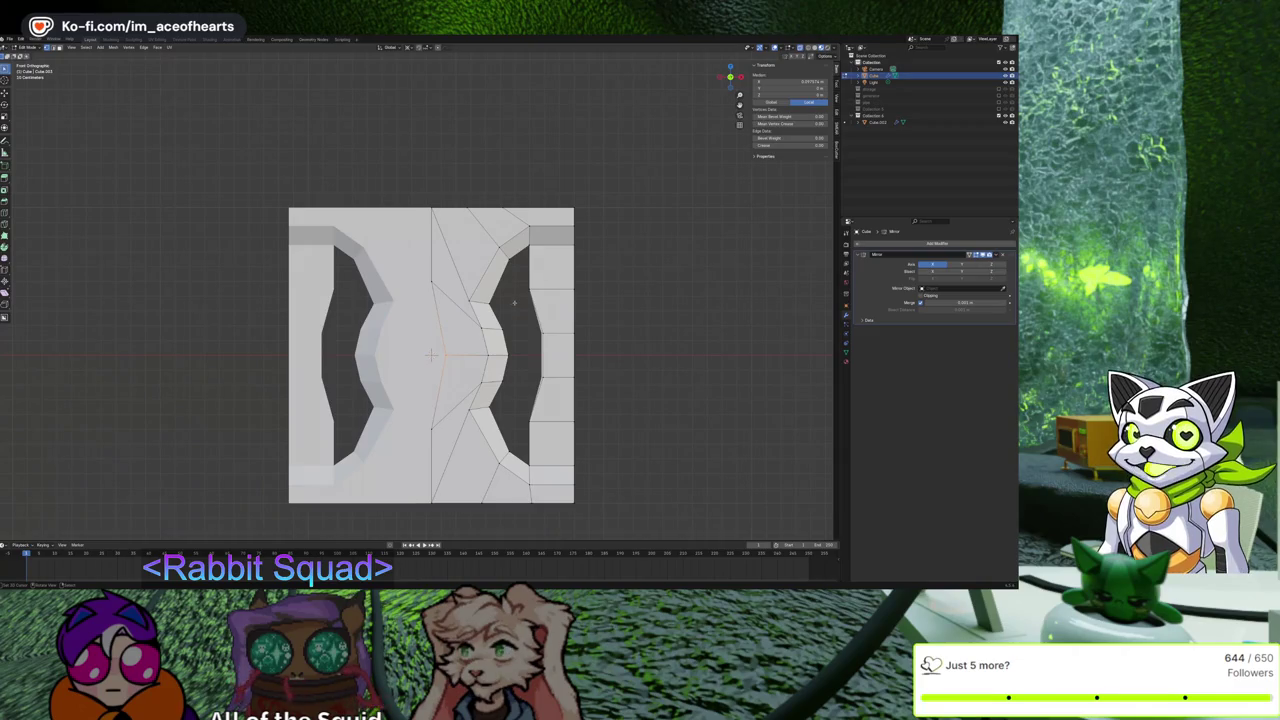
key("Tab")
key("shift+d")
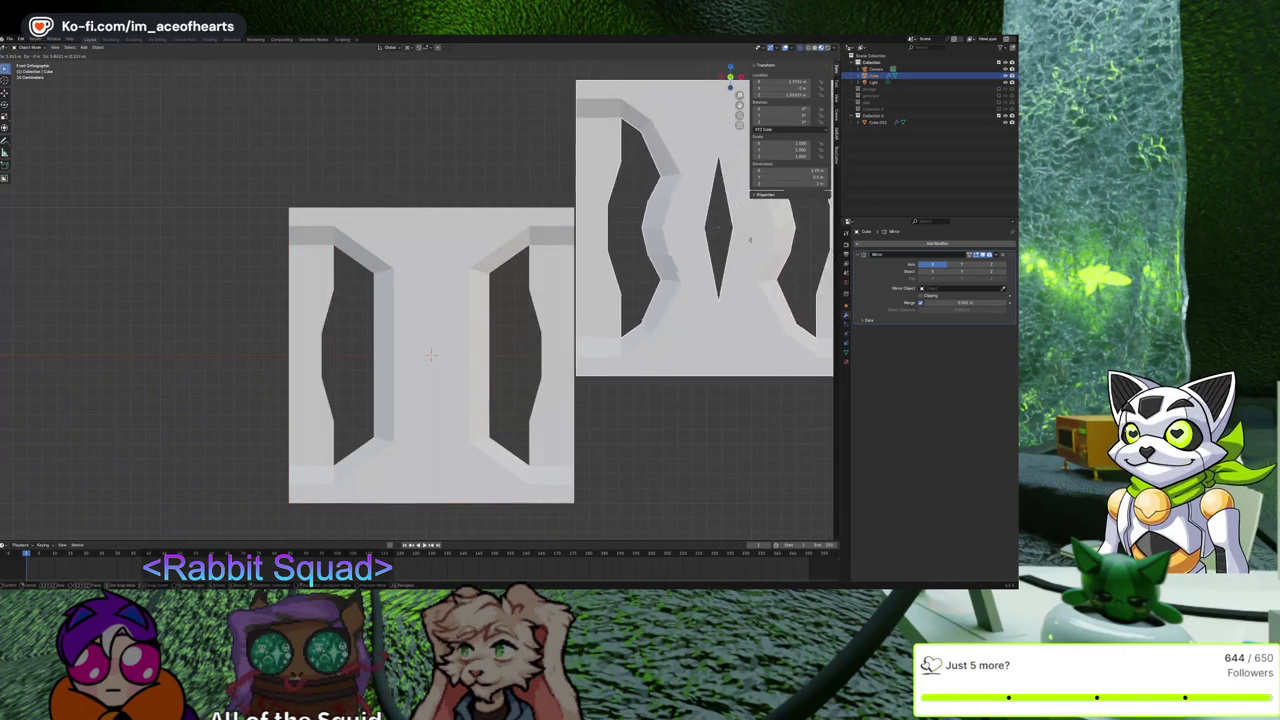
left_click(706, 292)
scroll(706, 292, "down", 1)
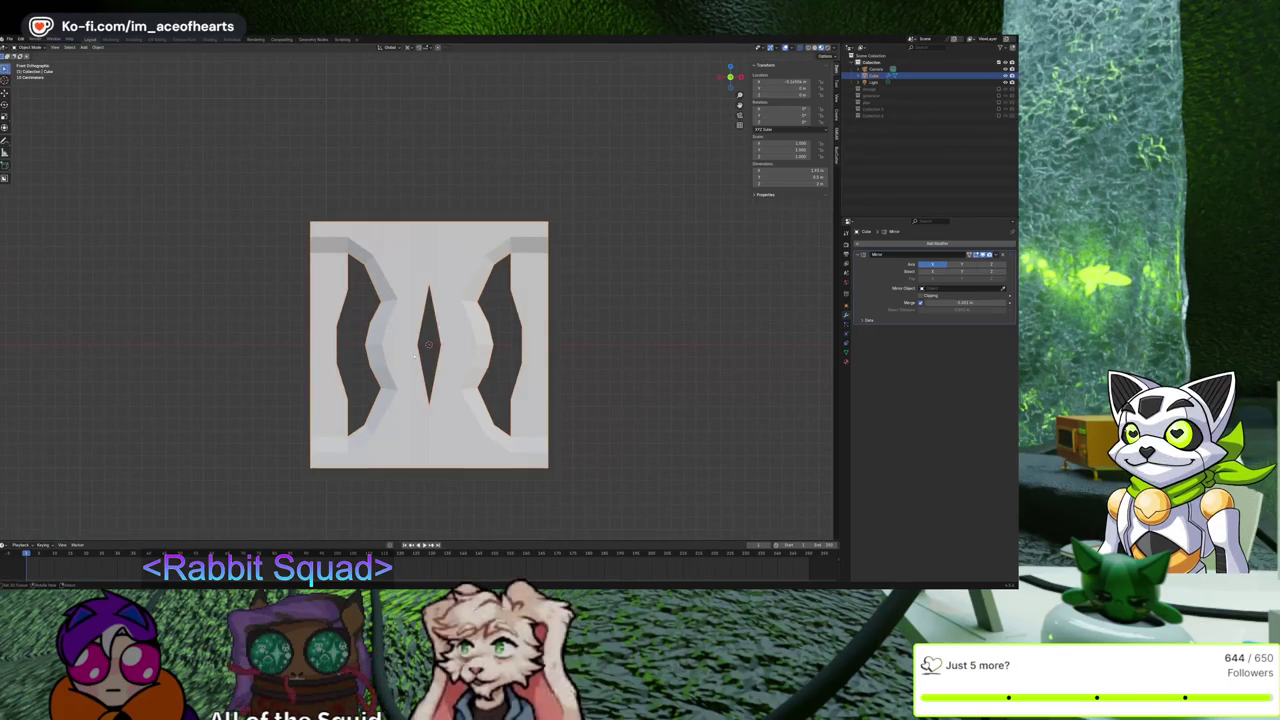
Scale the wall mesh along the global X axis in Edit Mode.
key("Tab")
scroll(437, 355, "up", 3)
key("s")
key("x")
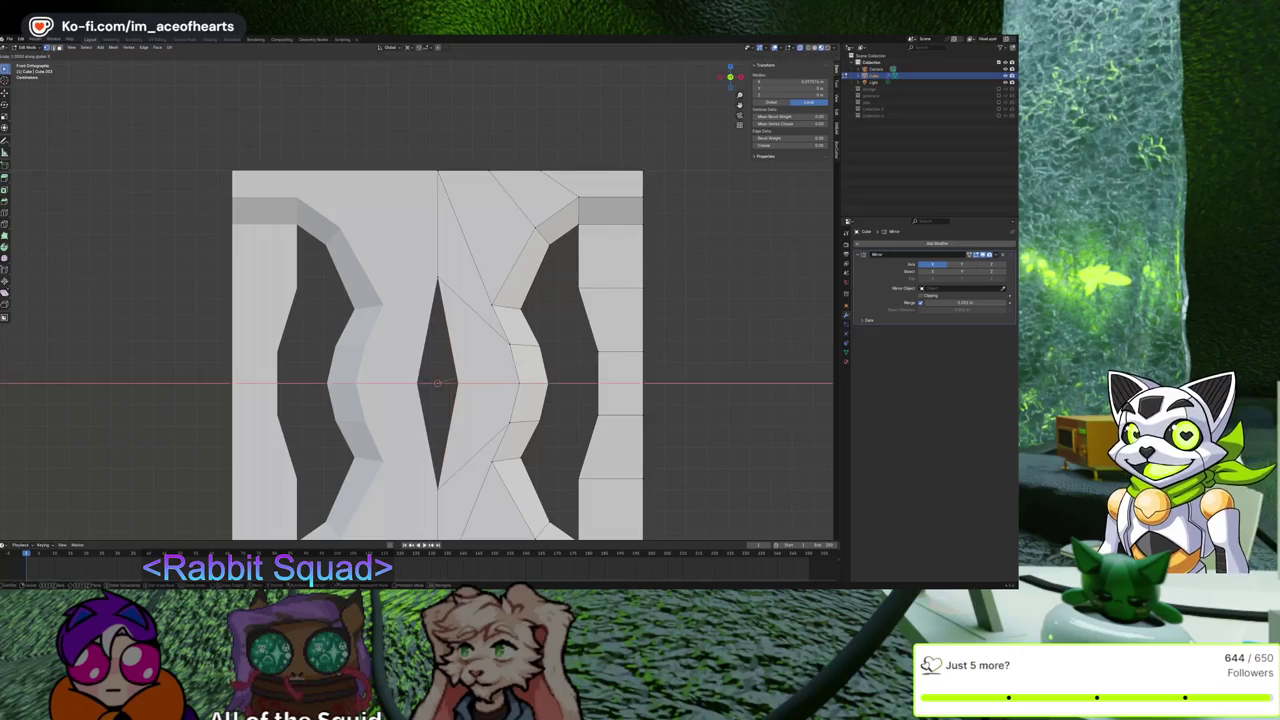
key("Return")
key("Tab")
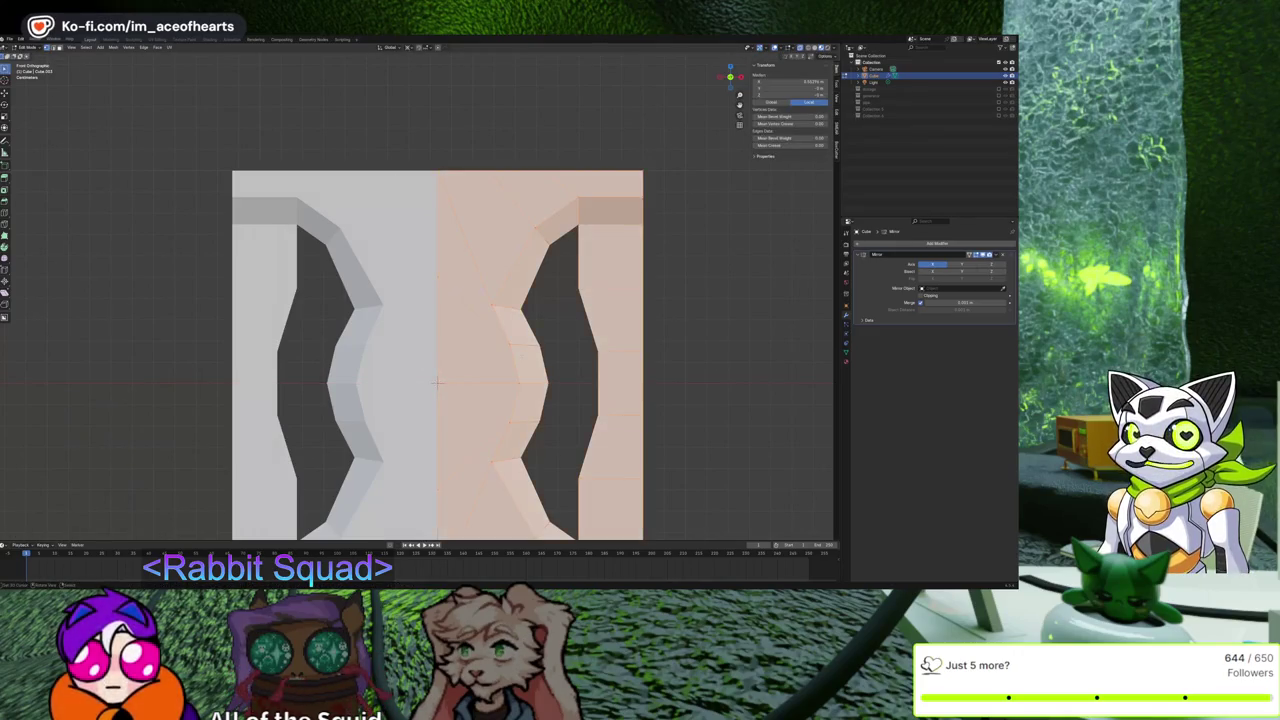
scroll(521, 358, "down", 5)
Apply the Mirror modifier to bake both openings into one mesh.
key("Tab")
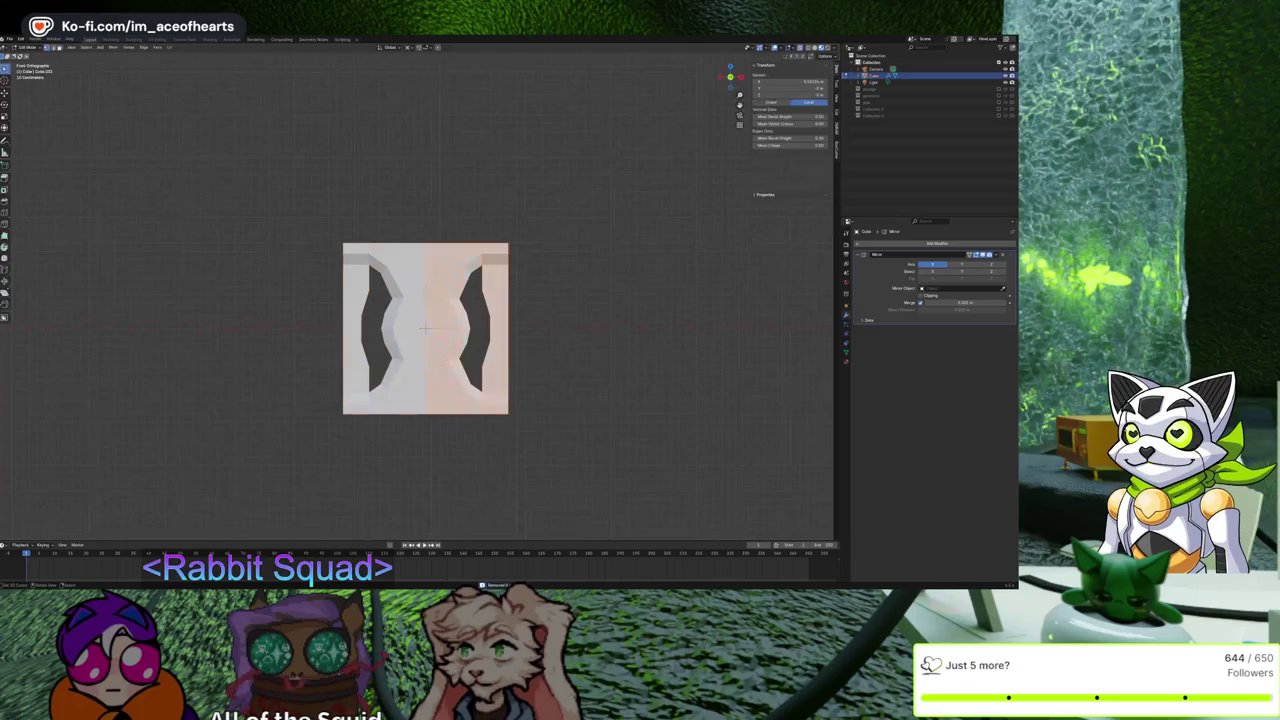
scroll(425, 316, "up", 2)
key("Tab")
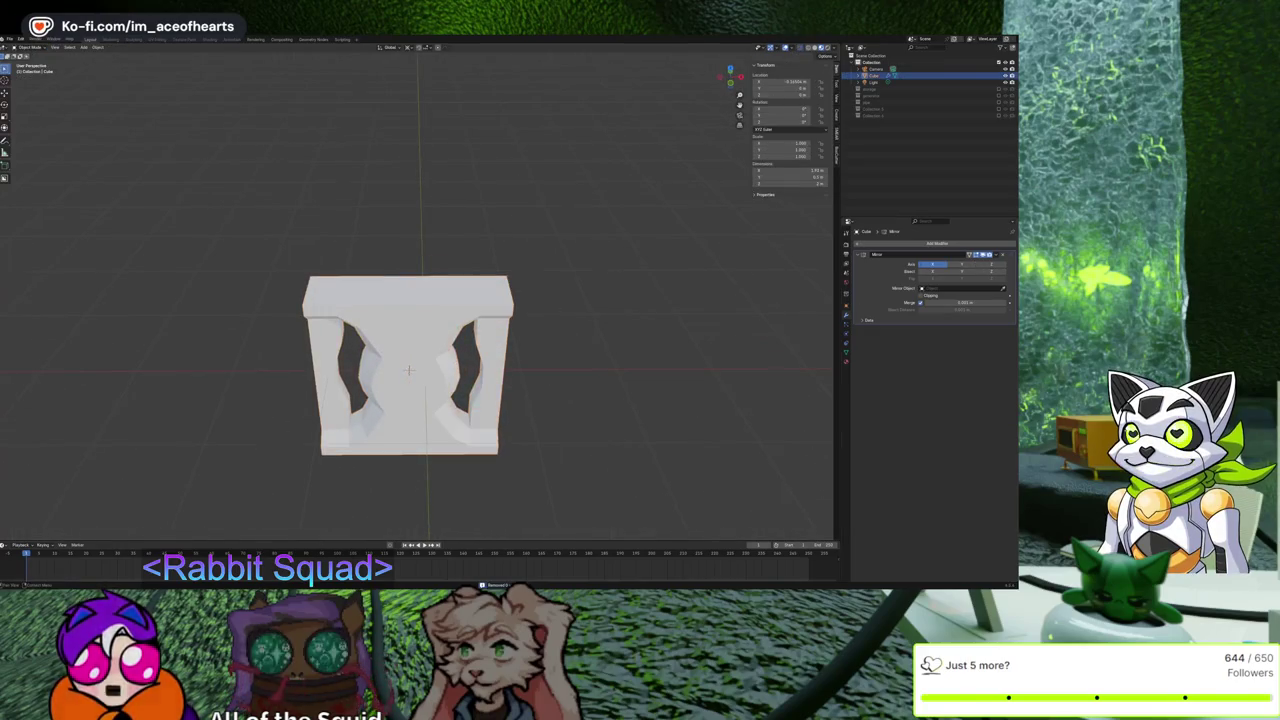
left_click(1000, 255)
left_click(935, 265)
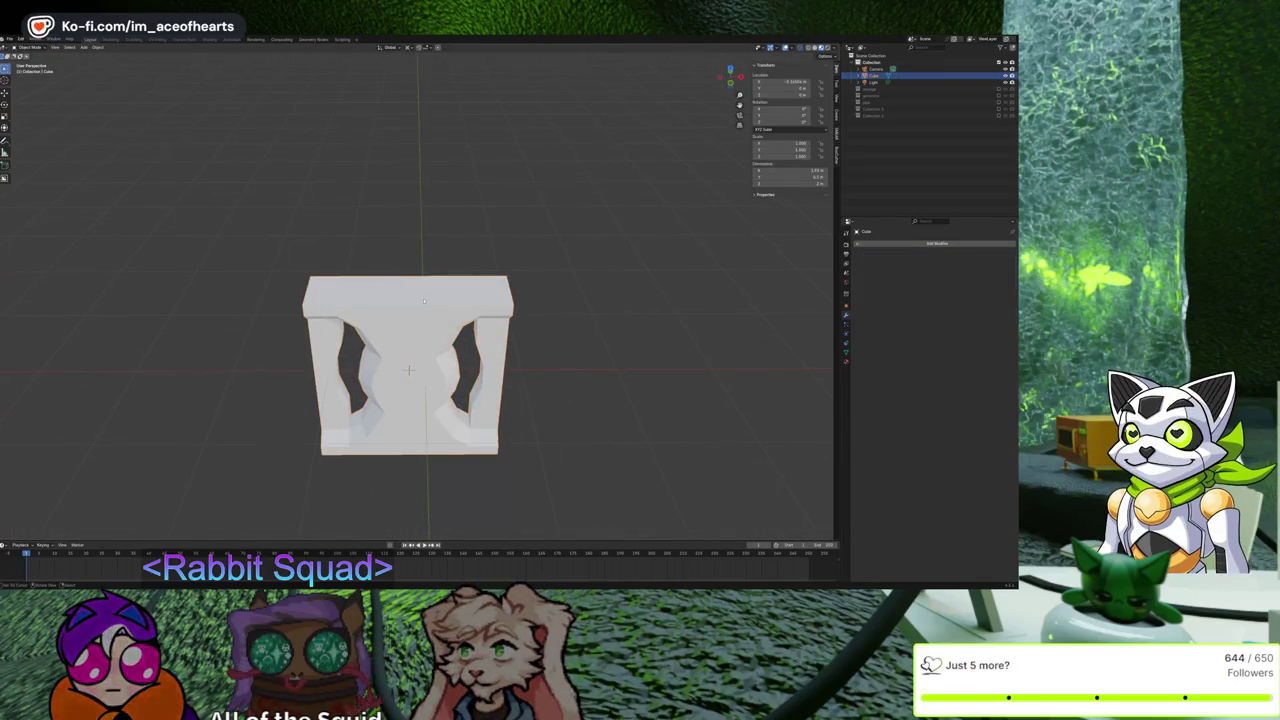
Select the three top faces of the applied wall and inset them.
key("Tab")
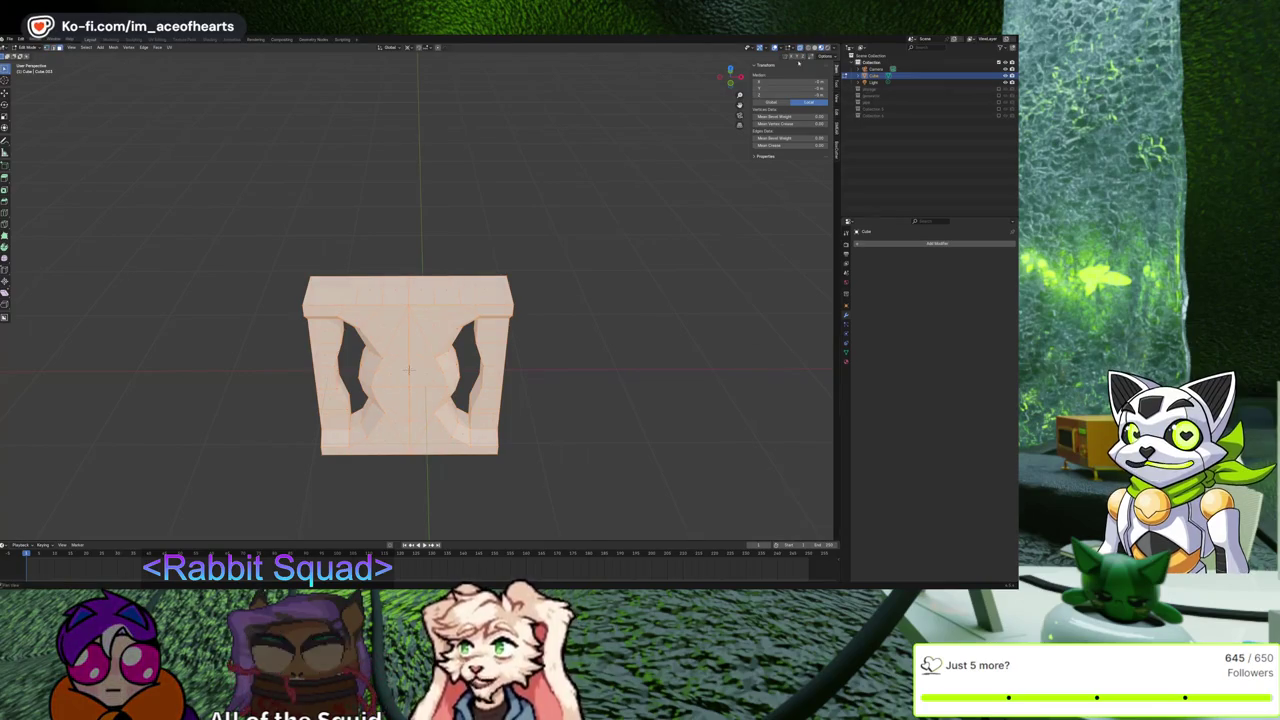
scroll(446, 298, "up", 2)
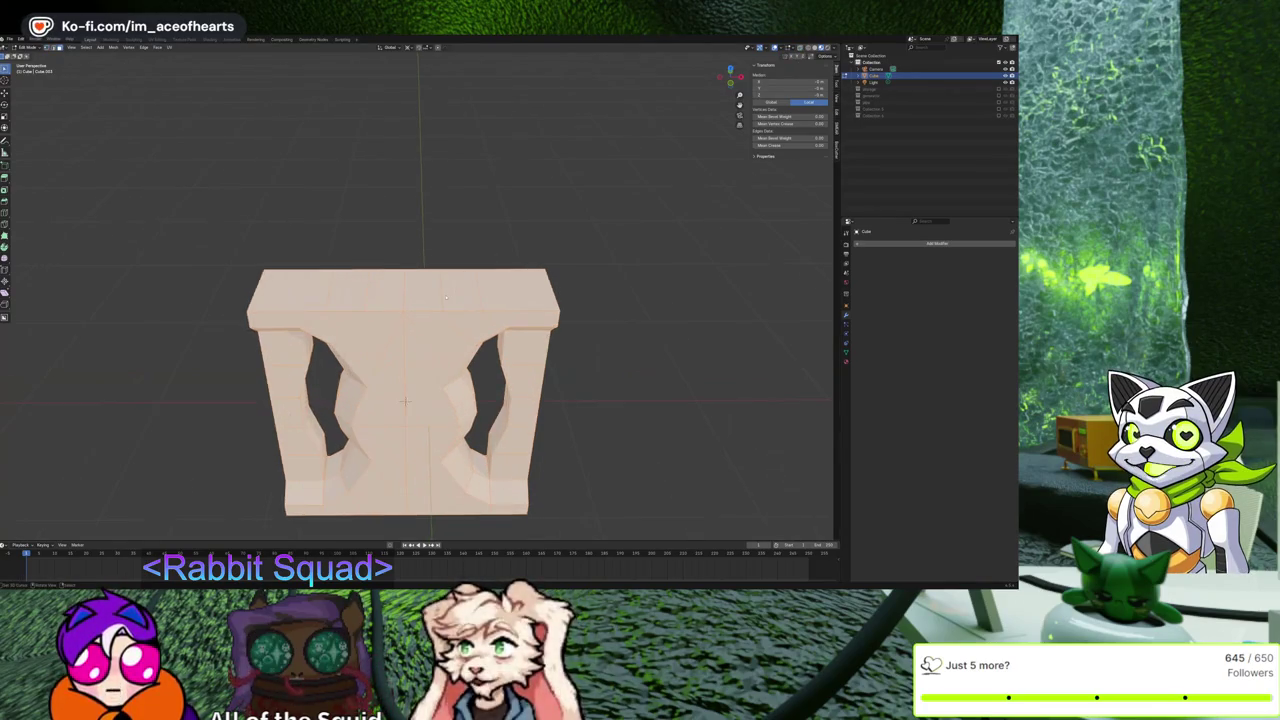
key("alt+a")
left_click(465, 285)
left_click(365, 288, "shift")
left_click(290, 295, "shift")
mouse_move(440, 345)
left_mouse_down()
mouse_move(634, 346)
mouse_move(503, 308)
left_mouse_up()
left_click(633, 344)
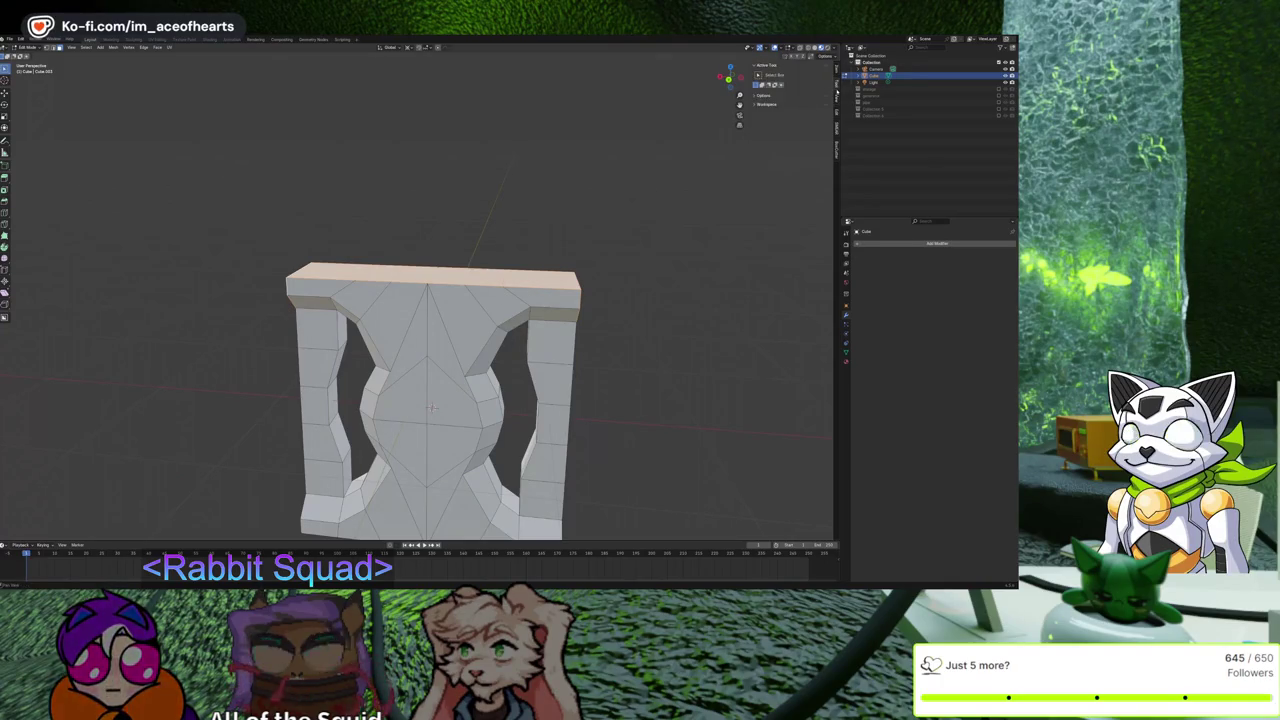
left_click(776, 105)
Show tool and gizmo settings and orbit to an angled left-front view.
left_click(770, 96)
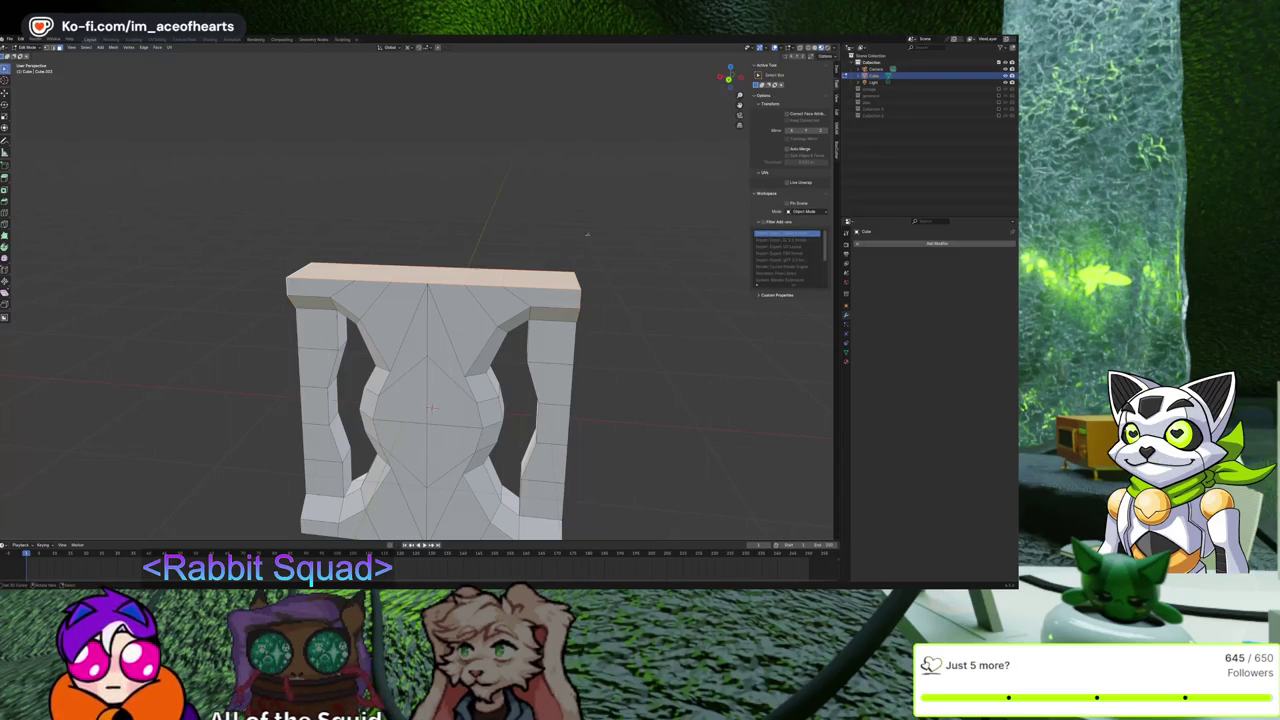
left_click_drag(432, 407, 625, 319)
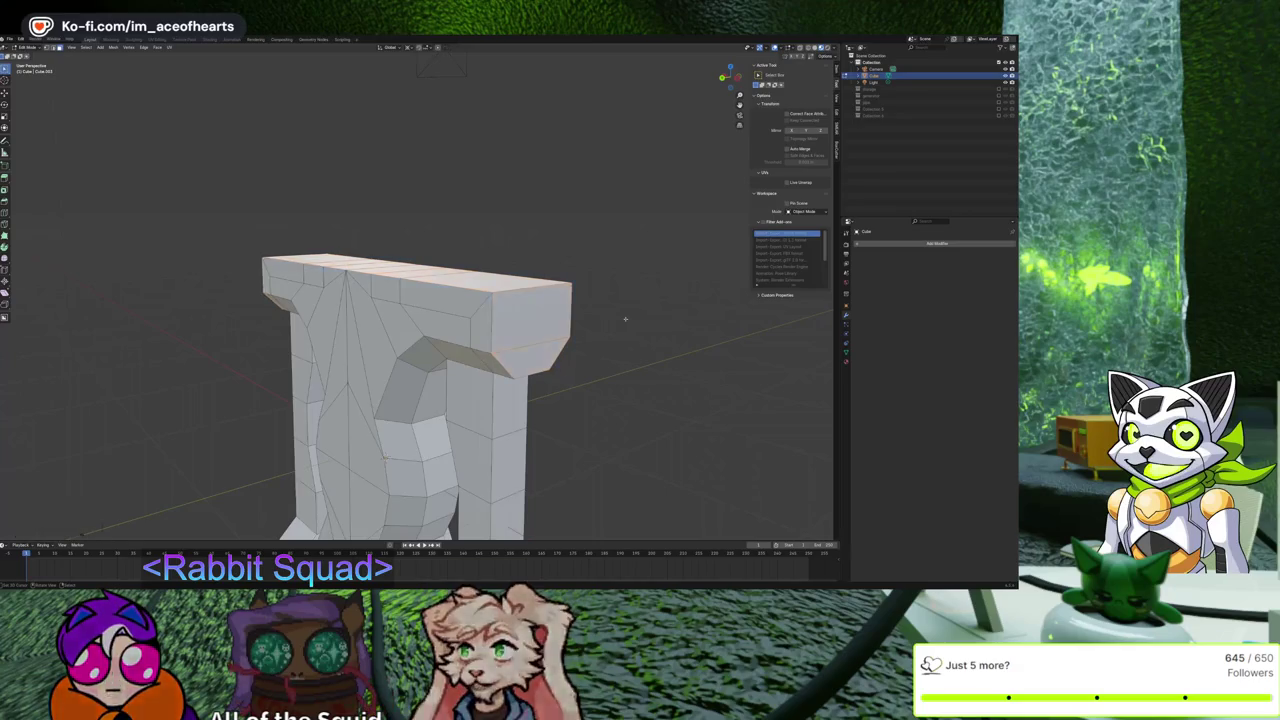
key("a")
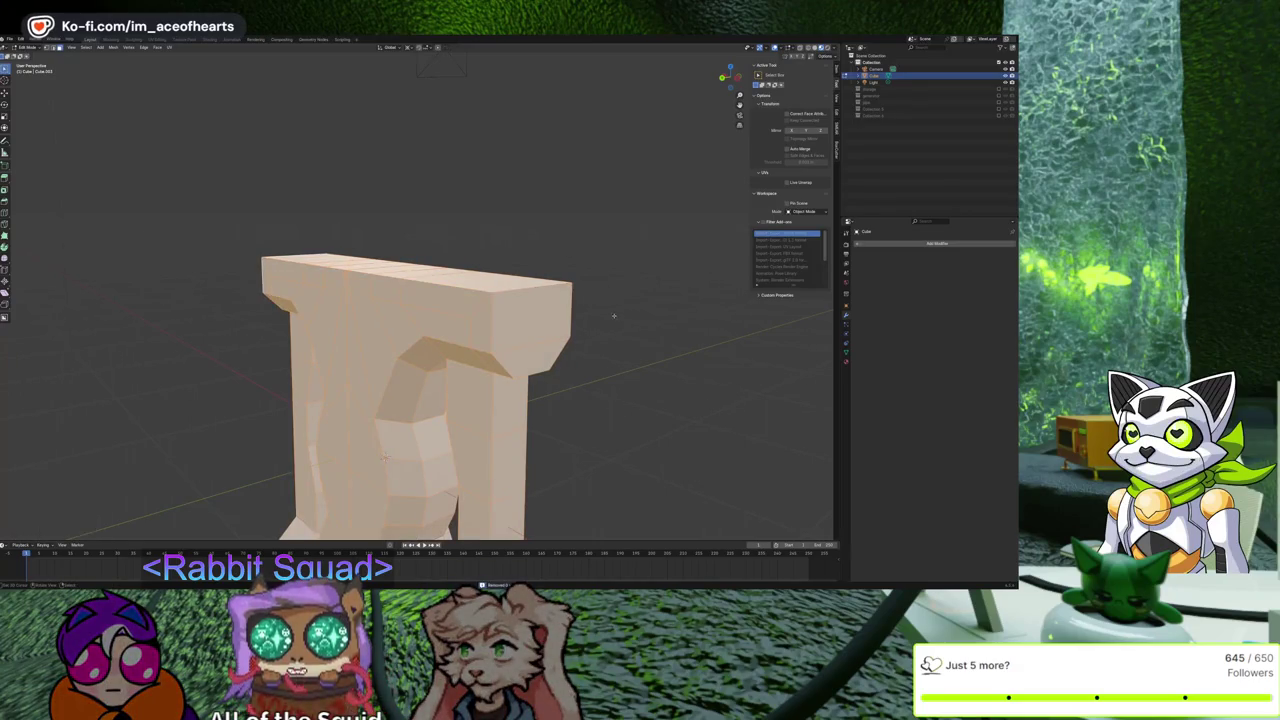
key("alt+a")
key("s")
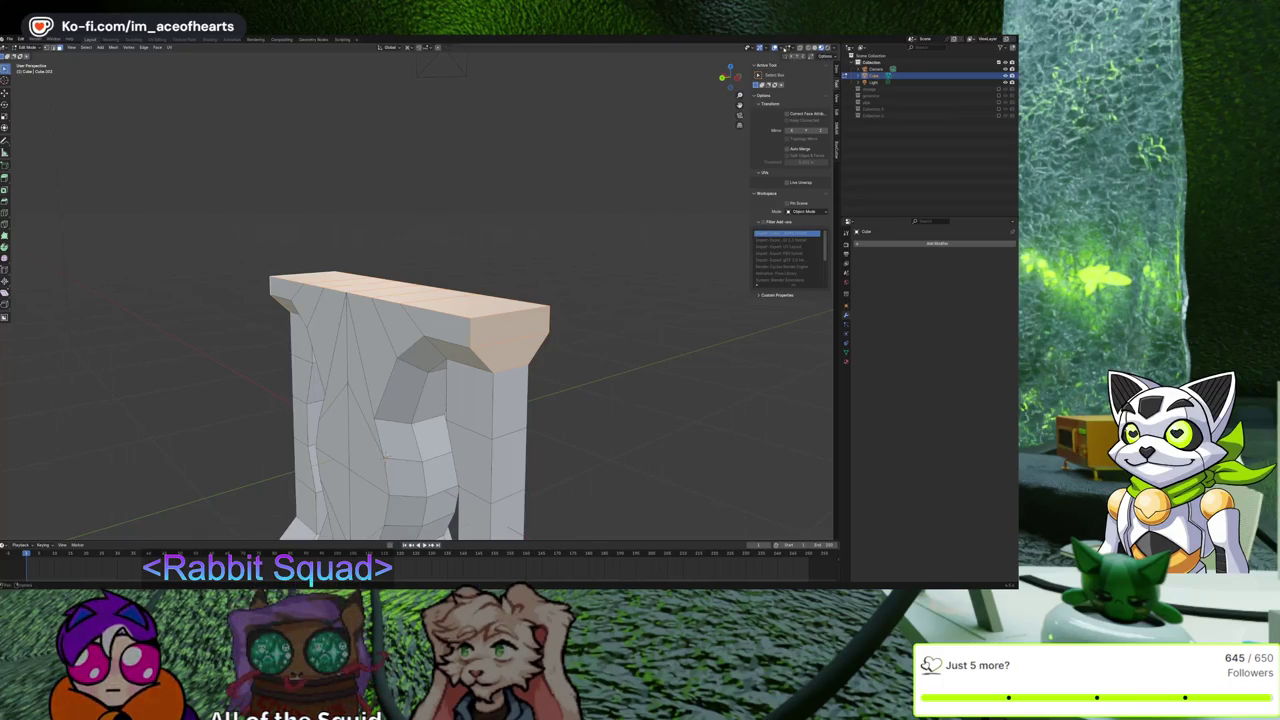
left_click(784, 47)
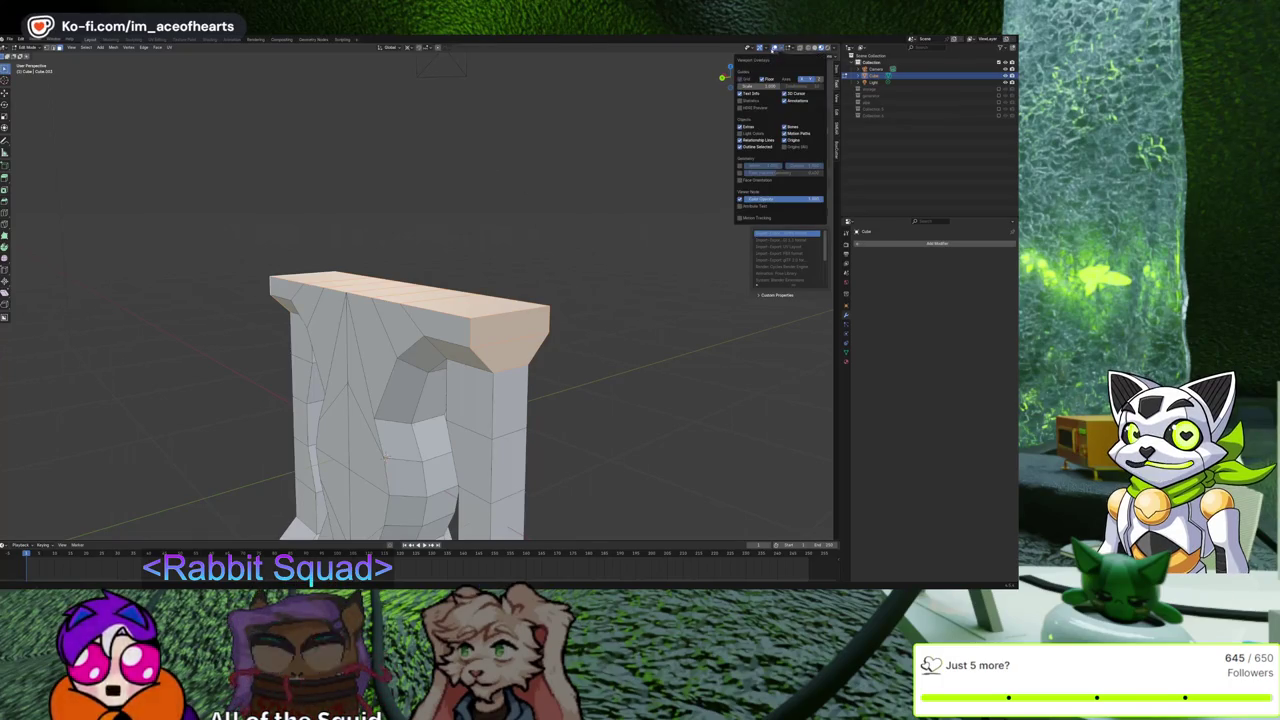
left_click(765, 47)
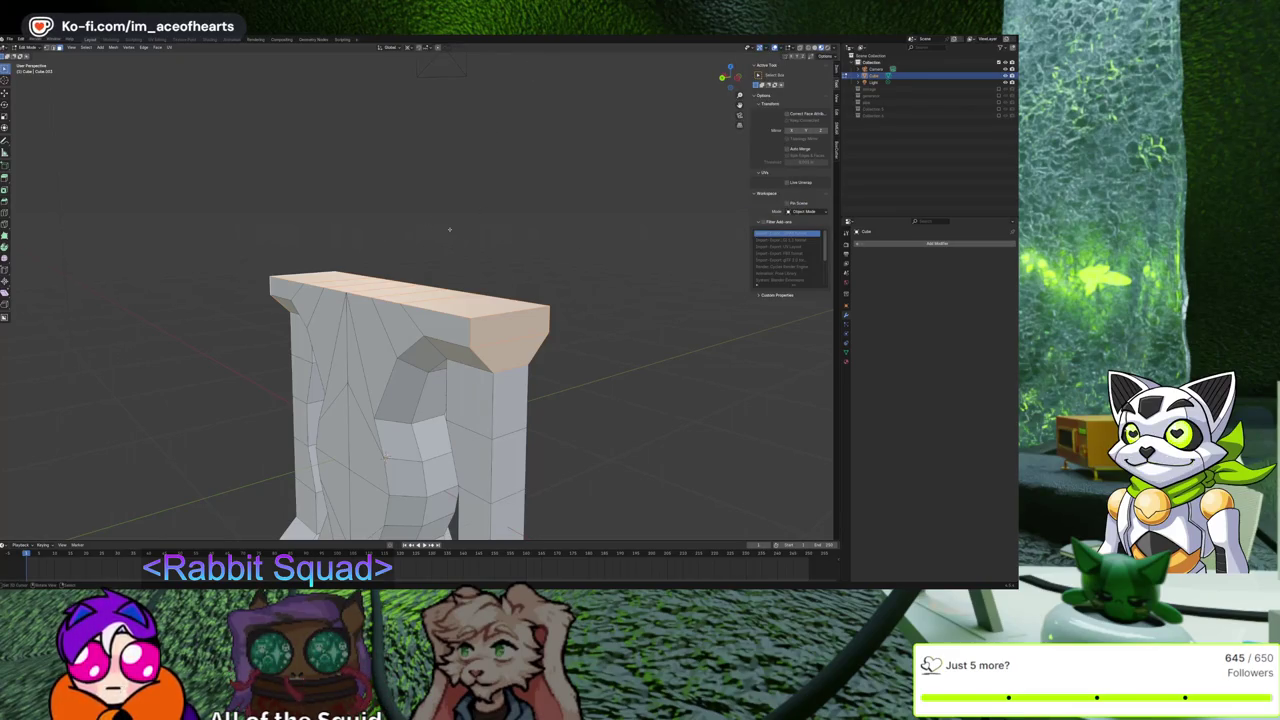
Extrude the top face in place and scale it up into a wider top slab.
key("e")
right_click(563, 265)
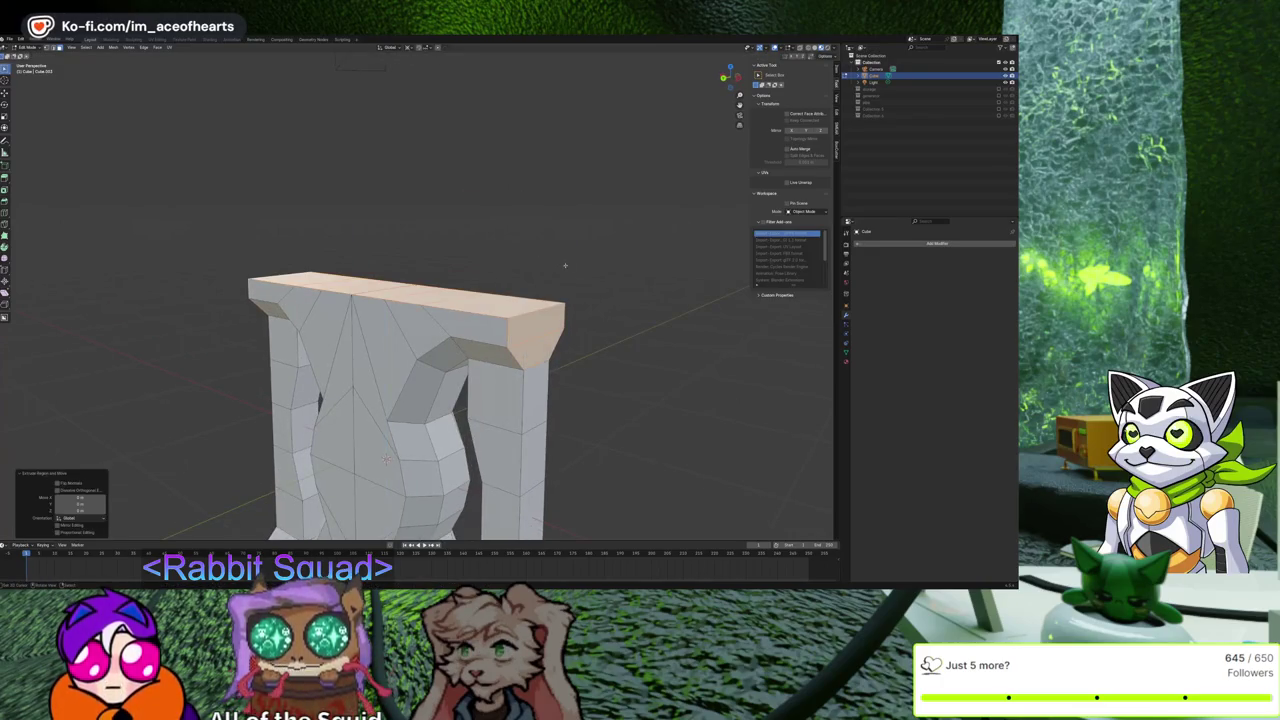
key("s")
left_click(590, 257)
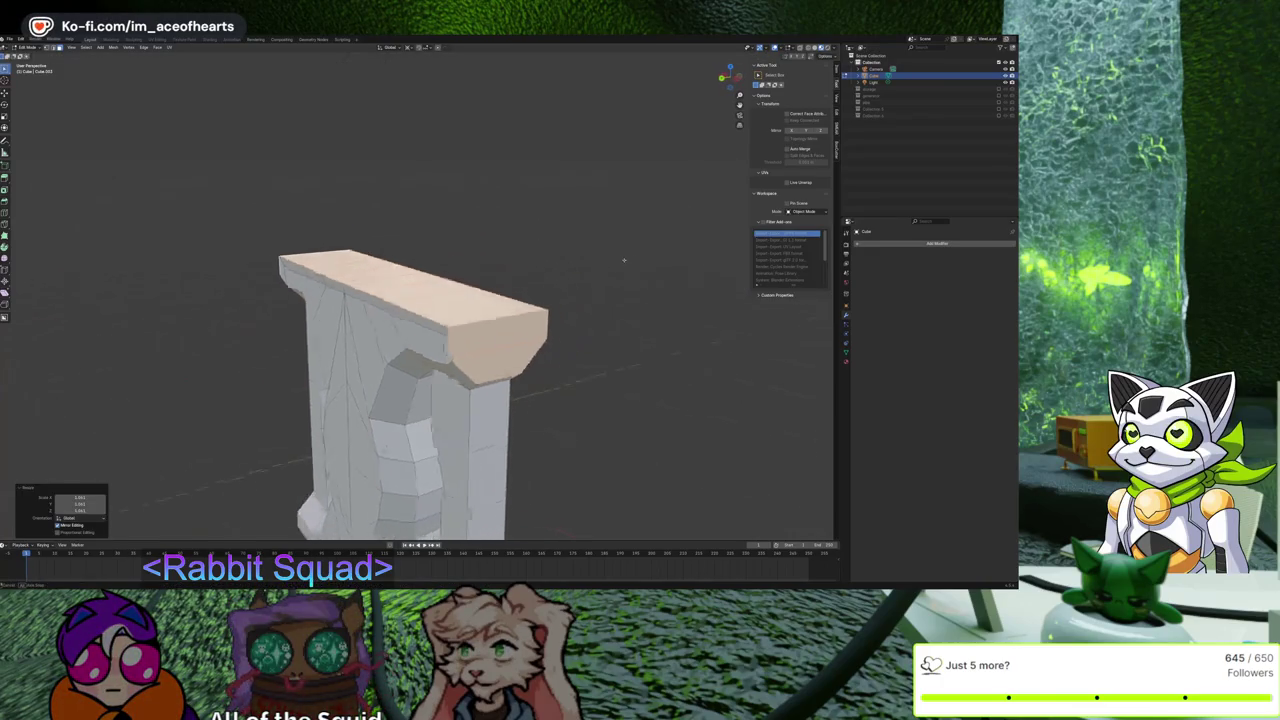
key("s")
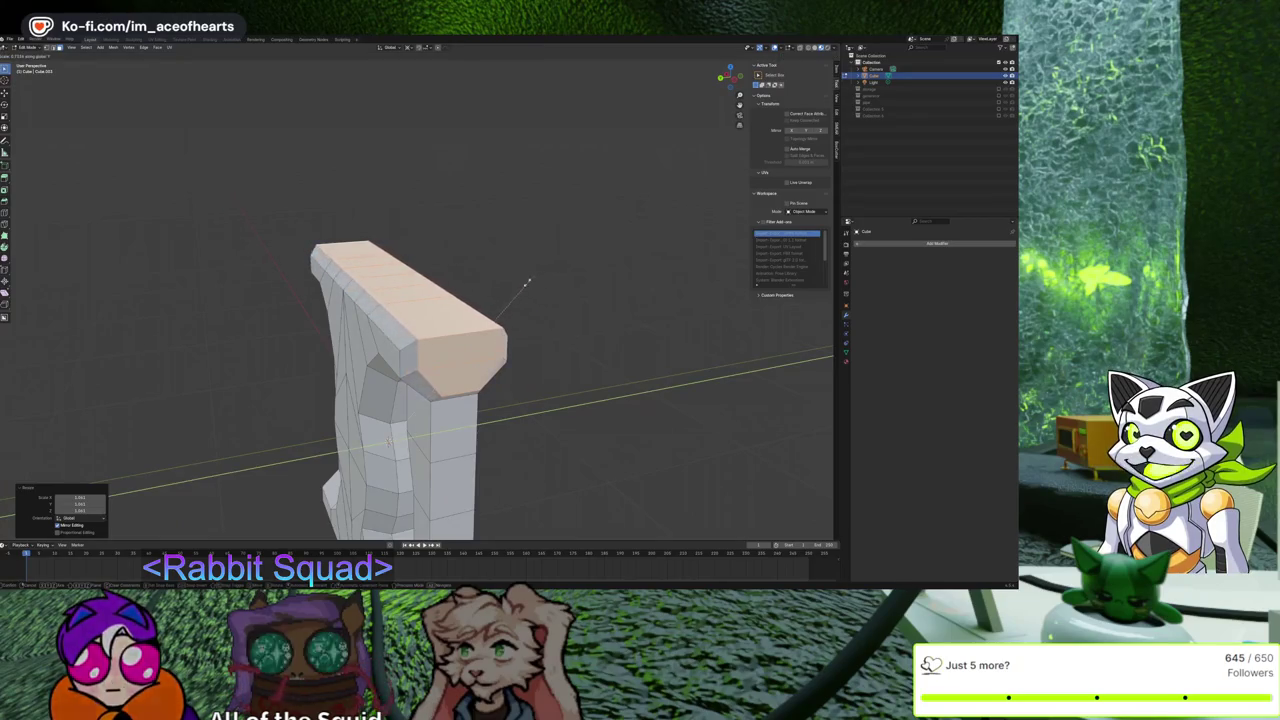
left_click(515, 290)
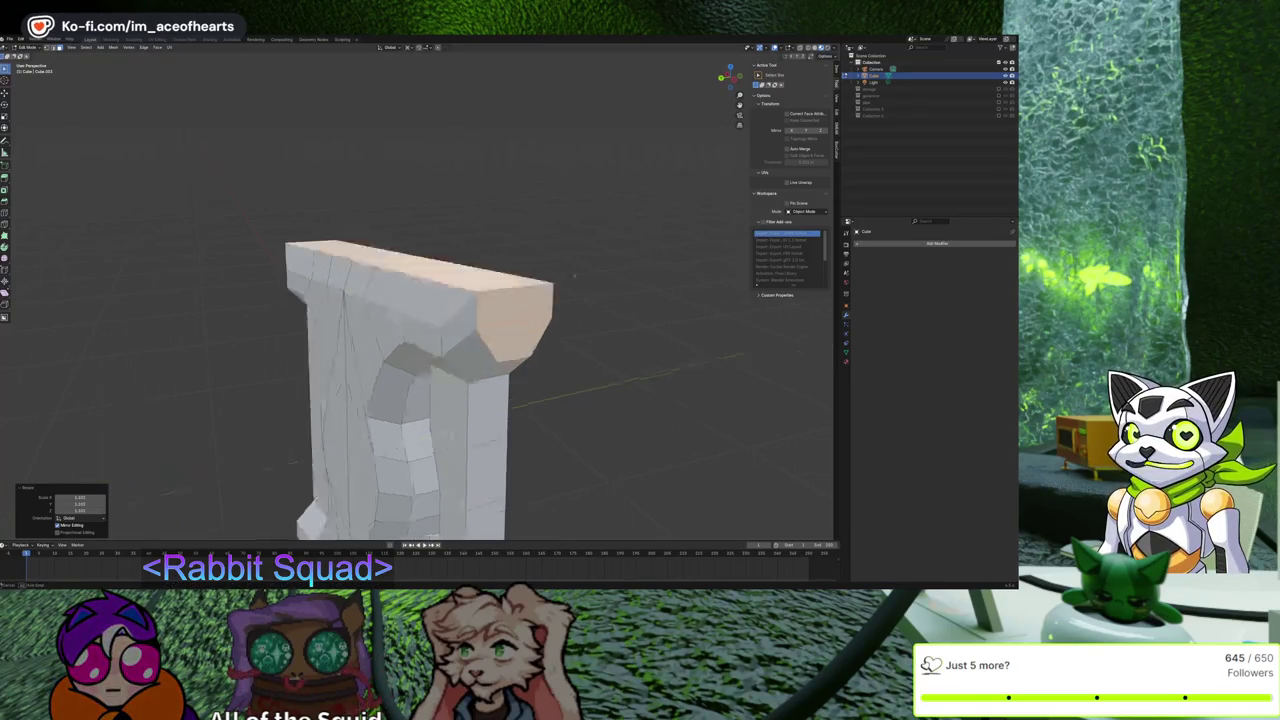
key("Tab")
scroll(454, 295, "down", 5)
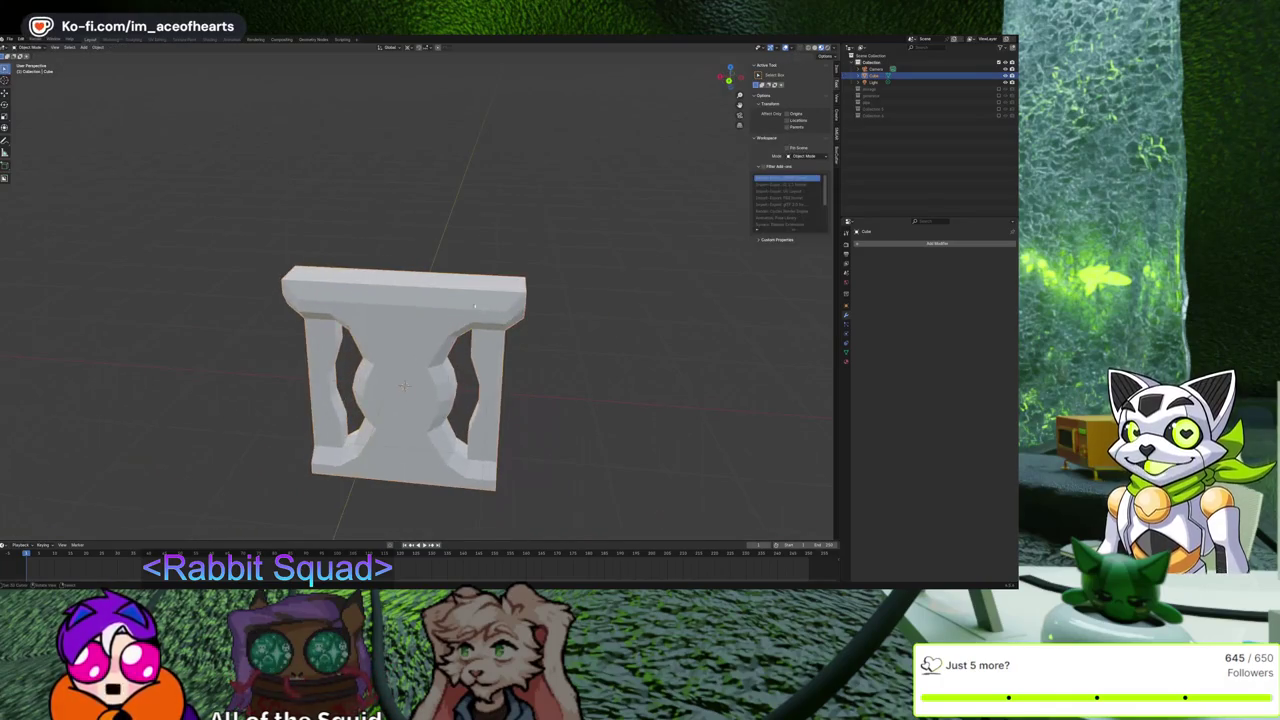
Extrude the lower front faces down along Z to form two legs.
key("Tab")
key("a")
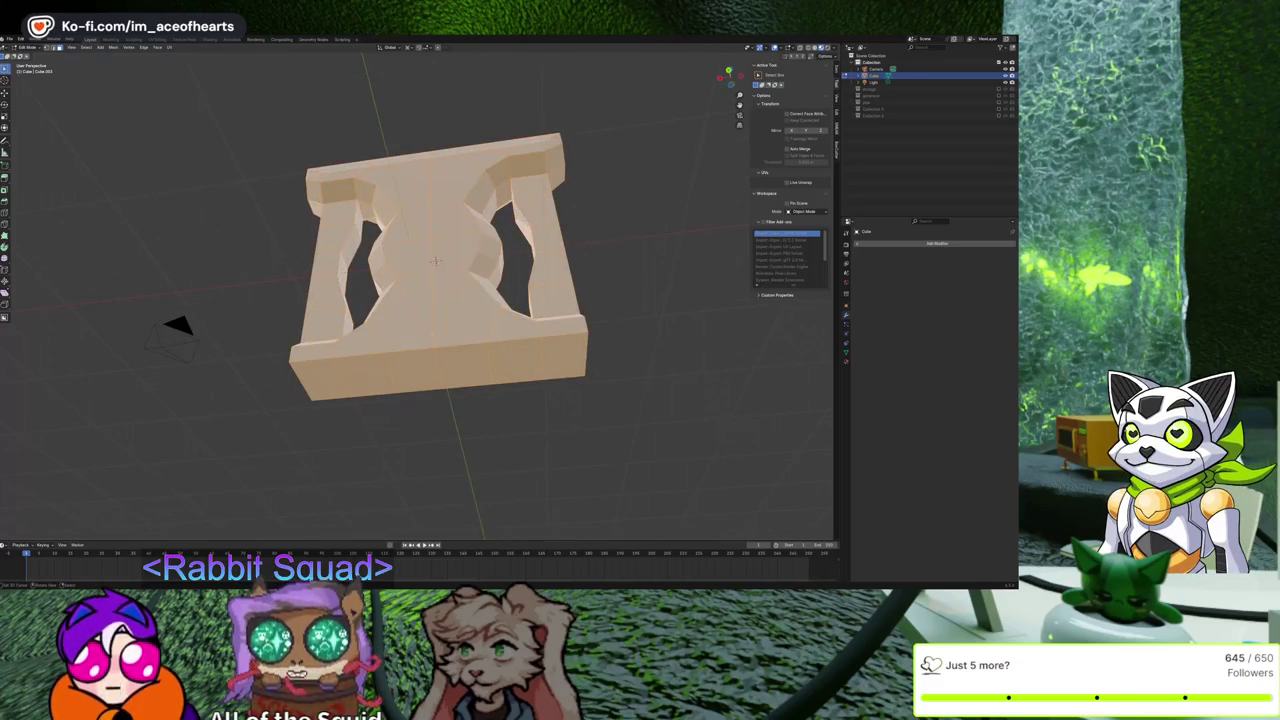
key("alt+a")
left_click(549, 356)
key("g")
key("z")
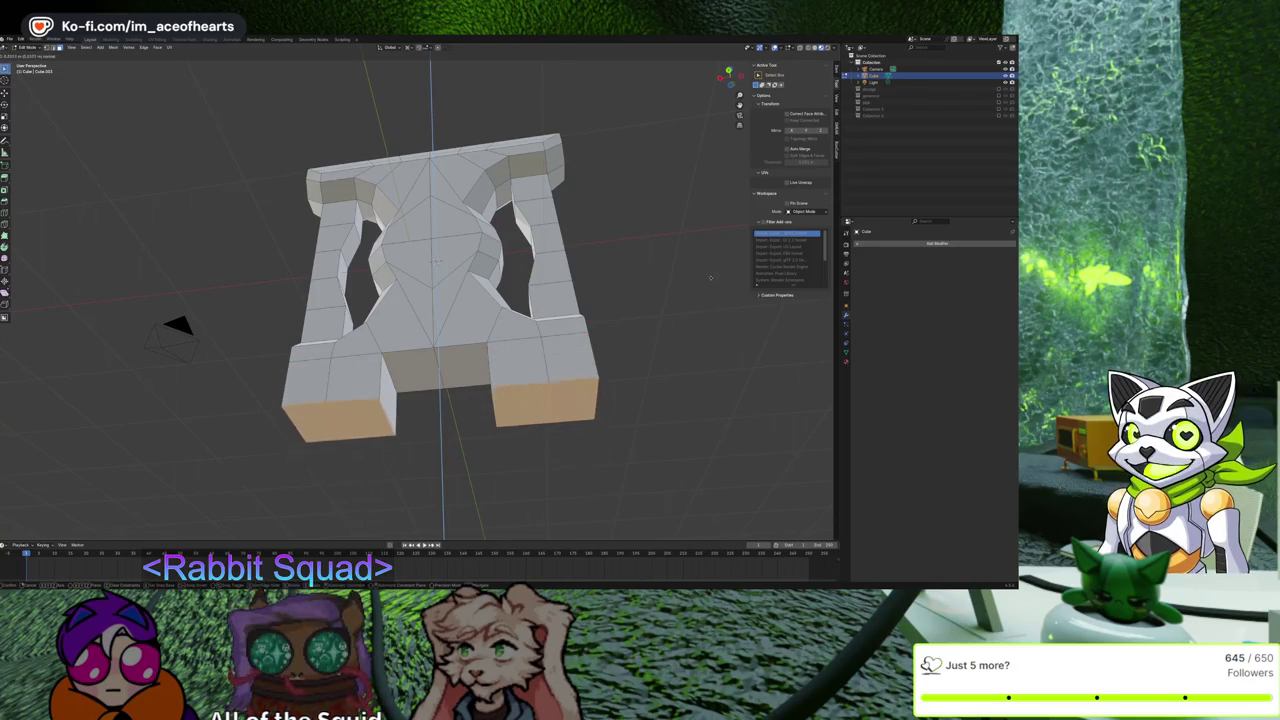
left_click(706, 266)
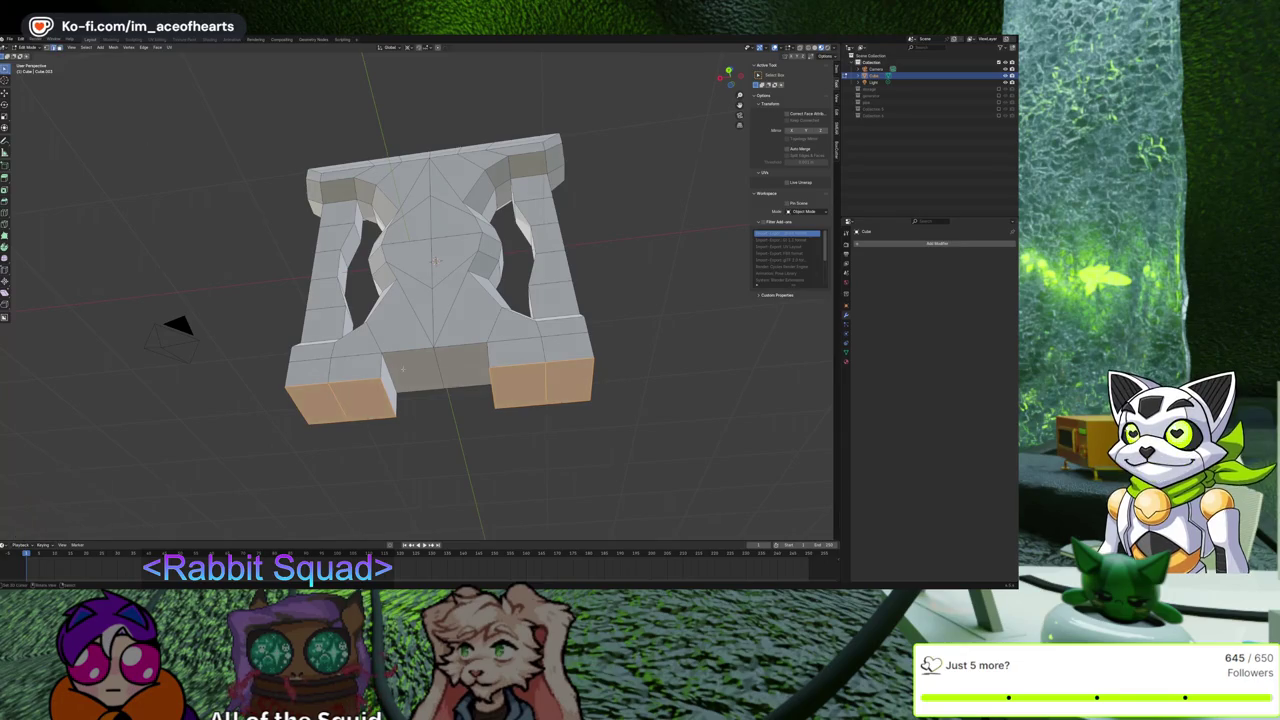
key("alt+a")
mouse_move(350, 420)
left_mouse_down()
mouse_move(494, 393)
mouse_move(440, 395)
mouse_move(440, 345)
left_mouse_up()
Bevel the bottom edges into a rounded arch and view the panel from the front.
key("ctrl+b")
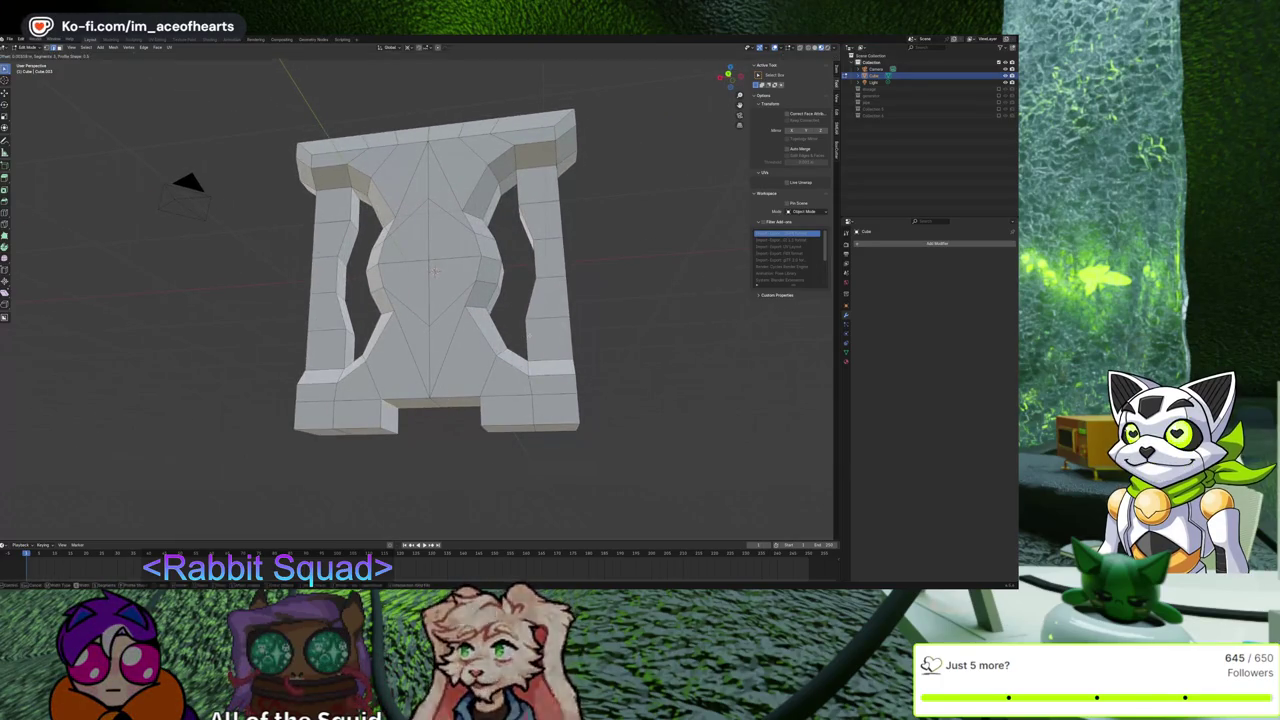
left_click(555, 336)
key("Tab")
left_click_drag(555, 336, 563, 346)
key("KP_1")
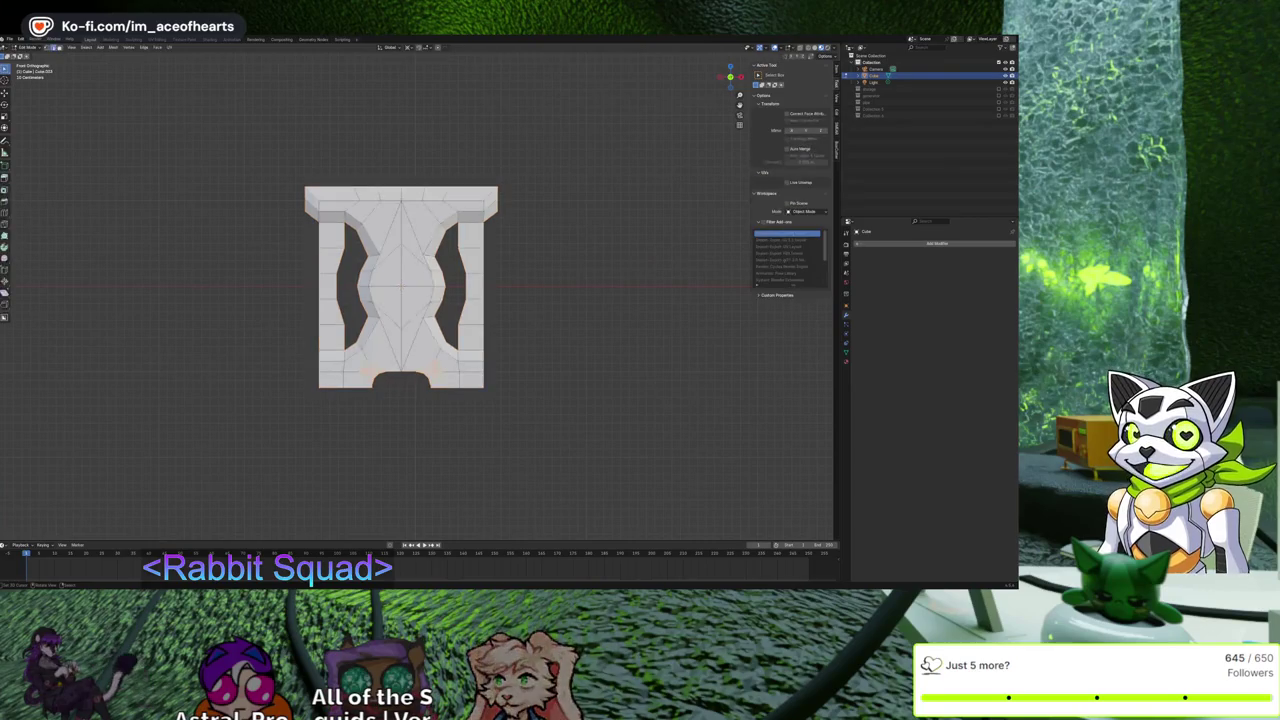
Zoom in closer on the finished panel and return to Object Mode.
scroll(438, 298, "up", 3)
left_click_drag(438, 298, 362, 246)
key("Tab")
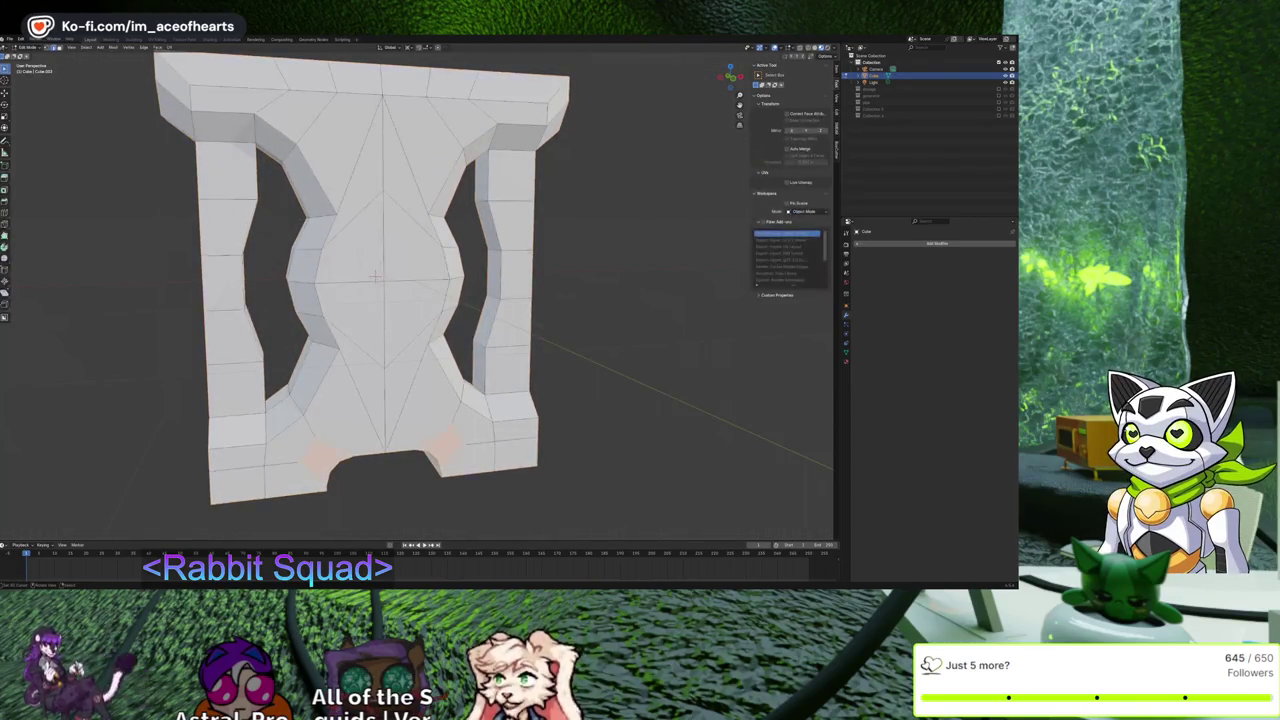
key("Tab")
key("shift+a")
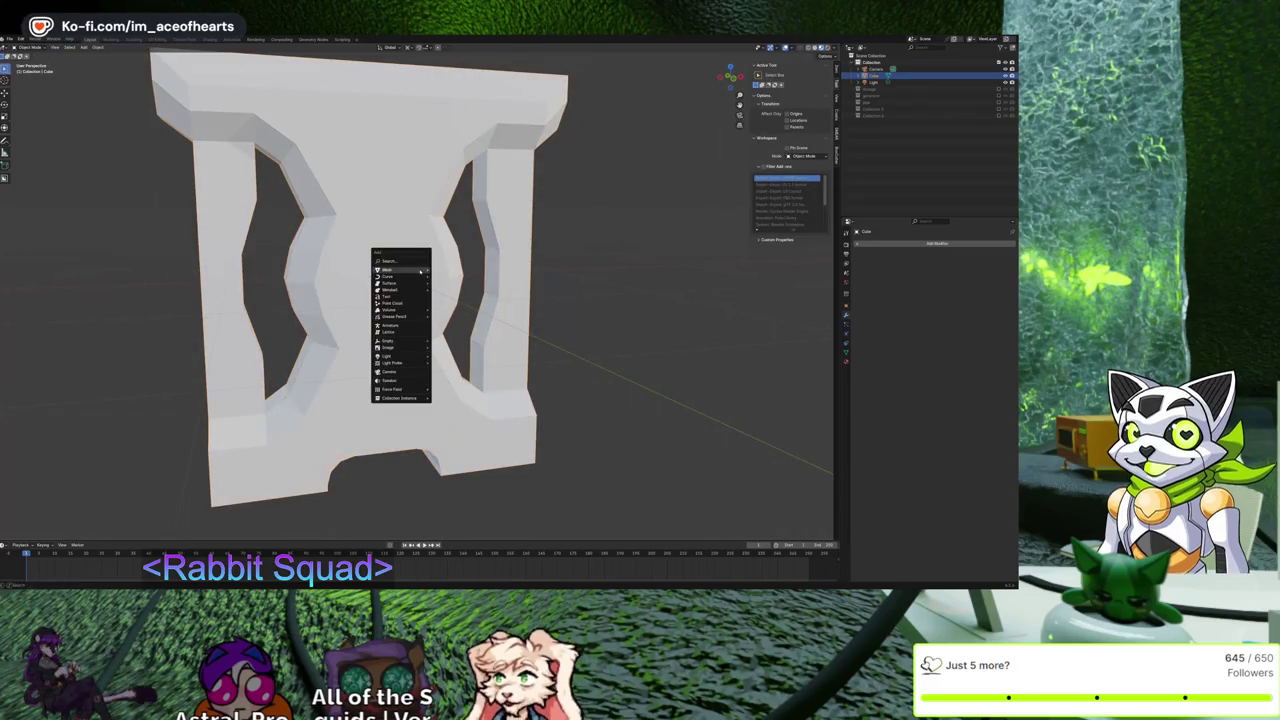
Add a cube, scale it to 0.1 and stretch it along Y into a small bar.
mouse_move(425, 270)
left_click(462, 281)
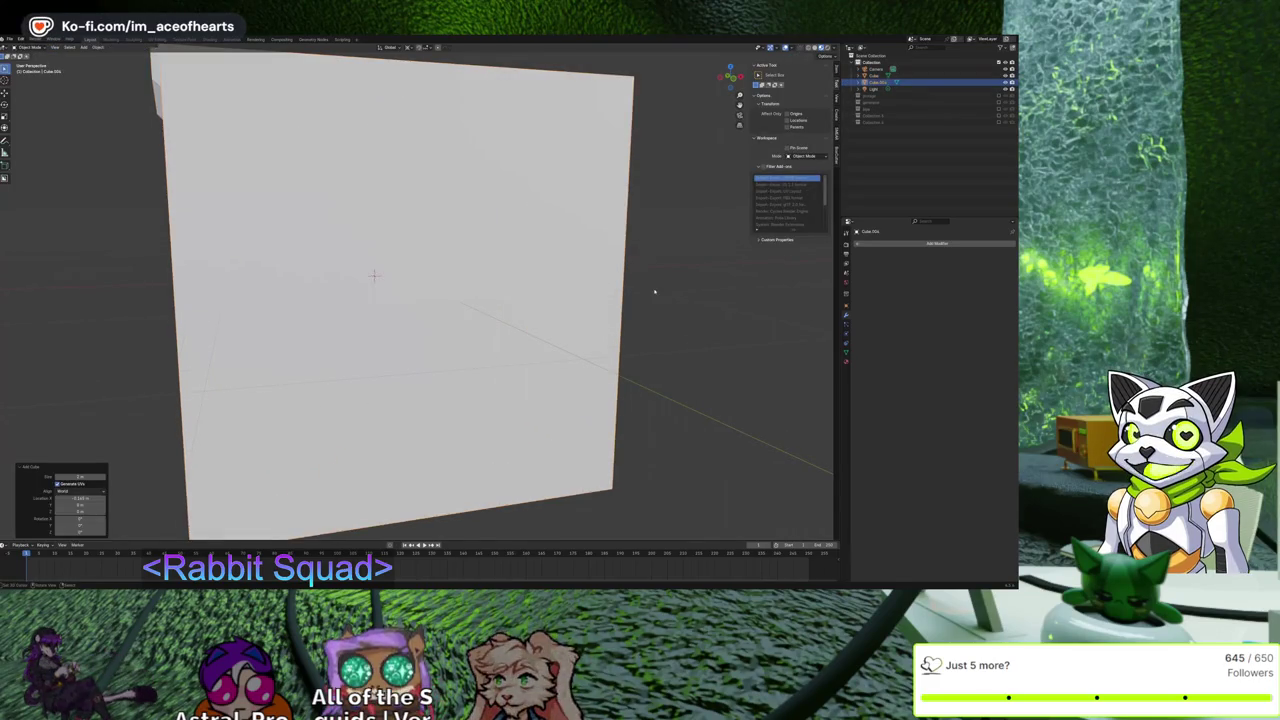
type("s.1")
key("Return")
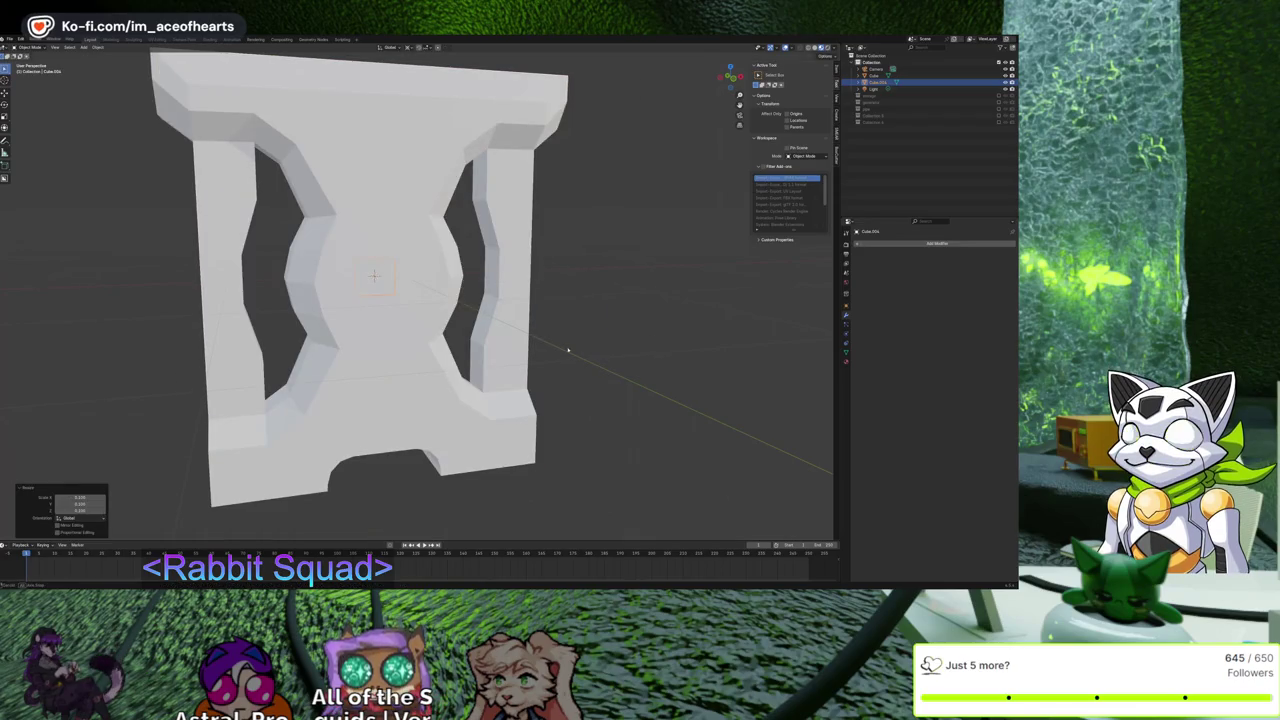
left_click_drag(567, 350, 611, 348)
key("s")
key("y")
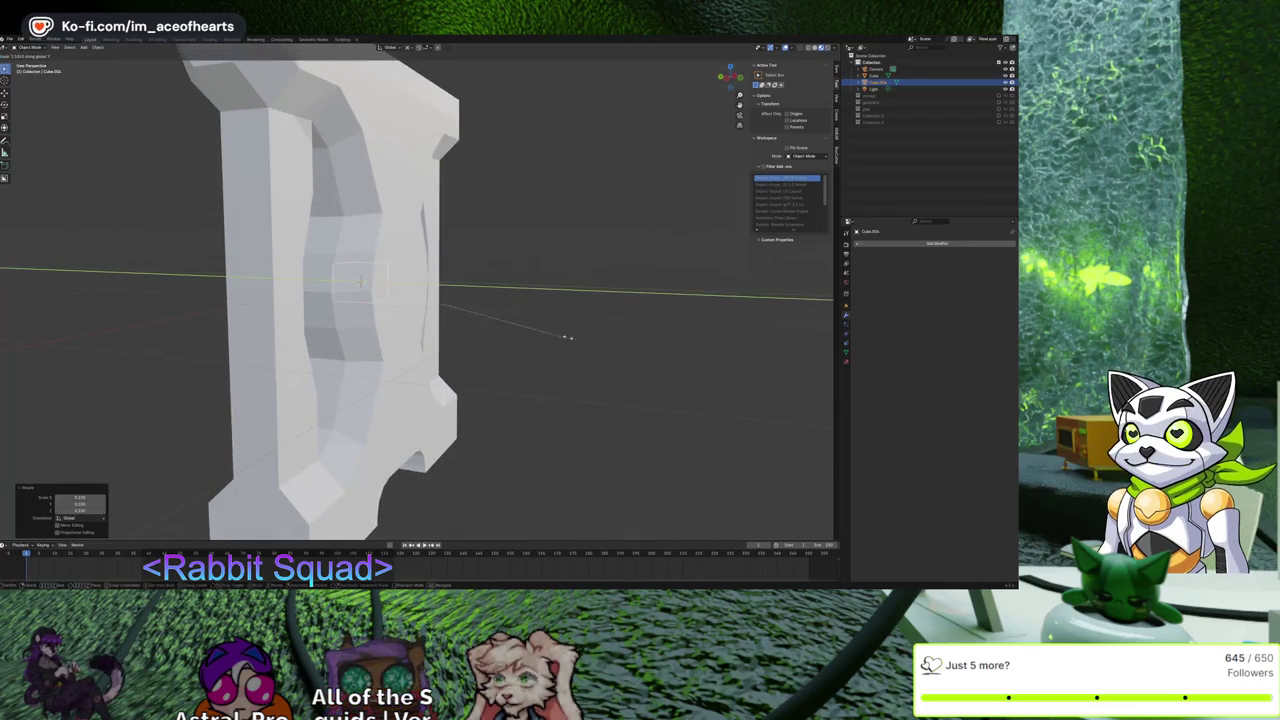
left_click(60, 311)
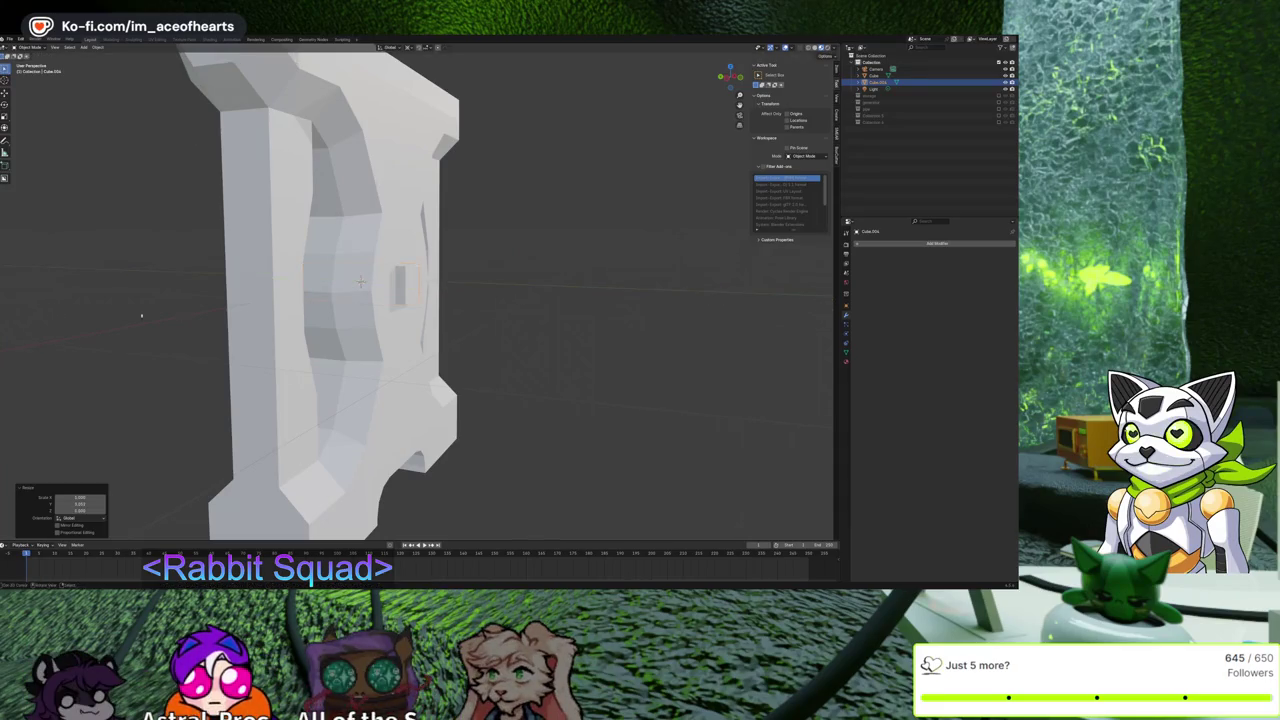
key("KP_1")
Inset the bar's front face in edit mode to form a plus-shaped outline.
key("Tab")
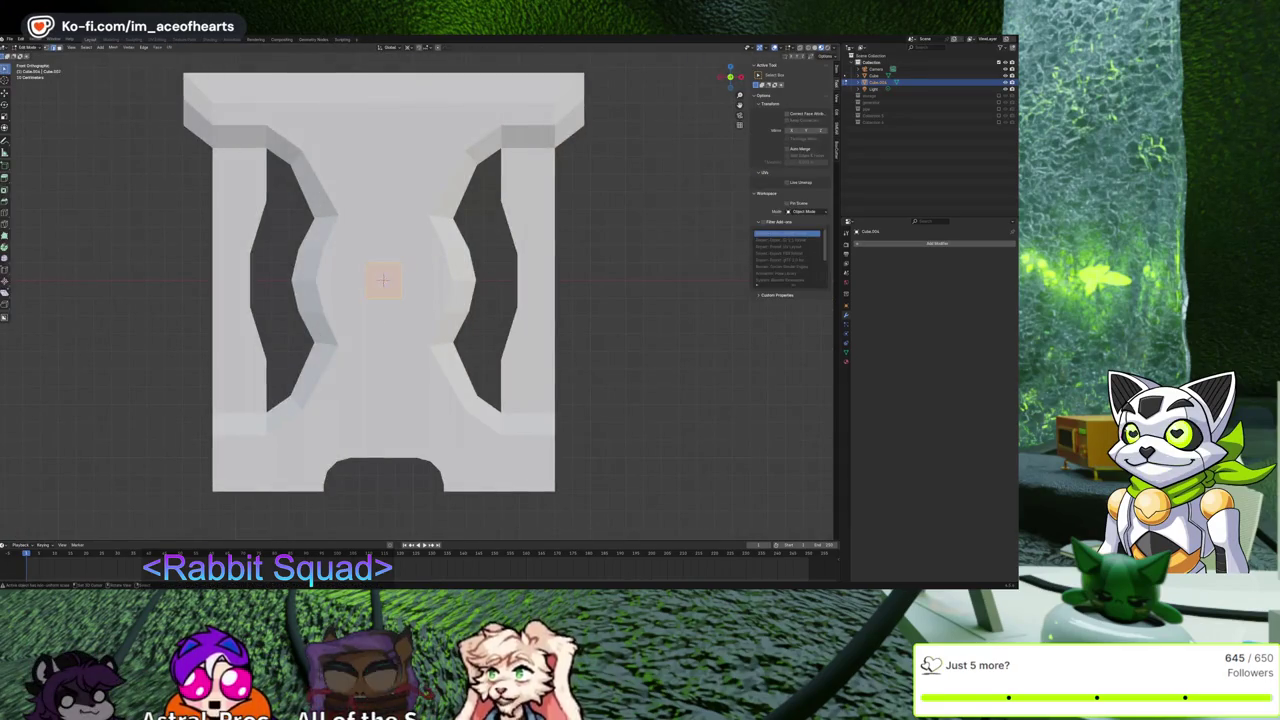
scroll(376, 314, "up", 4)
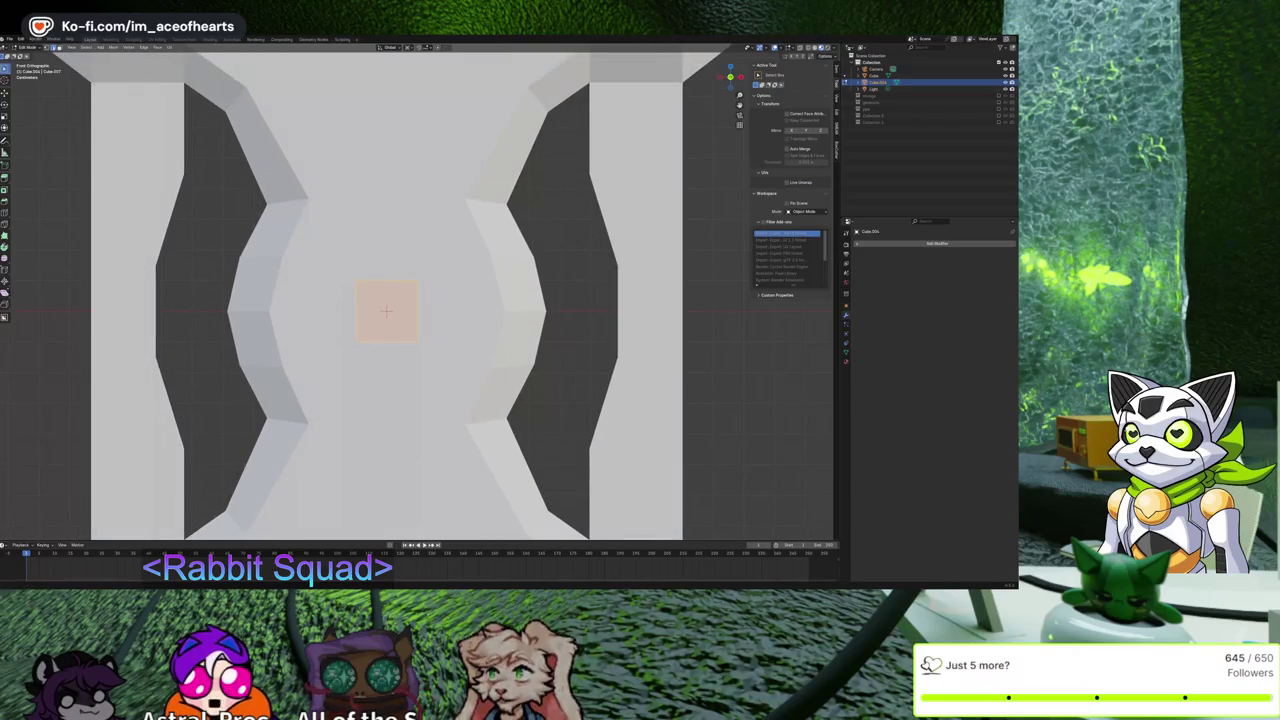
key("ctrl+r")
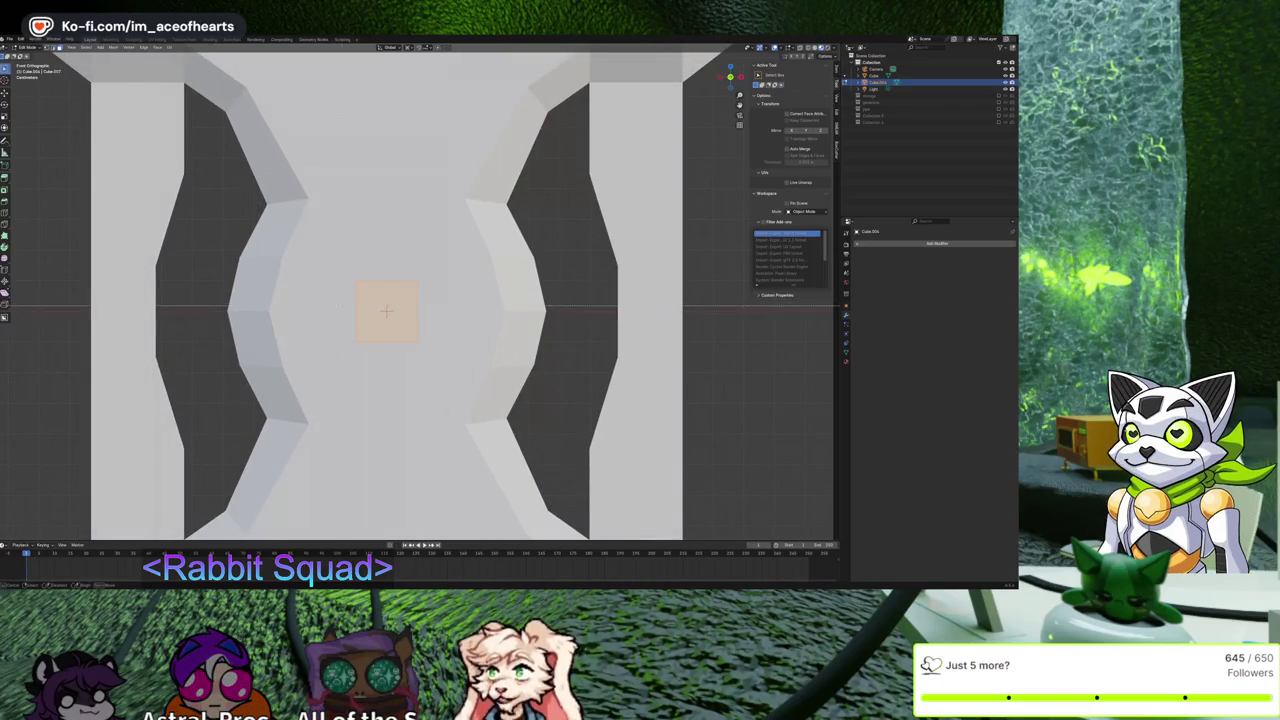
key("i")
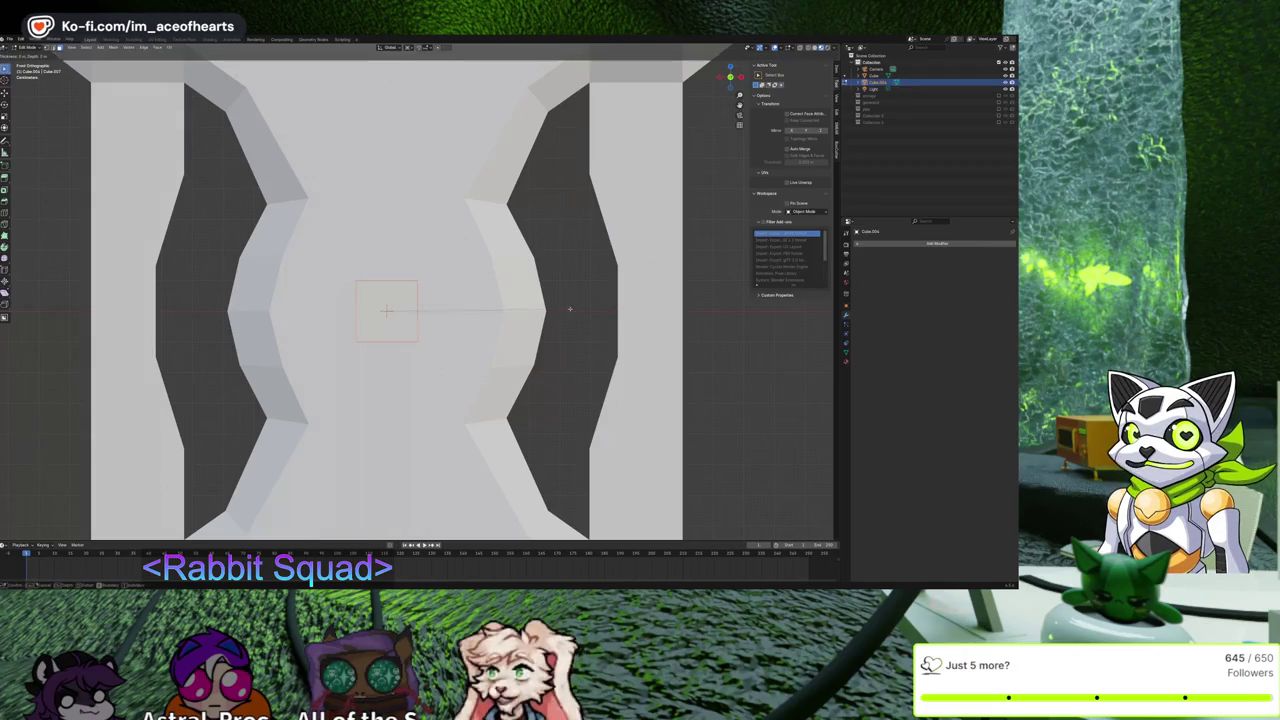
left_click(727, 285)
key("Tab")
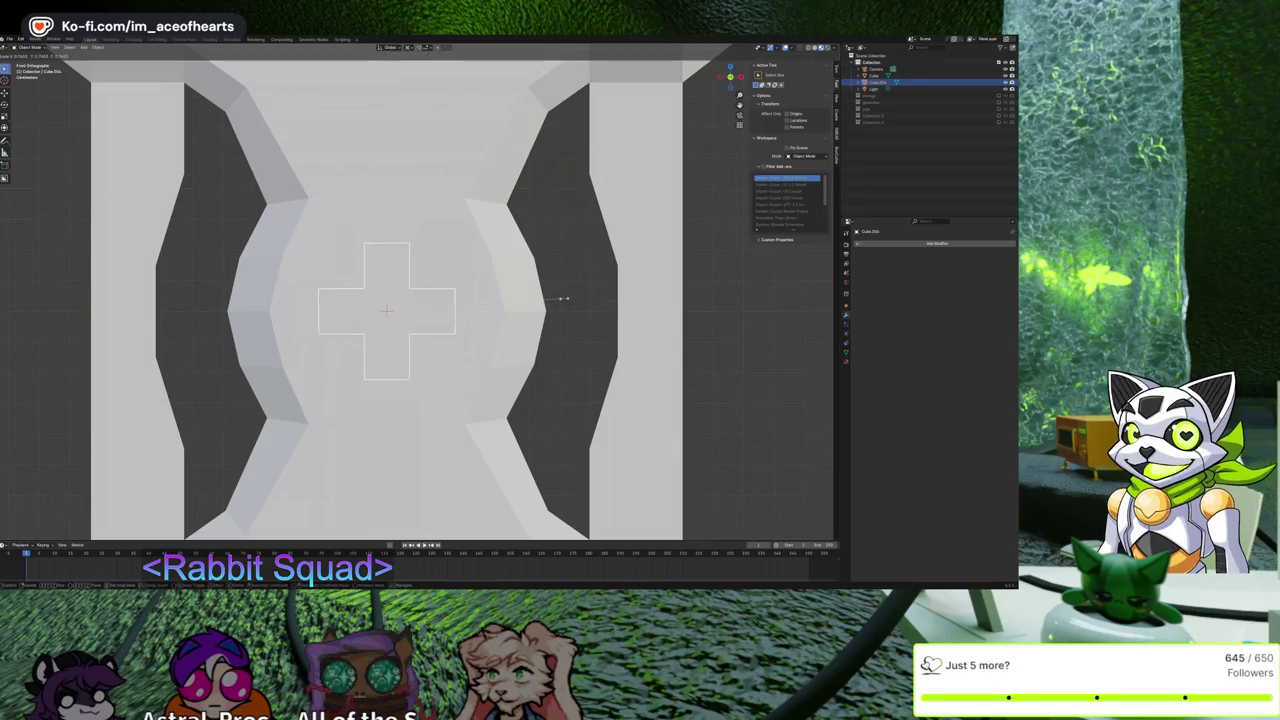
Delete the leftover bar vertices and move the plus along Y to the panel's centre.
scroll(605, 318, "down", 5)
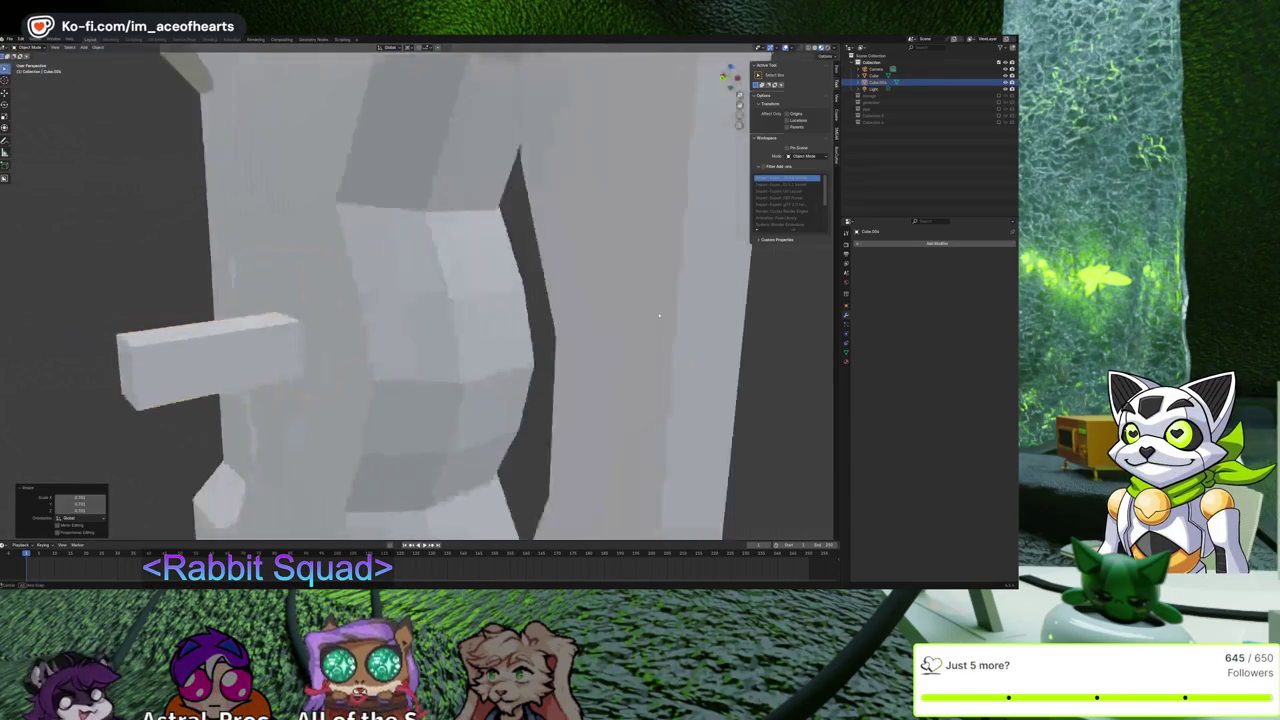
scroll(626, 324, "down", 3)
key("Tab")
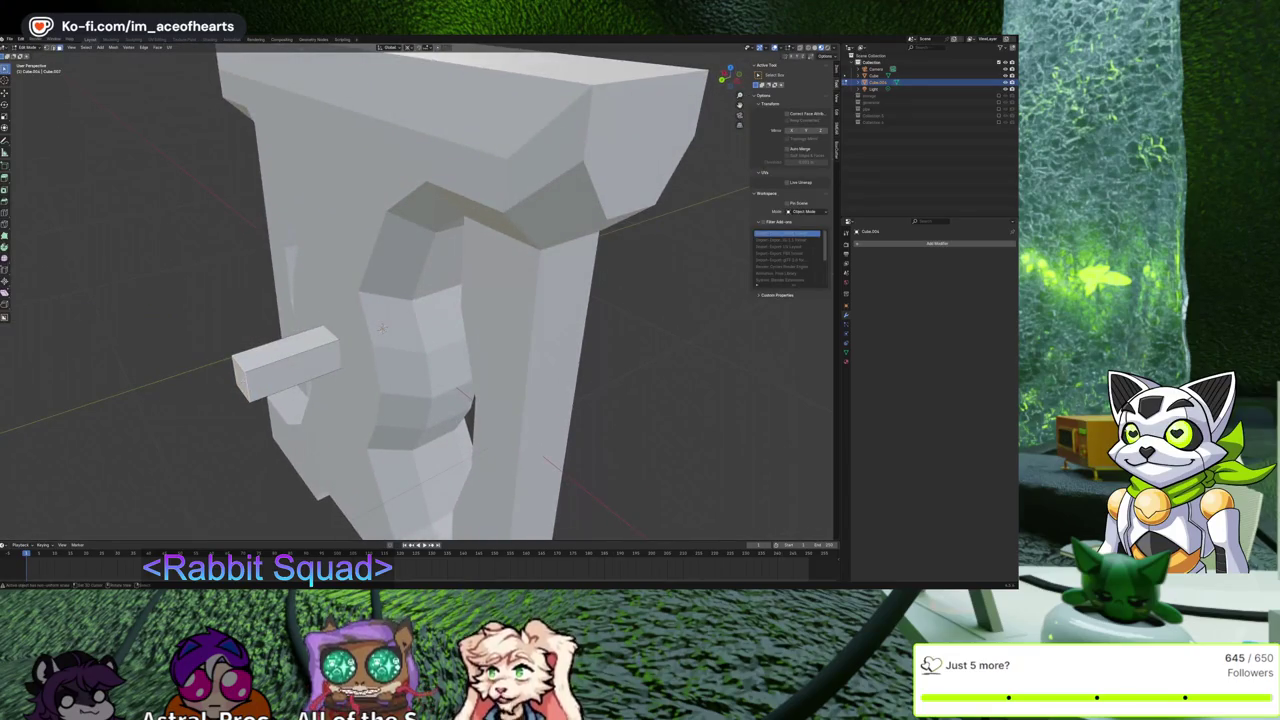
key("x")
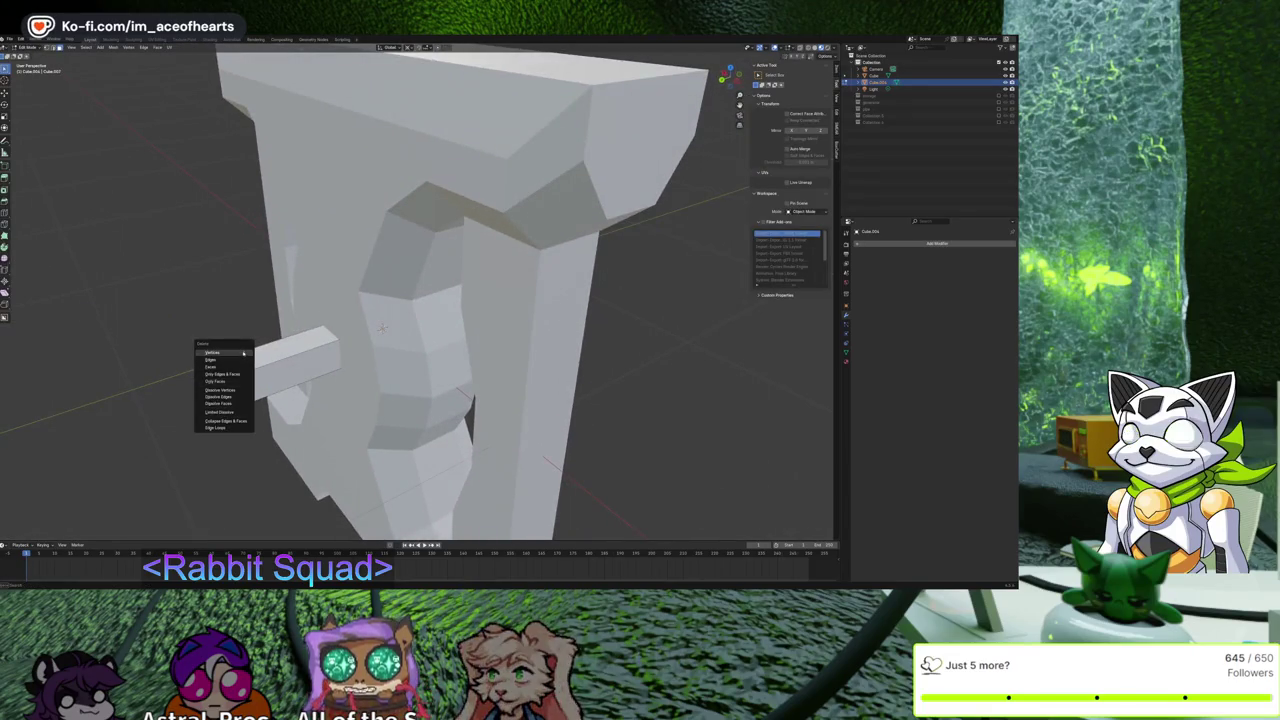
left_click(243, 352)
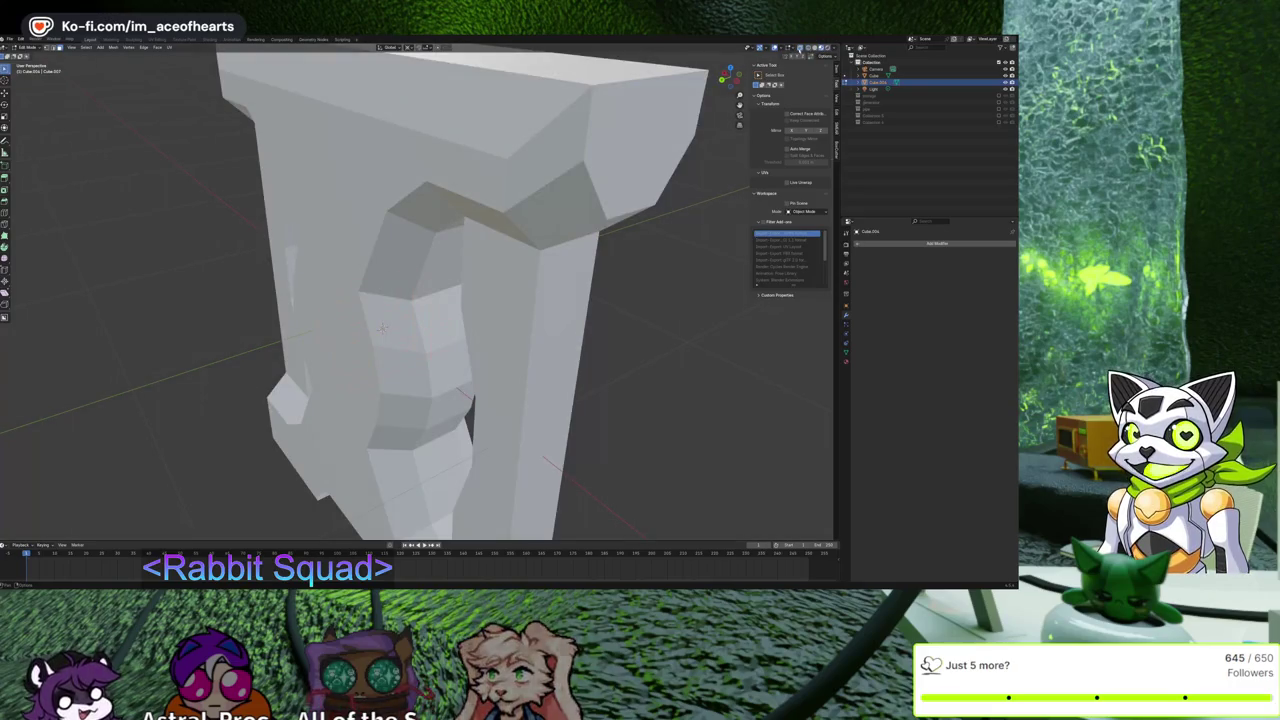
key("g")
key("y")
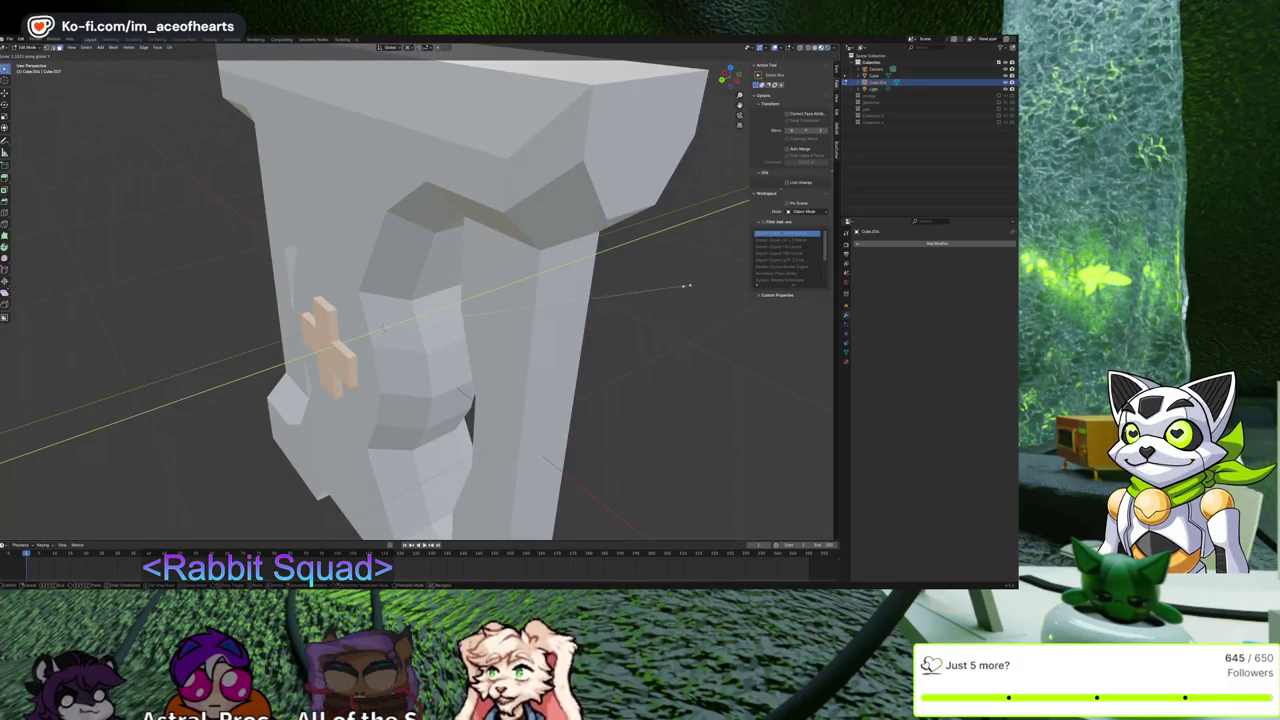
left_click(683, 287)
key("Tab")
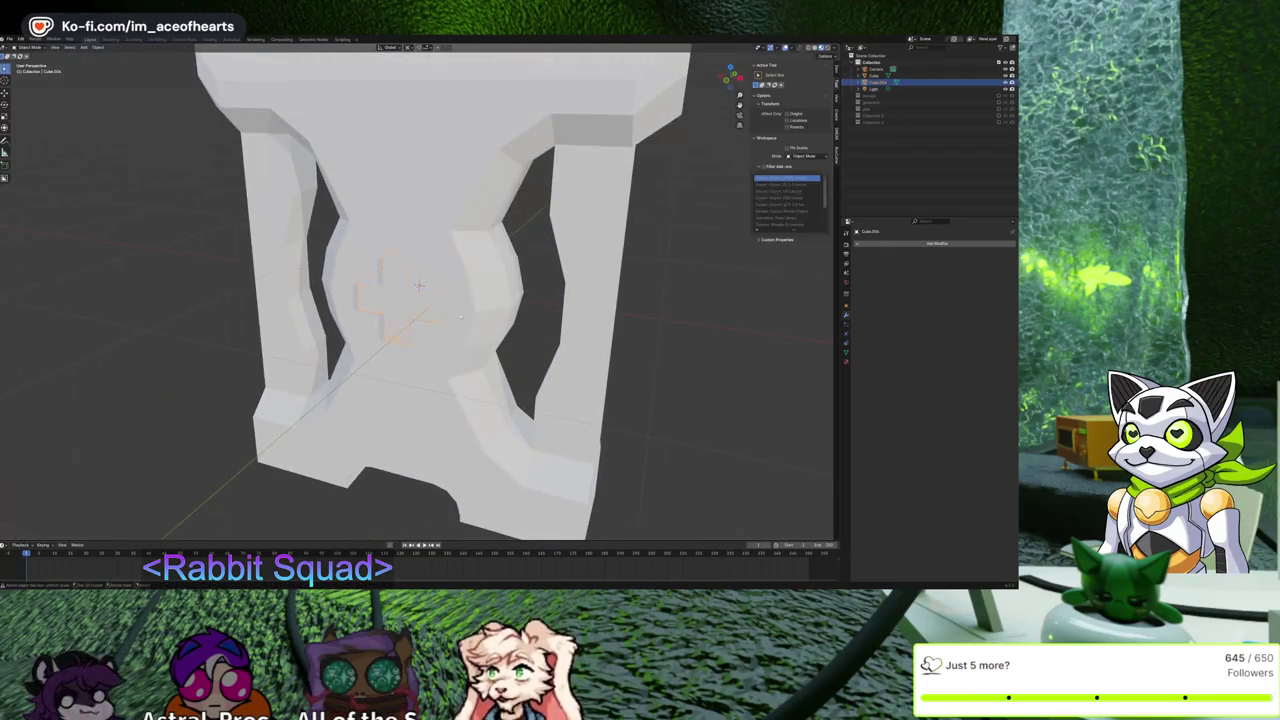
Give the cross piece a new material with a red base colour, then also select the panel.
scroll(490, 297, "down", 3)
scroll(490, 297, "down", 3)
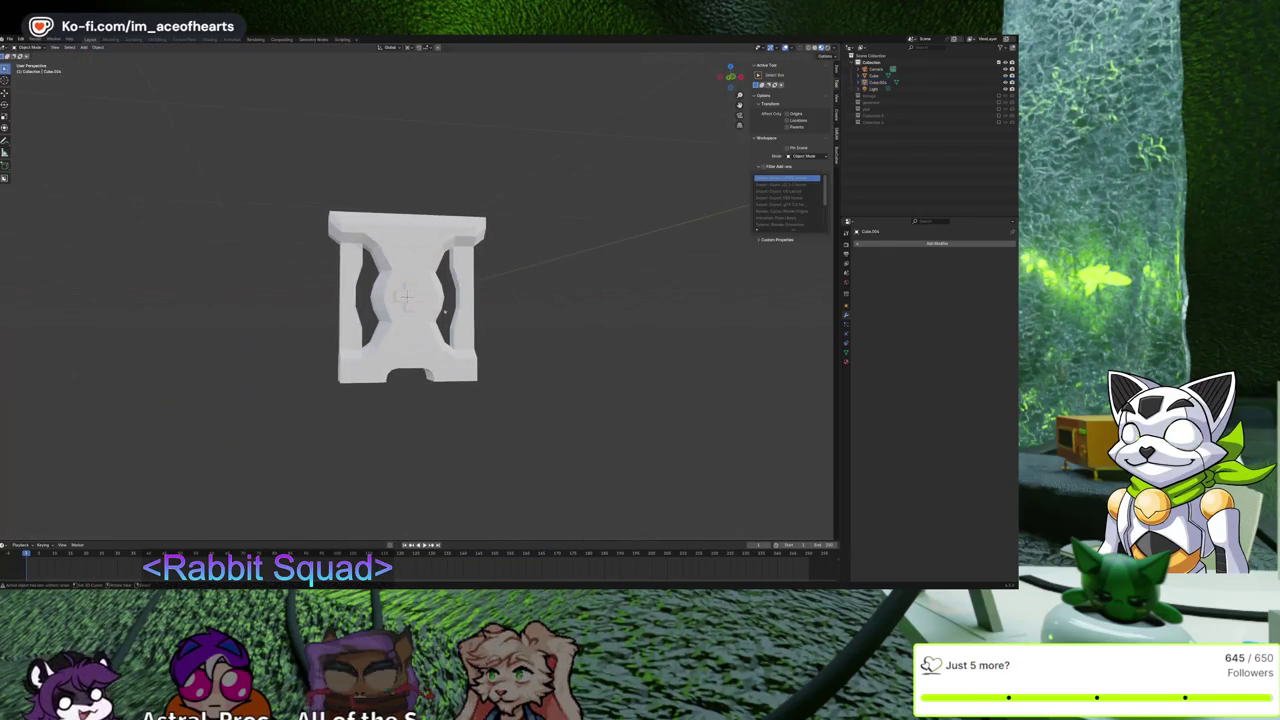
left_click(846, 361)
left_click(875, 75)
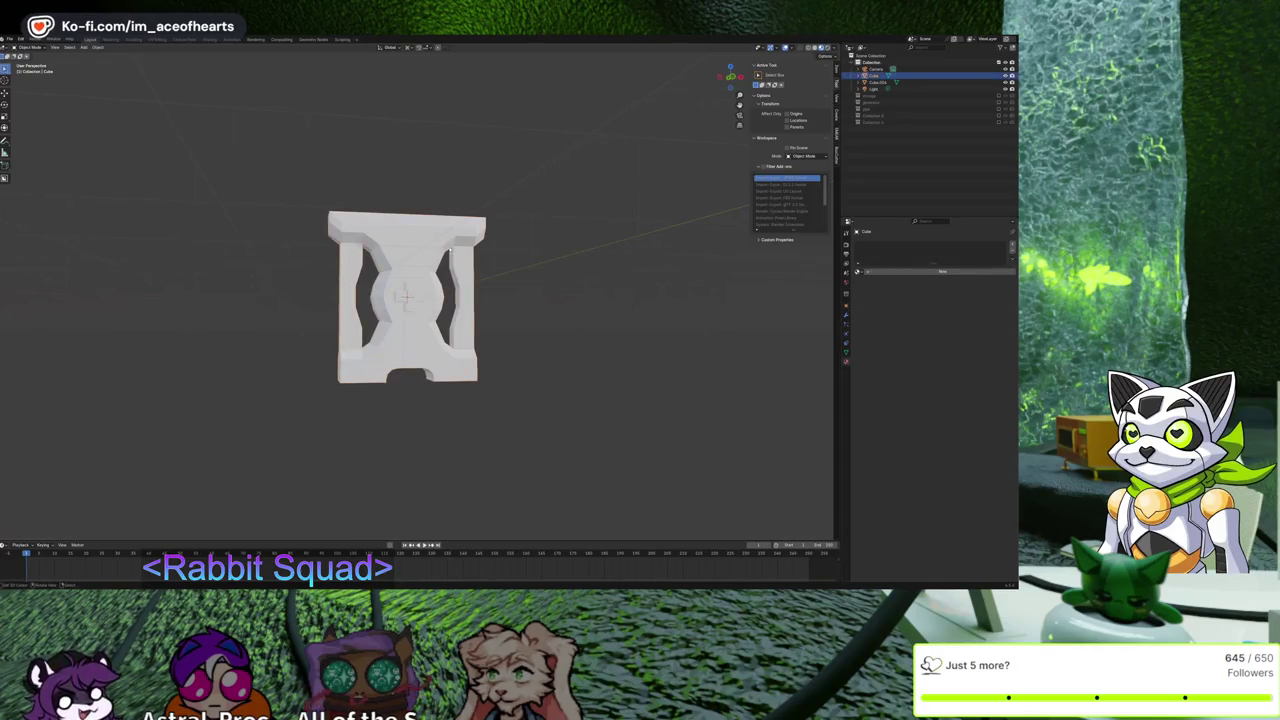
left_click(980, 271)
key("ctrl+z")
key("ctrl+z")
key("ctrl+z")
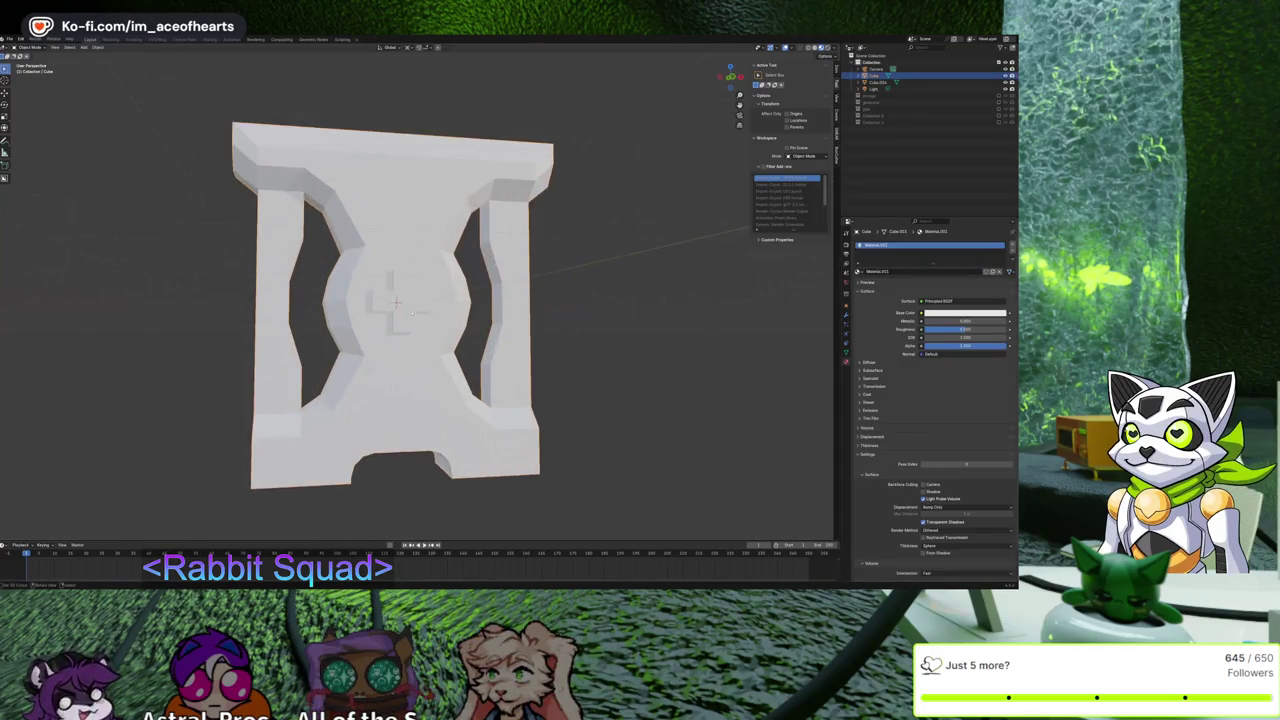
left_click(970, 271)
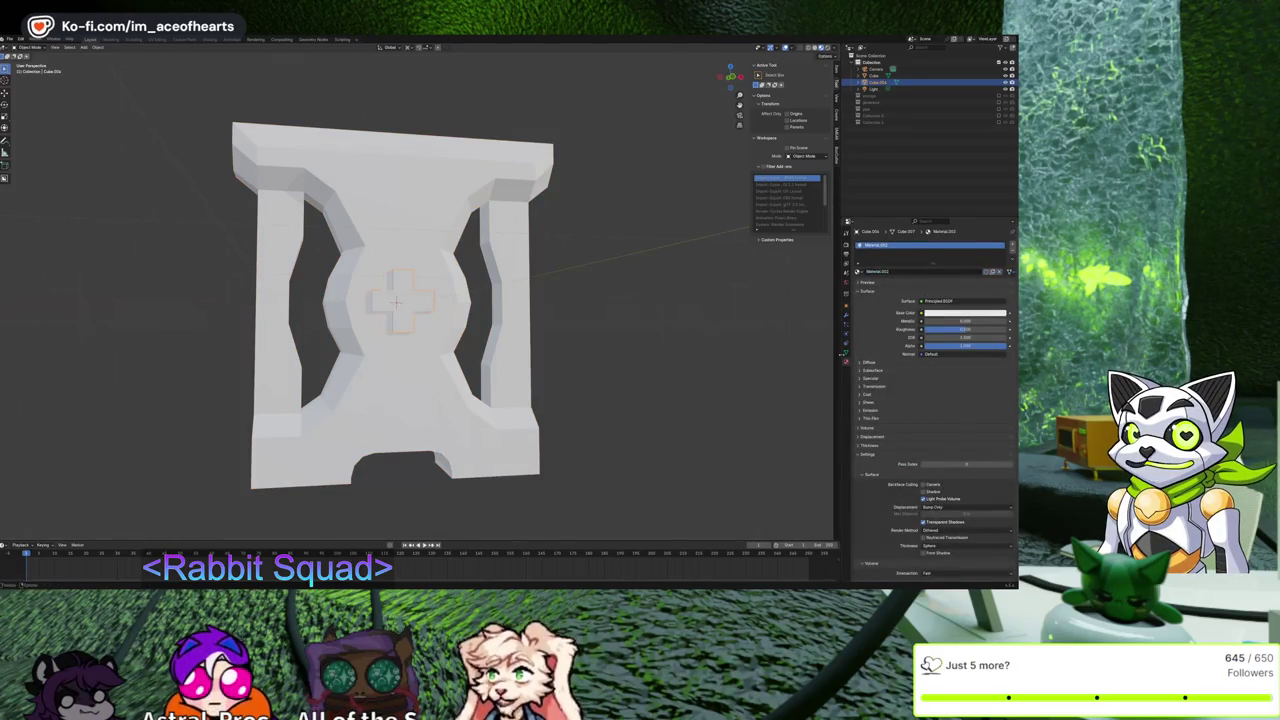
left_click(952, 313)
left_click(998, 229)
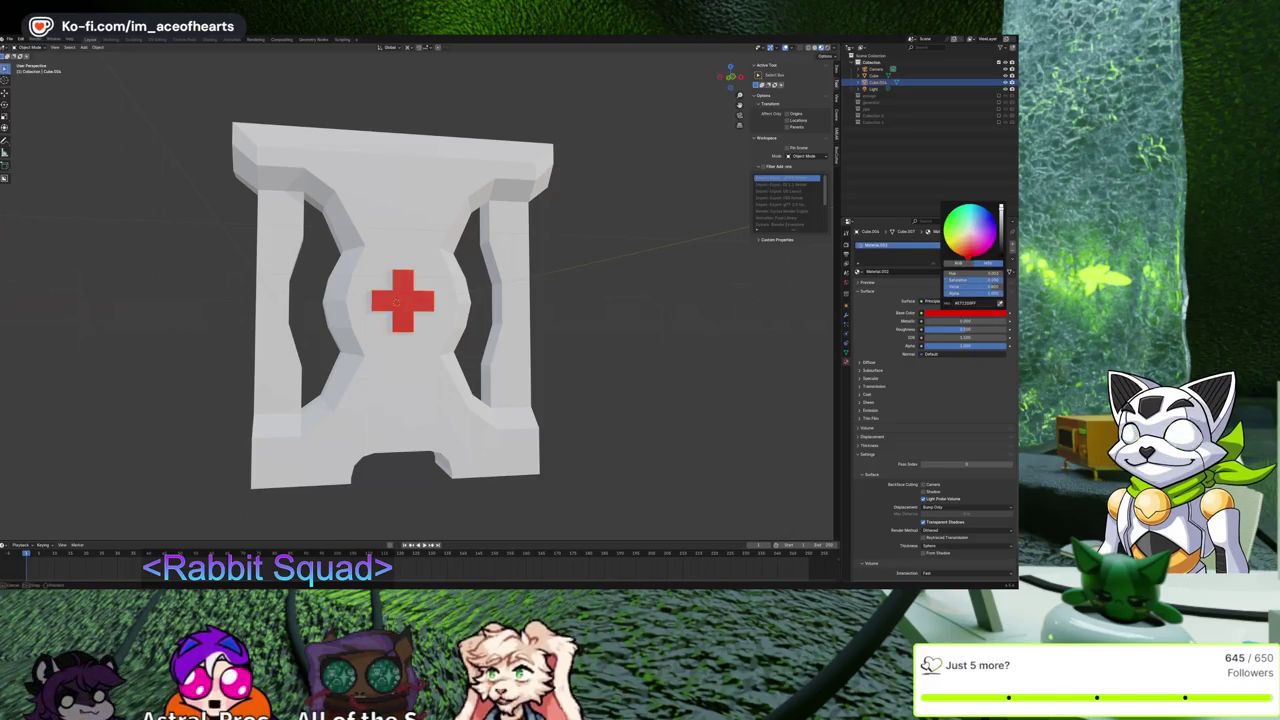
scroll(576, 278, "down", 5)
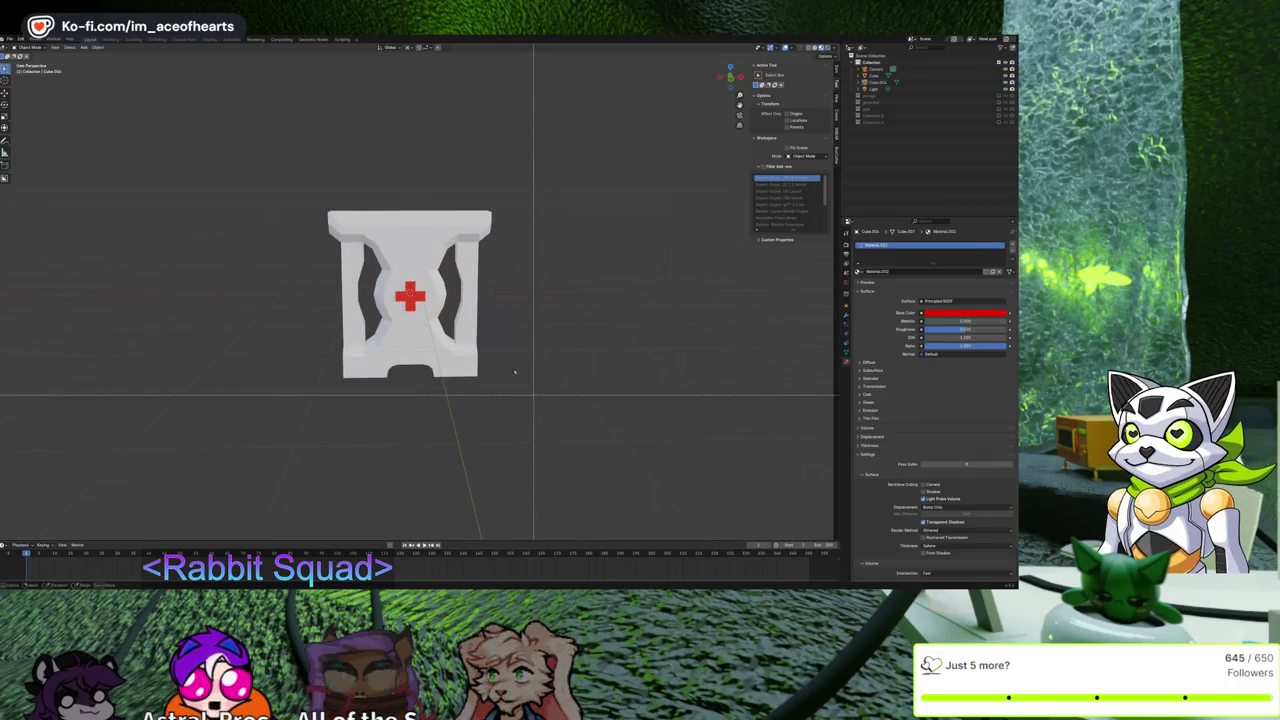
scroll(298, 130, "down", 2)
scroll(387, 228, "up", 4)
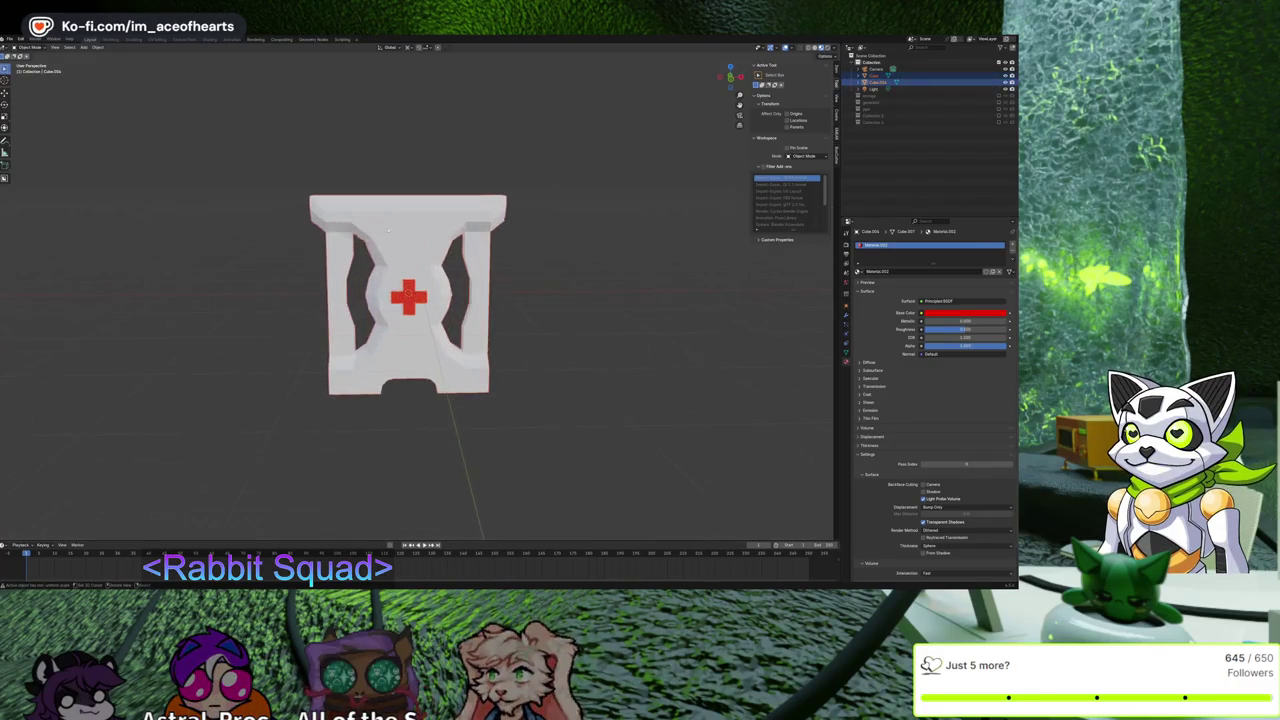
left_click(427, 258, "shift")
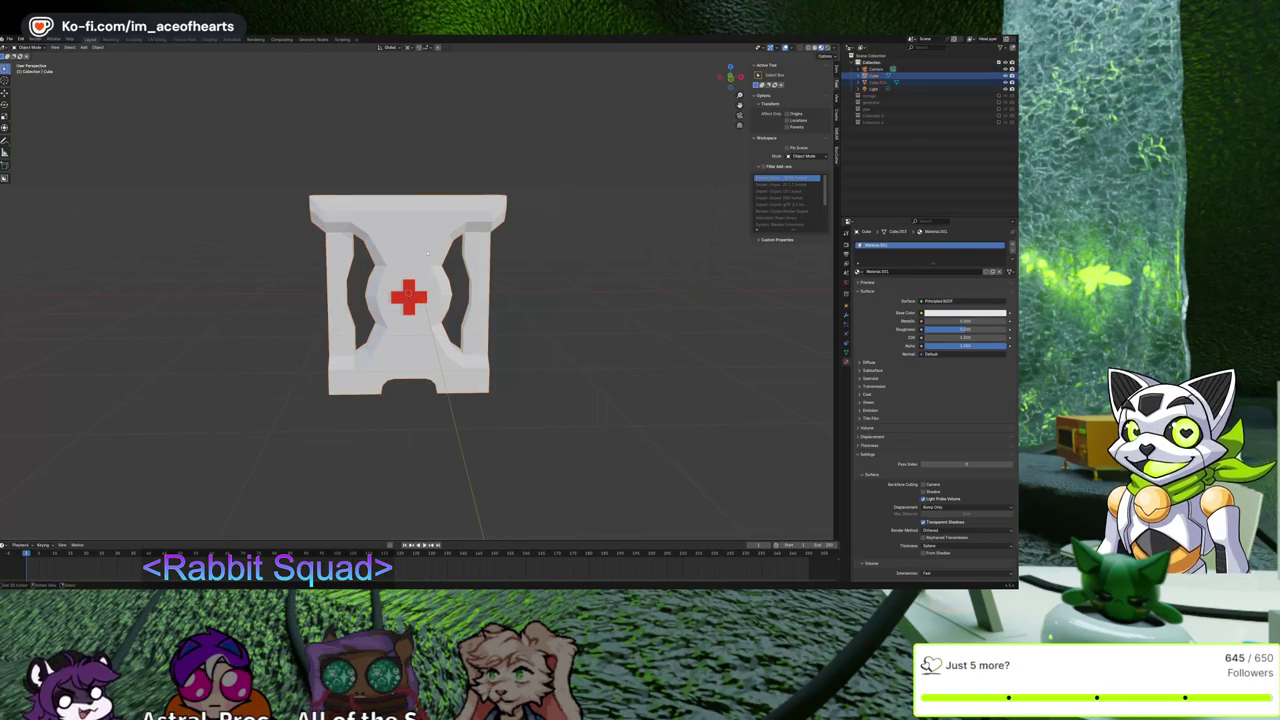
Parent the red cross to the white panel and clear the model's location to the origin.
key("ctrl+p")
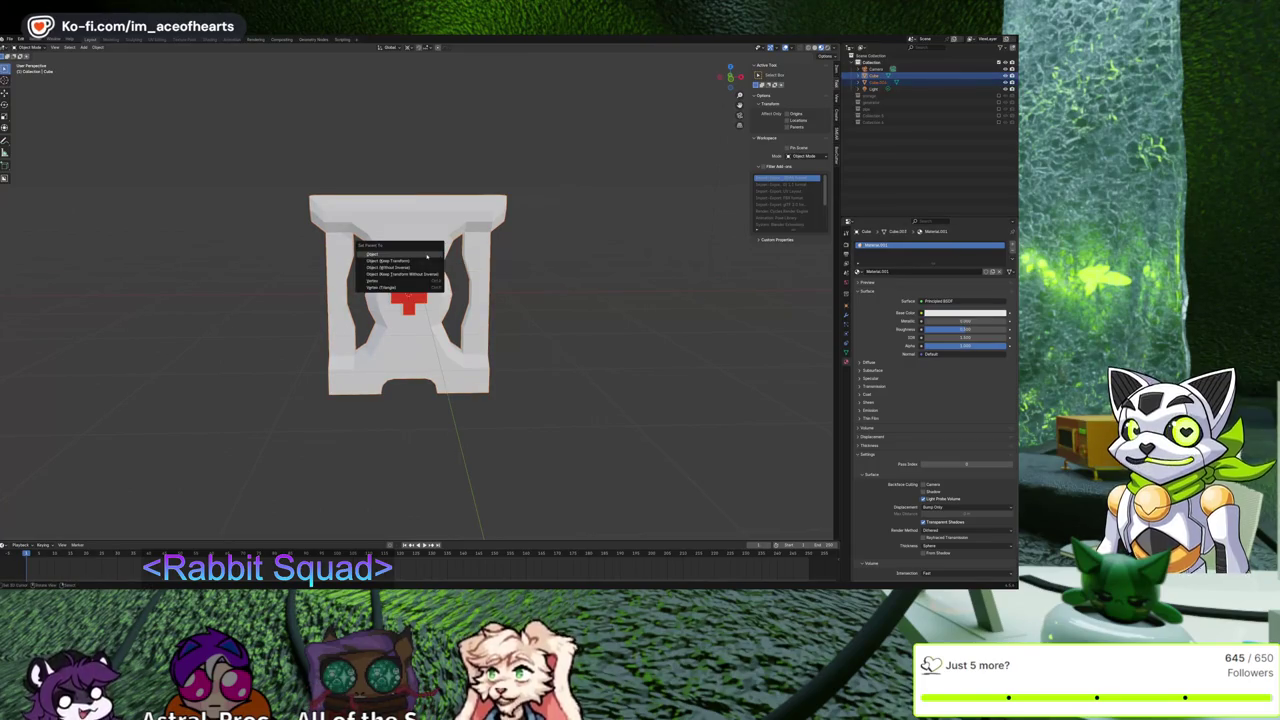
left_click(427, 256)
key("alt+g")
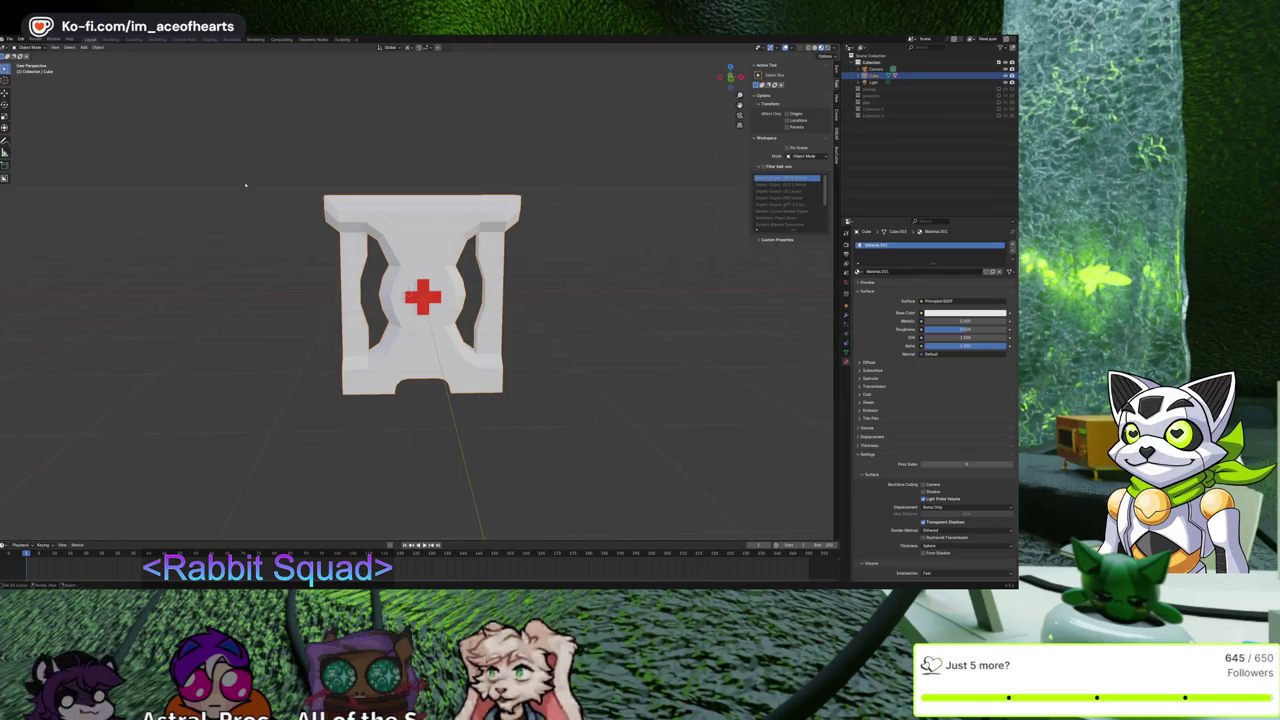
Export the model as a Wavefront OBJ and return to Godot for the reimport.
left_click(20, 38)
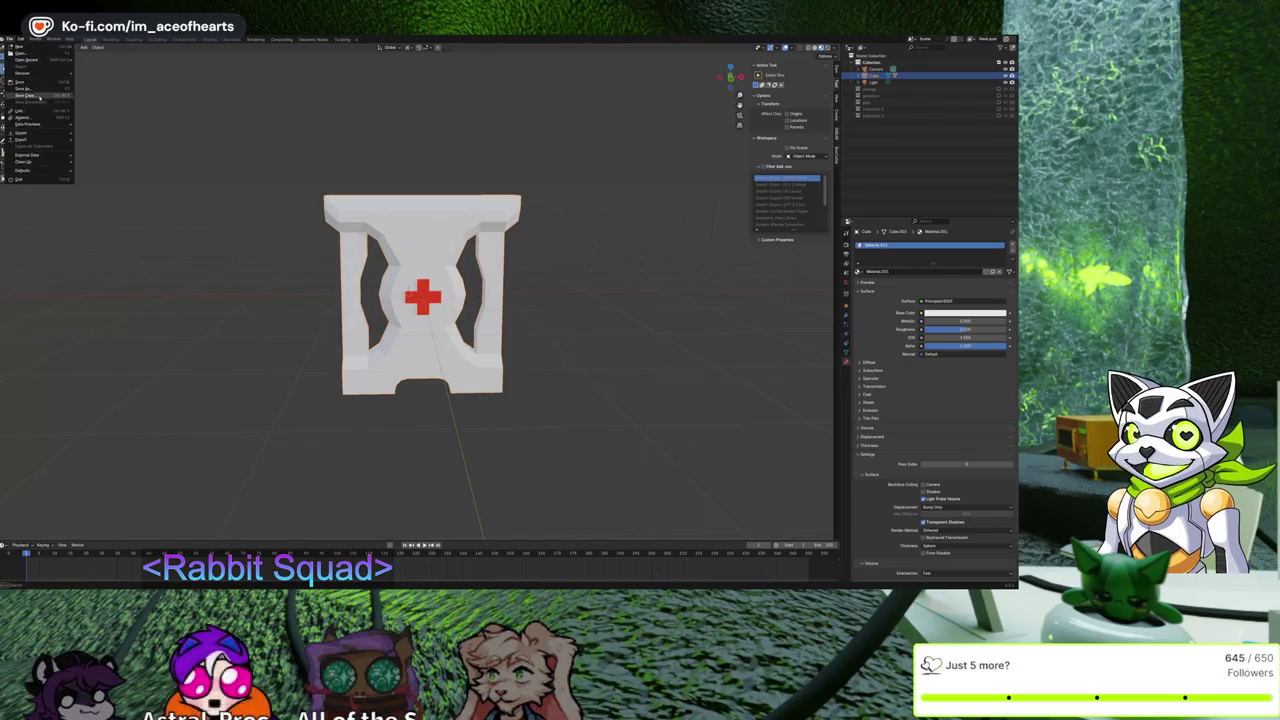
mouse_move(48, 141)
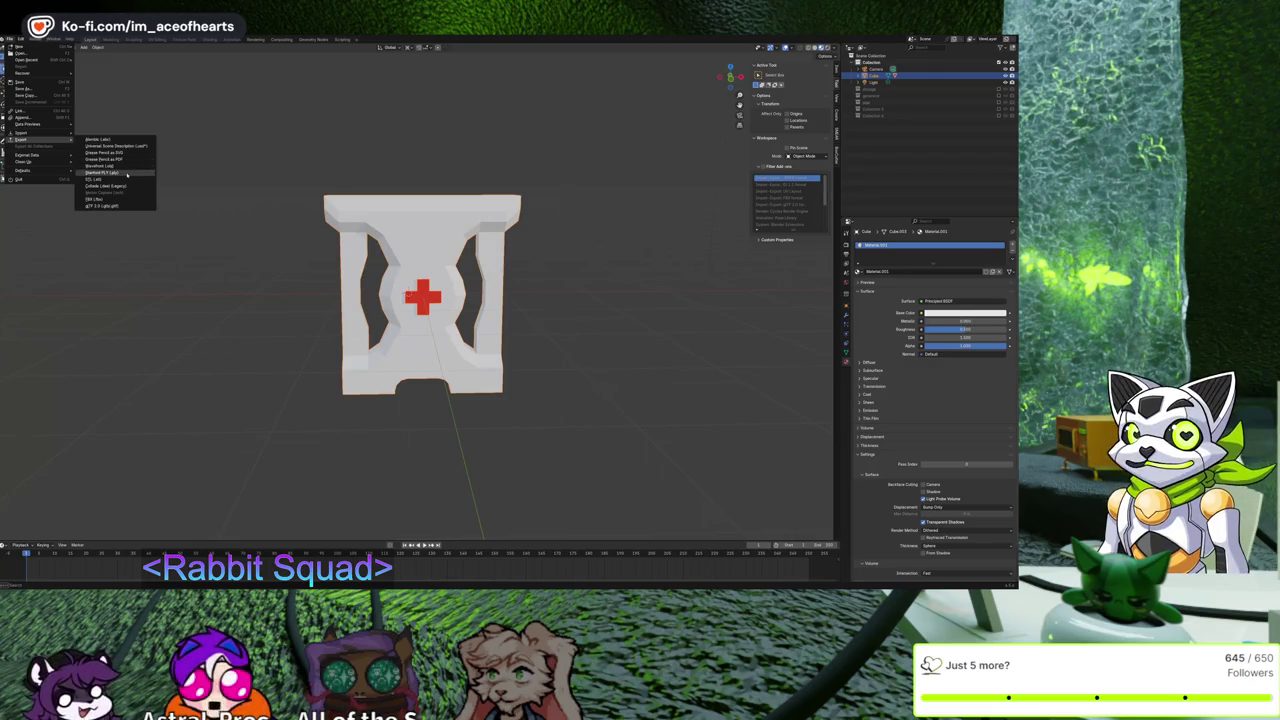
left_click(132, 170)
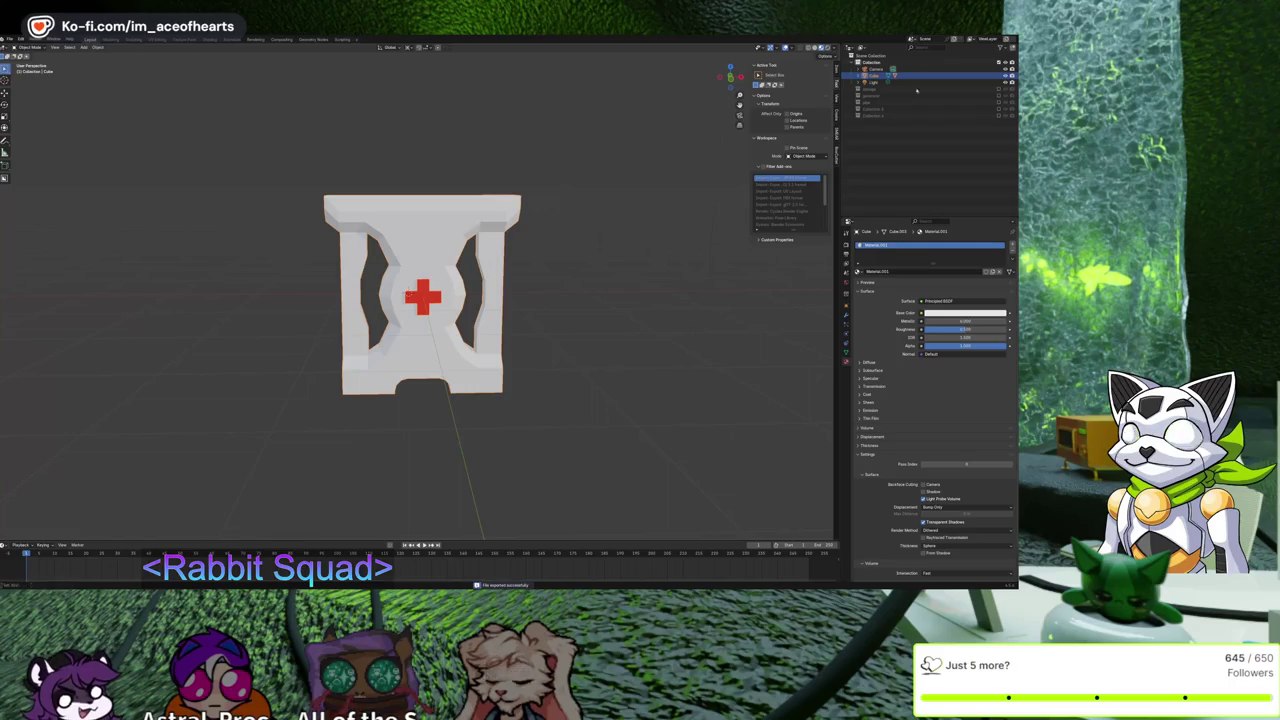
key("alt+Tab")
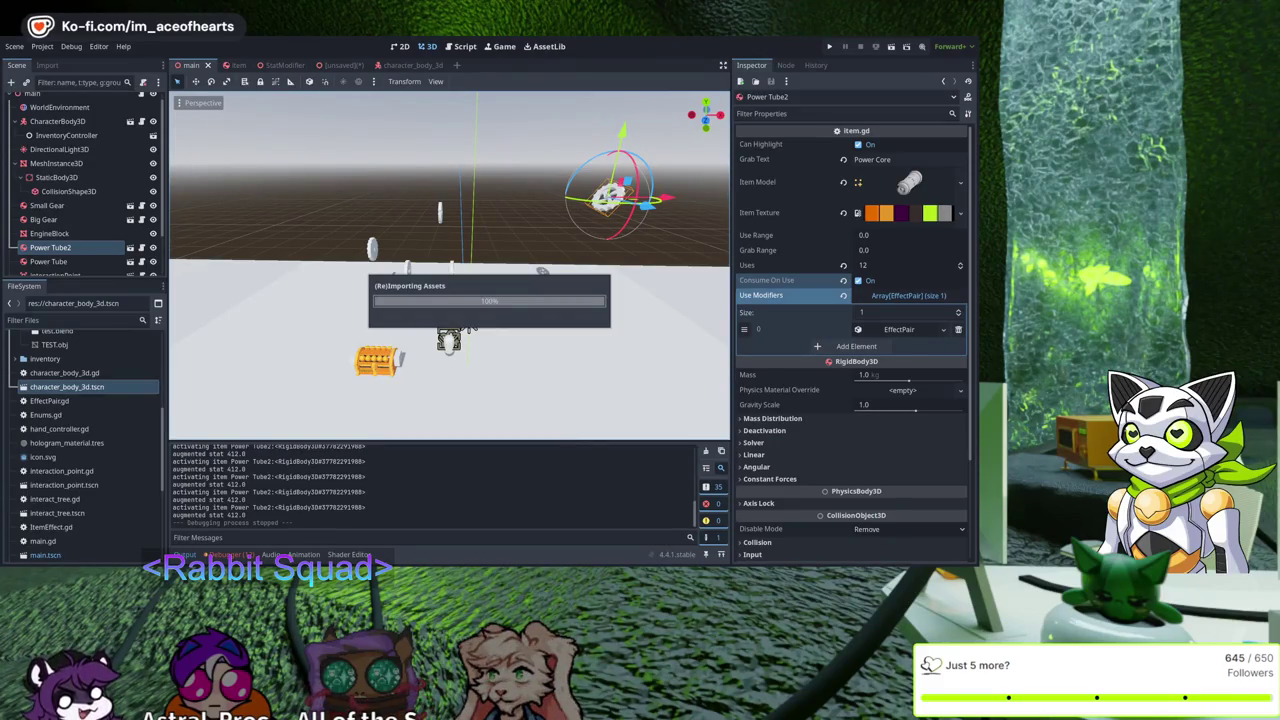
key("alt+Tab")
left_click_drag(468, 320, 530, 360)
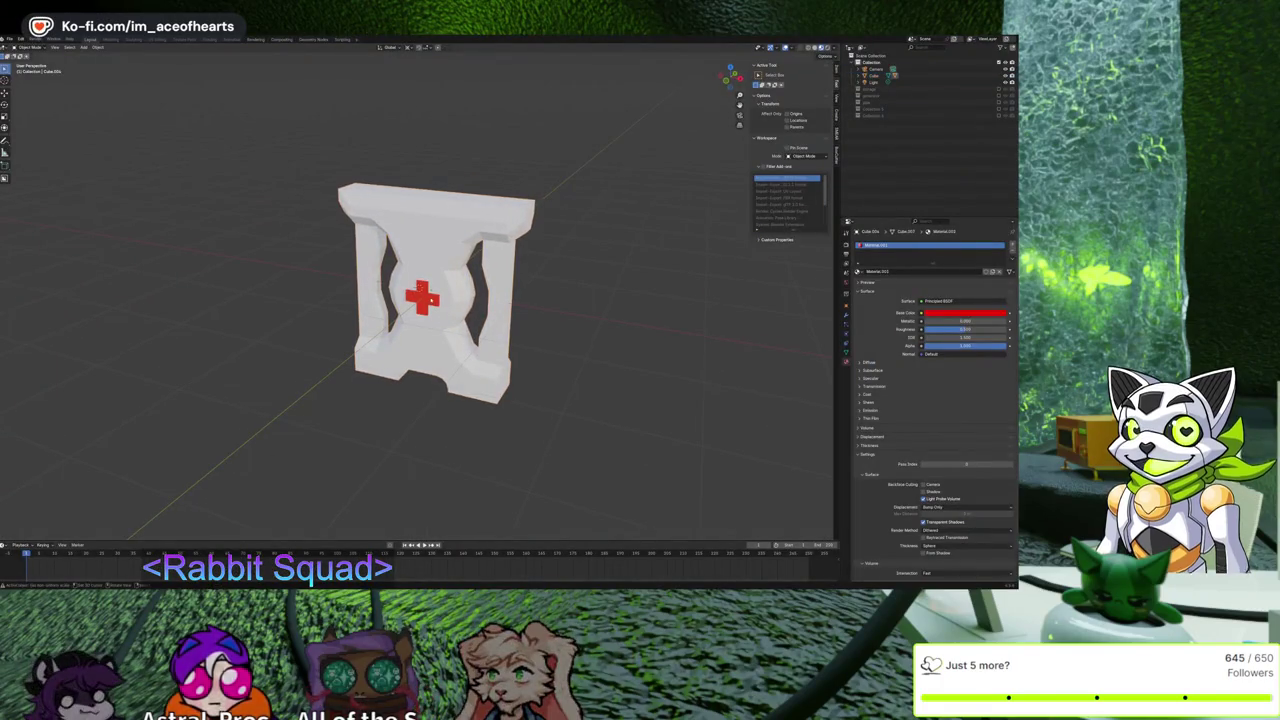
left_click(421, 296)
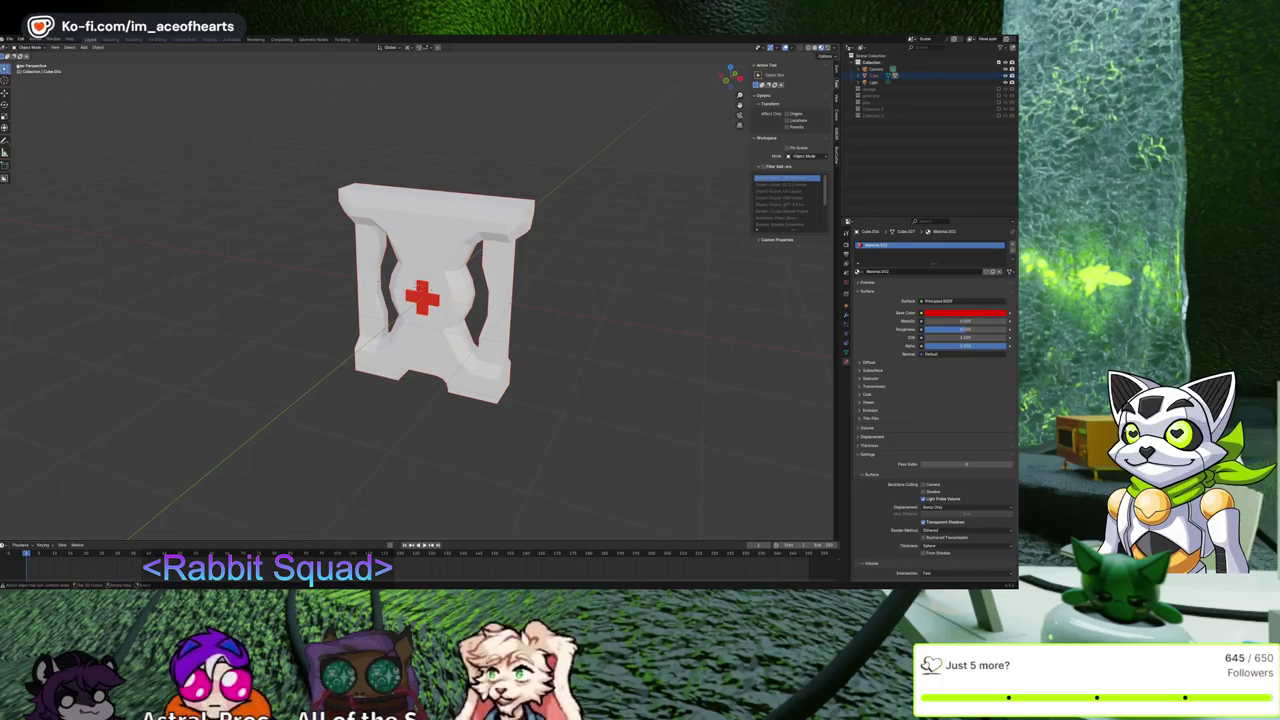
left_click(9, 39)
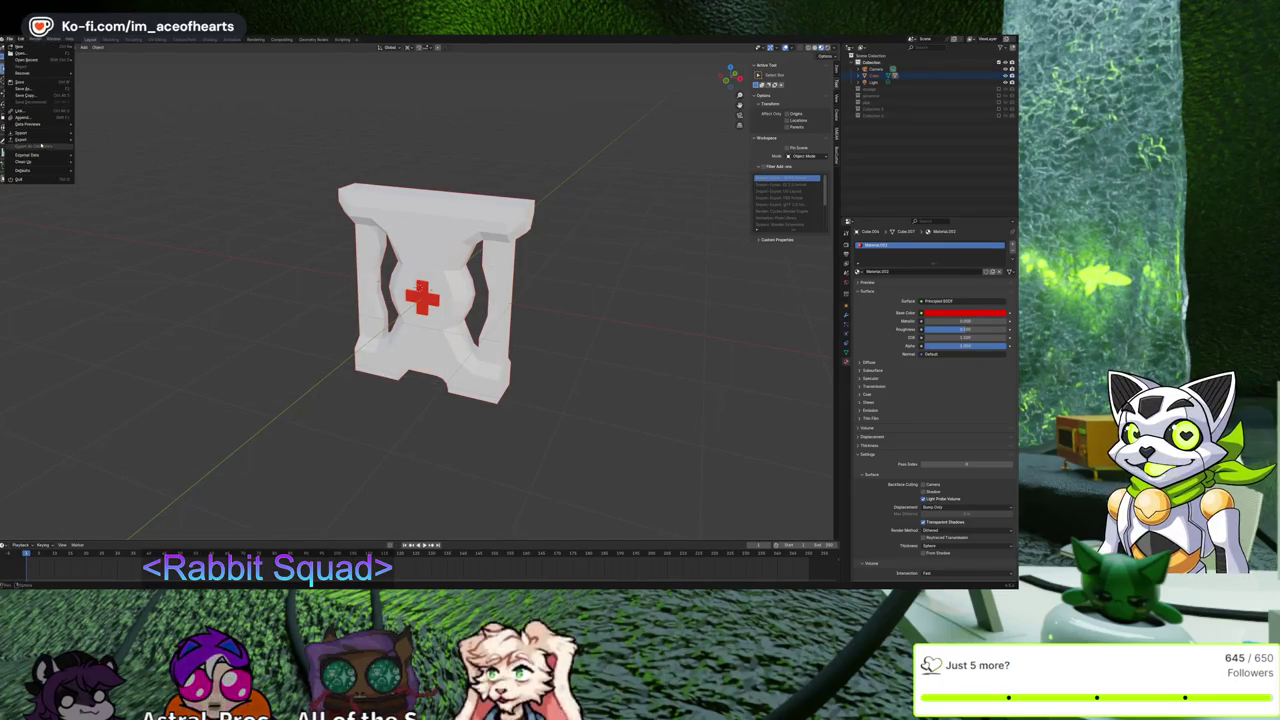
mouse_move(55, 143)
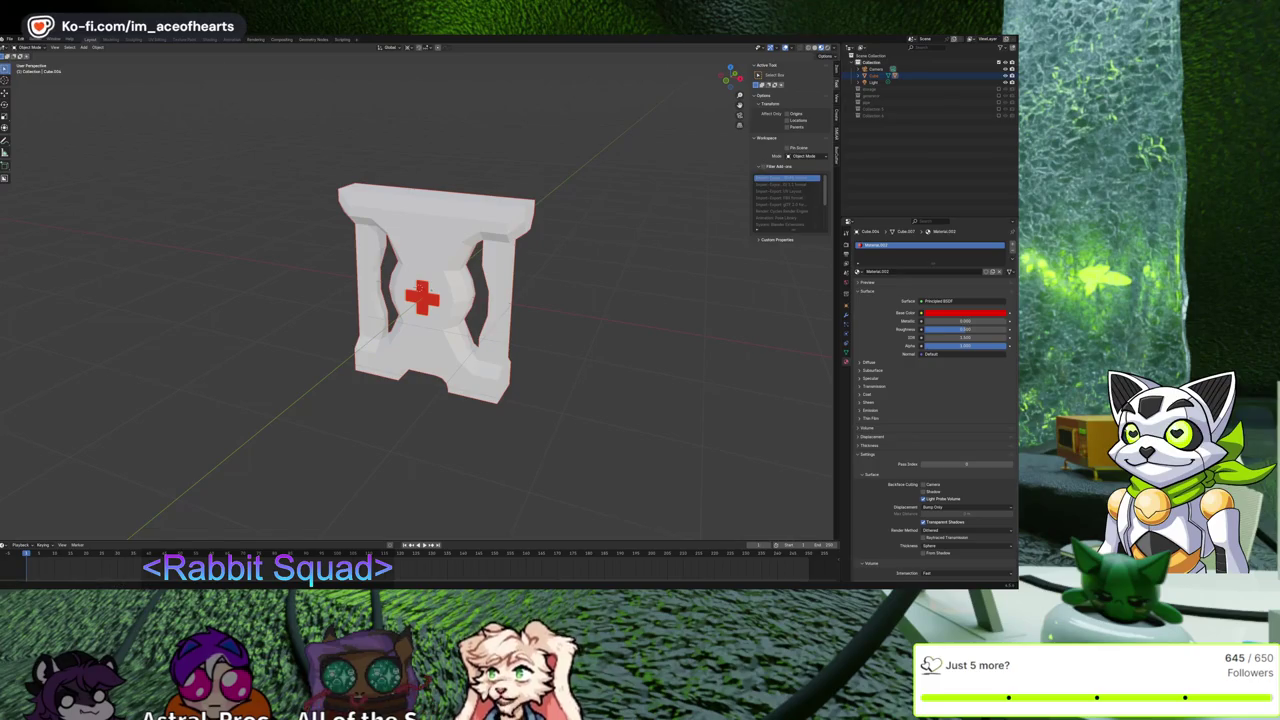
key("alt+Tab")
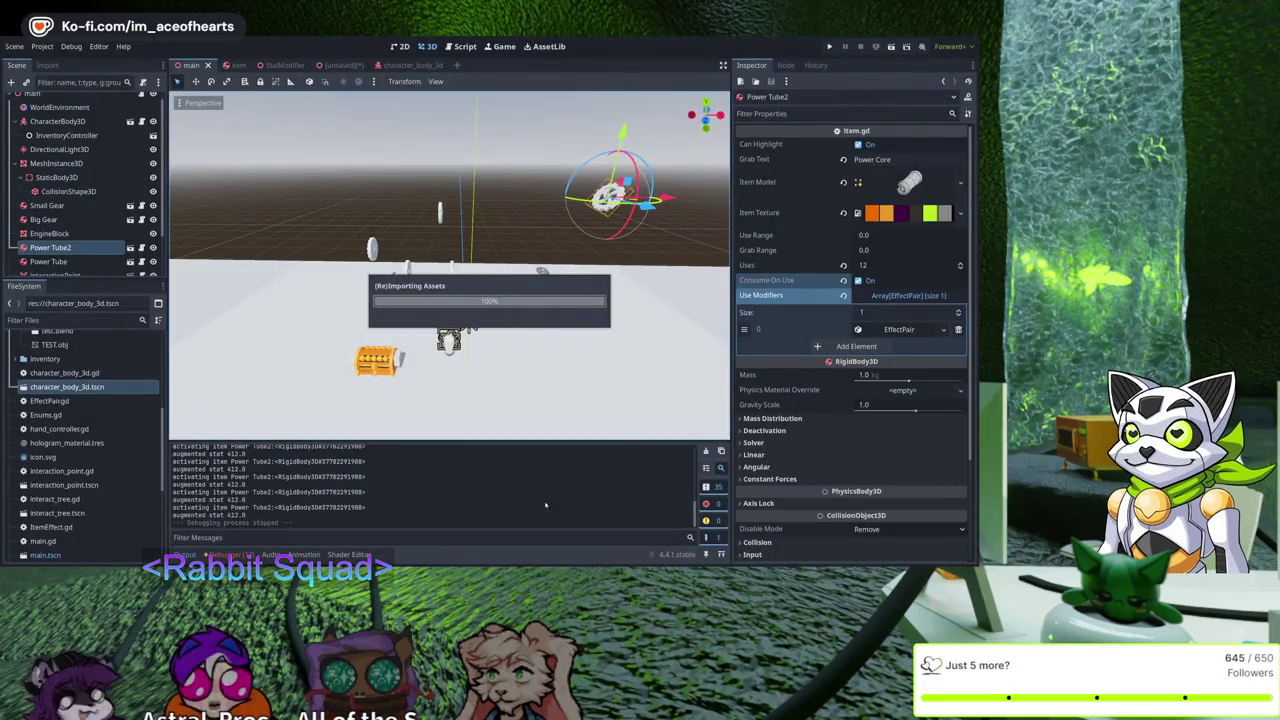
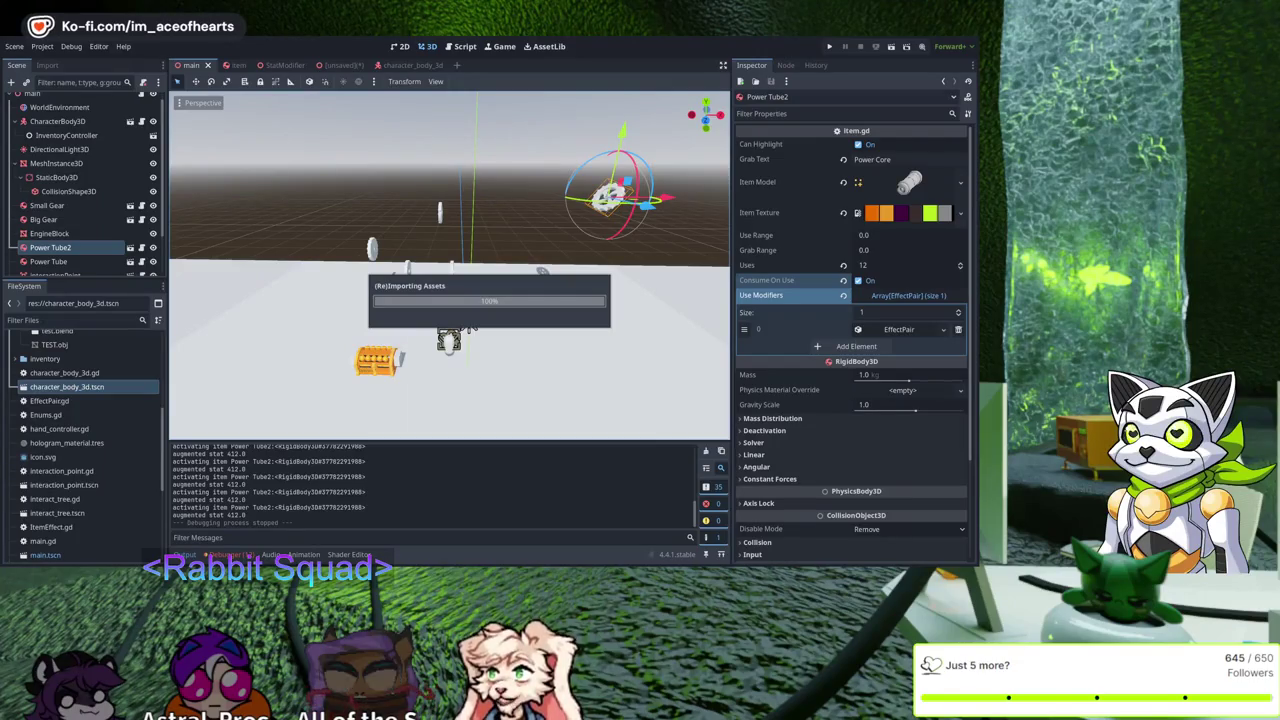
Close the never-saved scene and discard it with Don't Save.
key("ctrl+w")
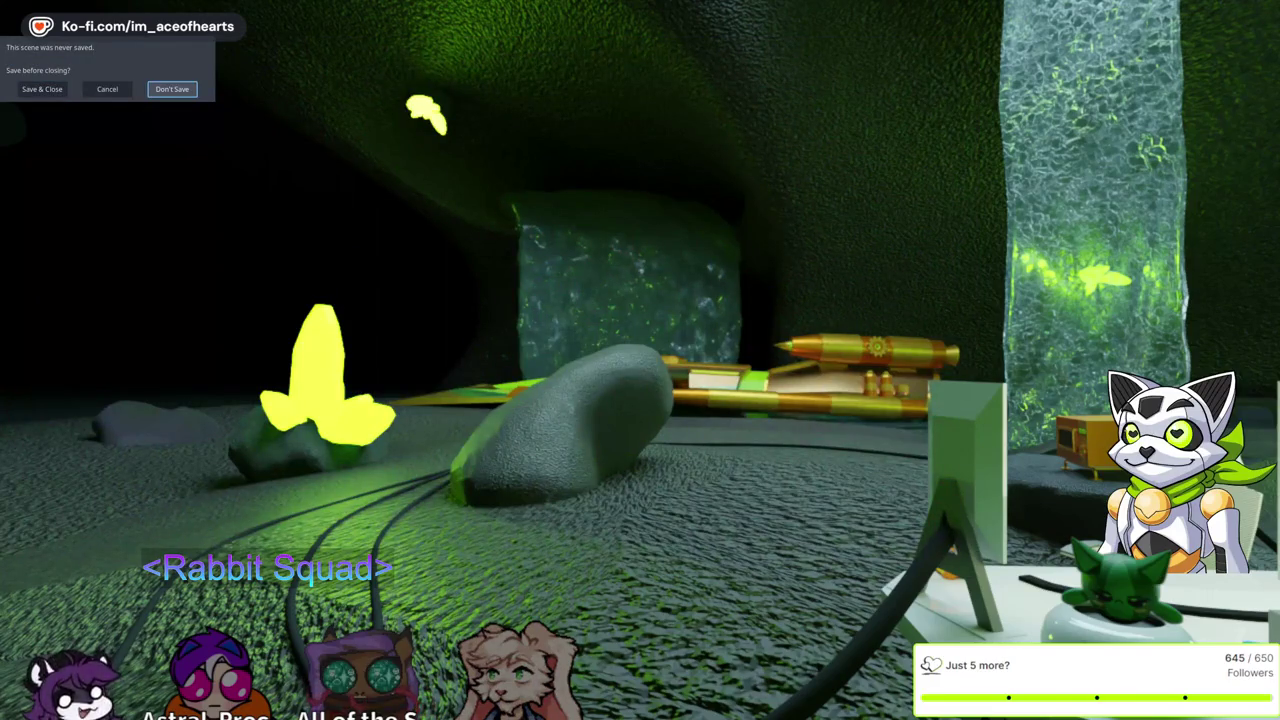
key("Return")
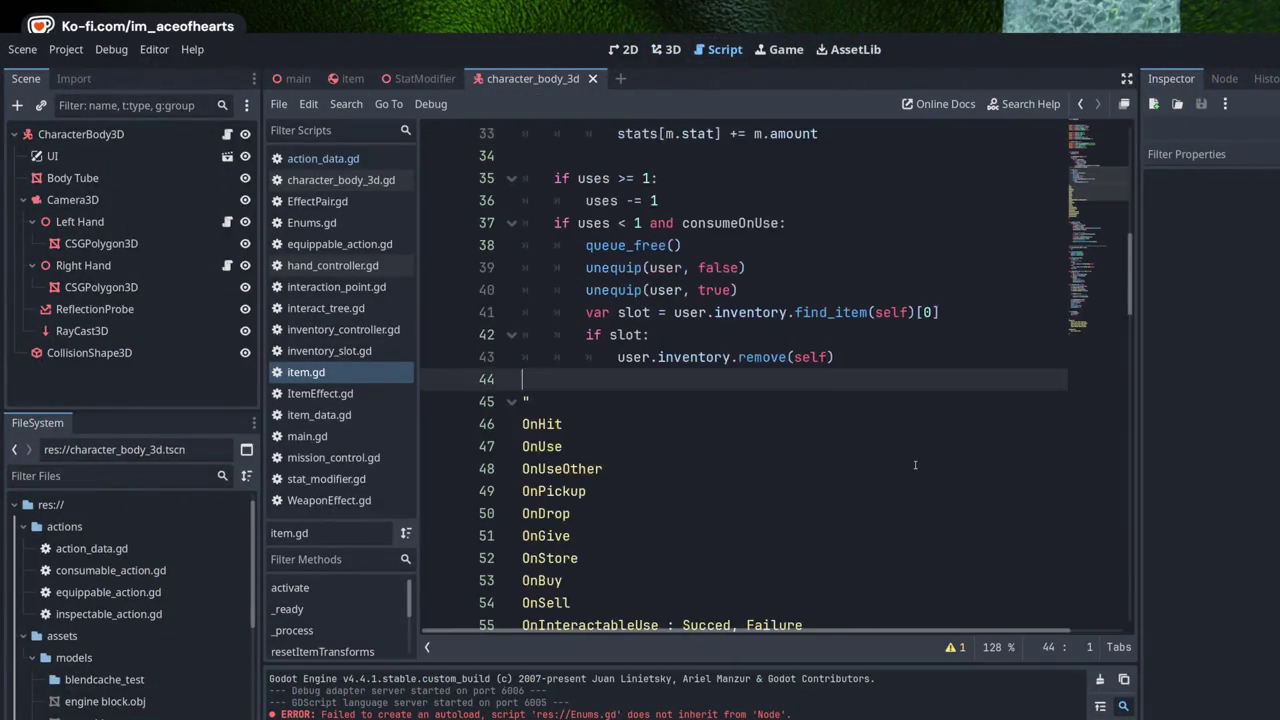
Switch to the main scene tab and show it in the 3D viewport.
scroll(922, 488, "up", 6)
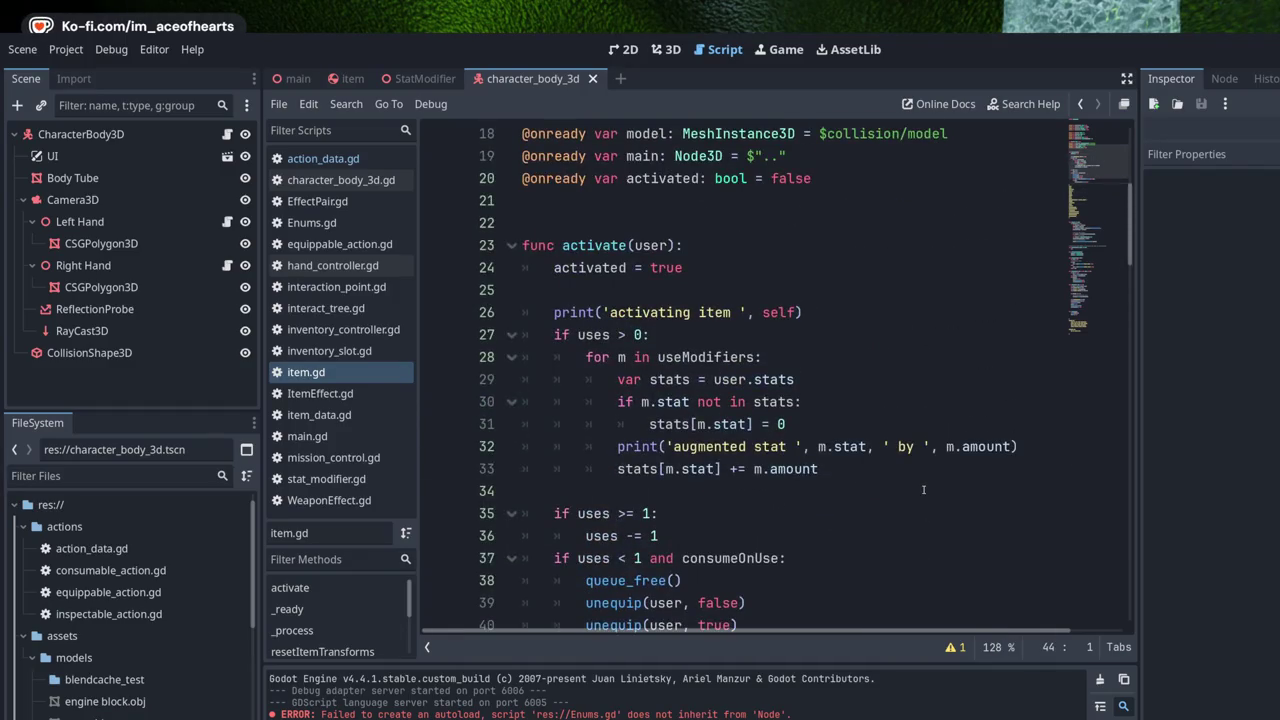
scroll(922, 488, "down", 5)
scroll(923, 490, "up", 1)
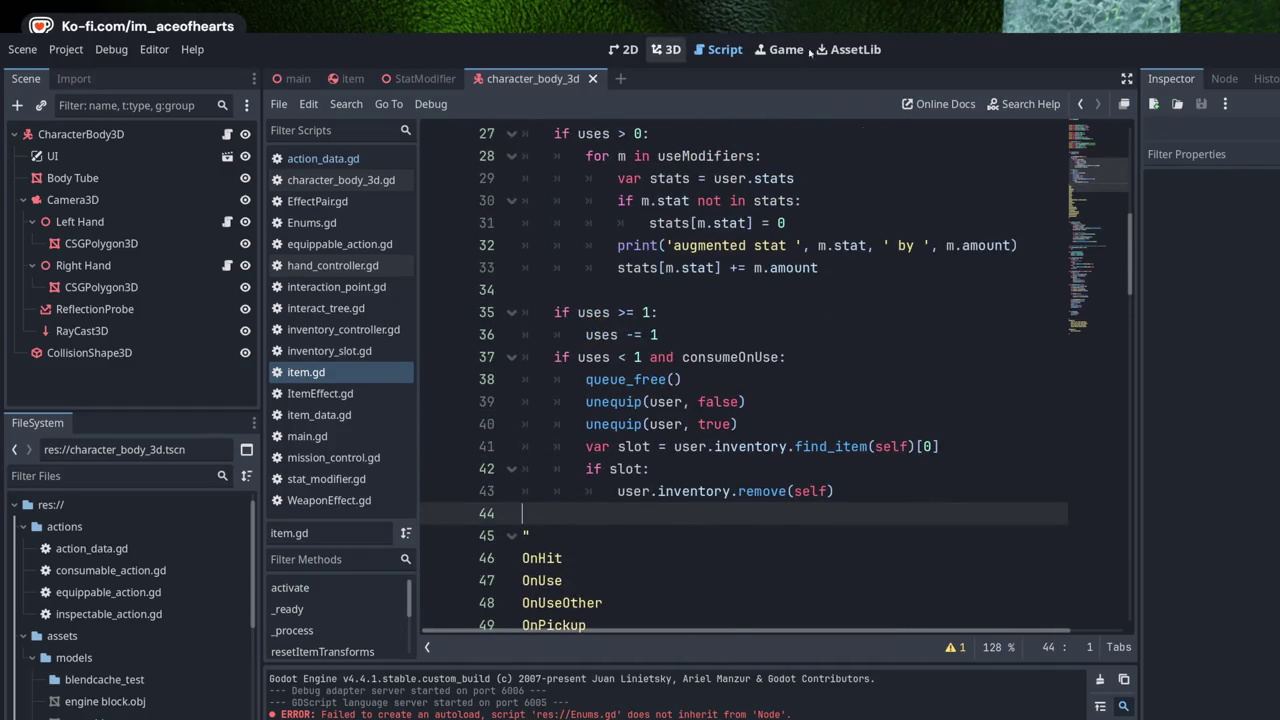
left_click(298, 79)
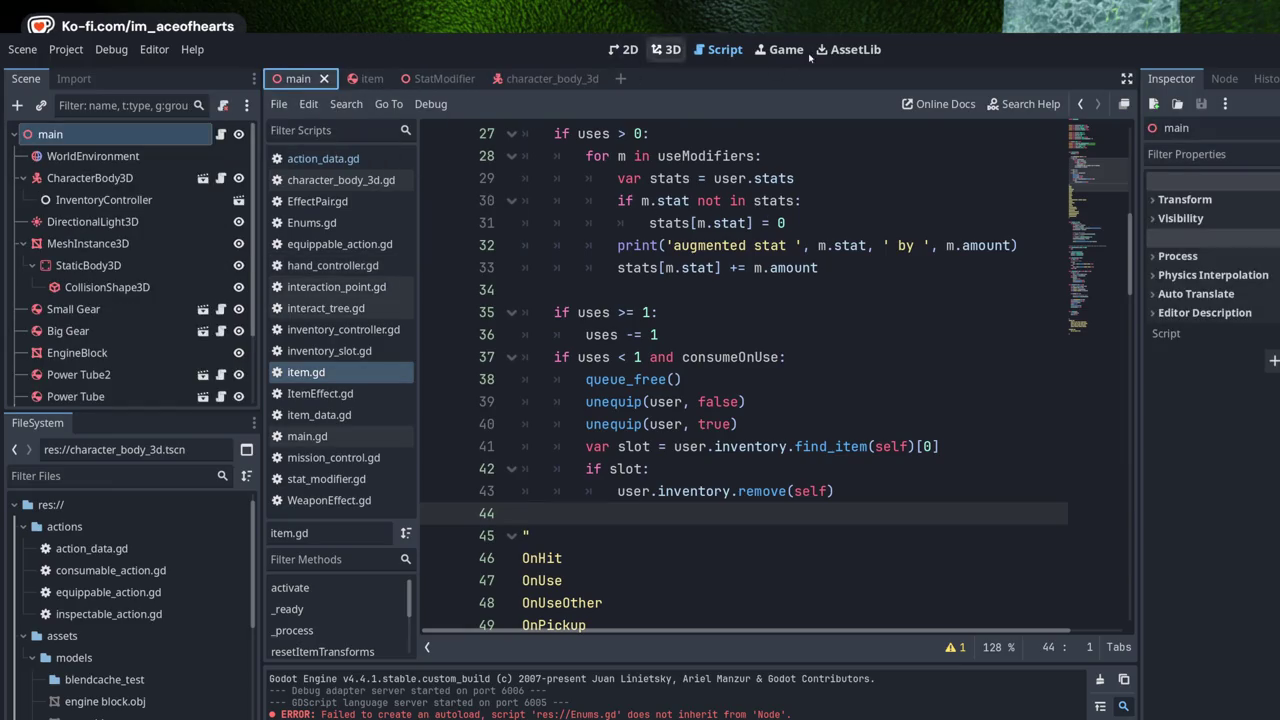
left_click(666, 49)
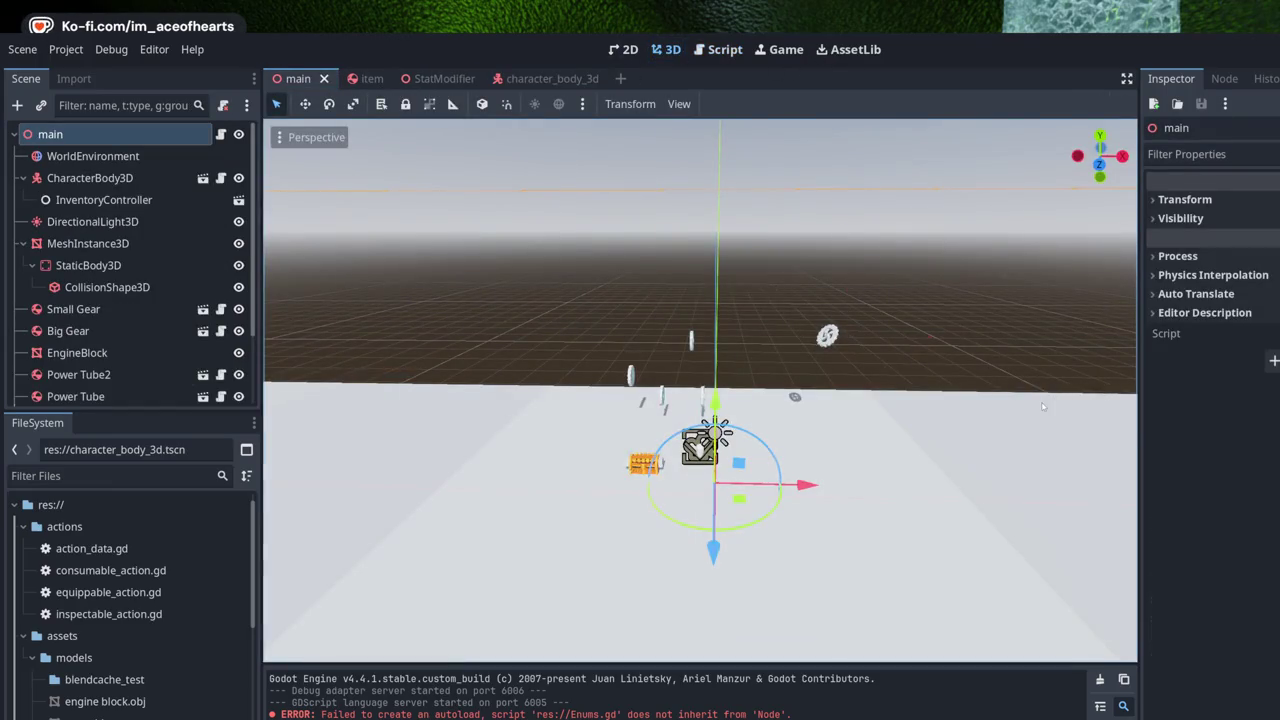
Select Power Tube2 and look over its Use Modifiers and properties in the Inspector.
left_click(827, 335)
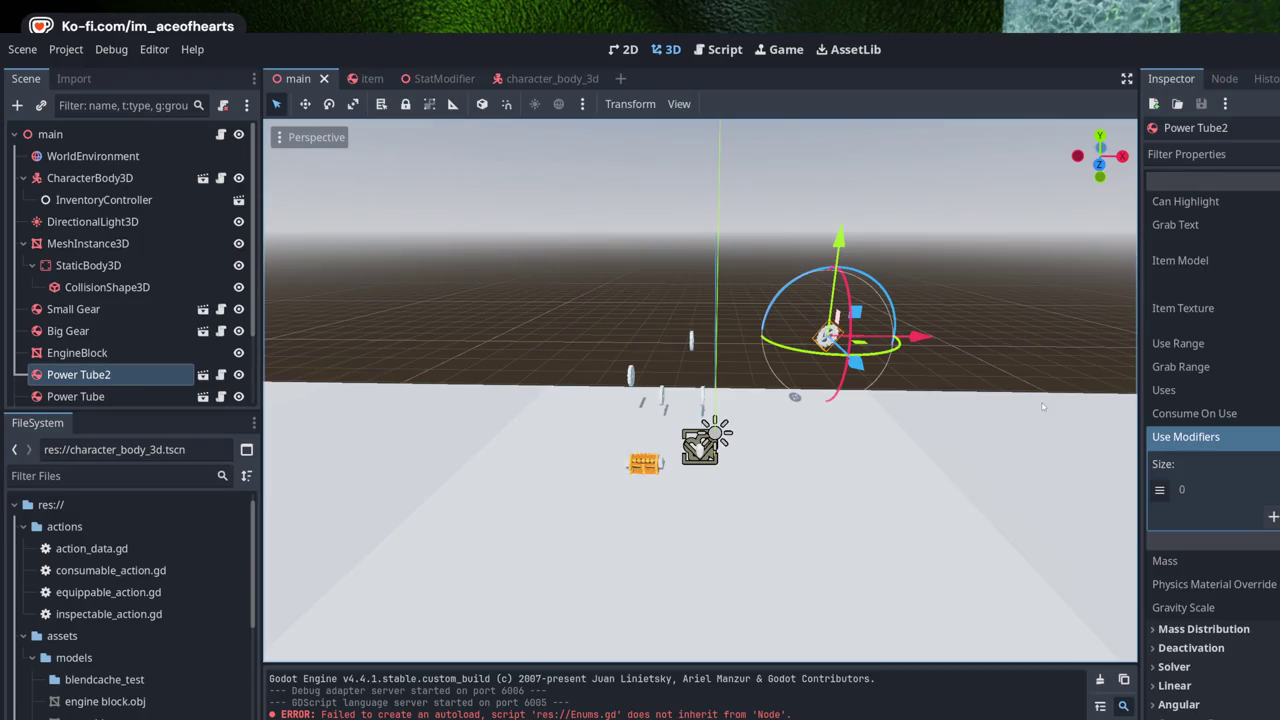
left_click(1230, 489)
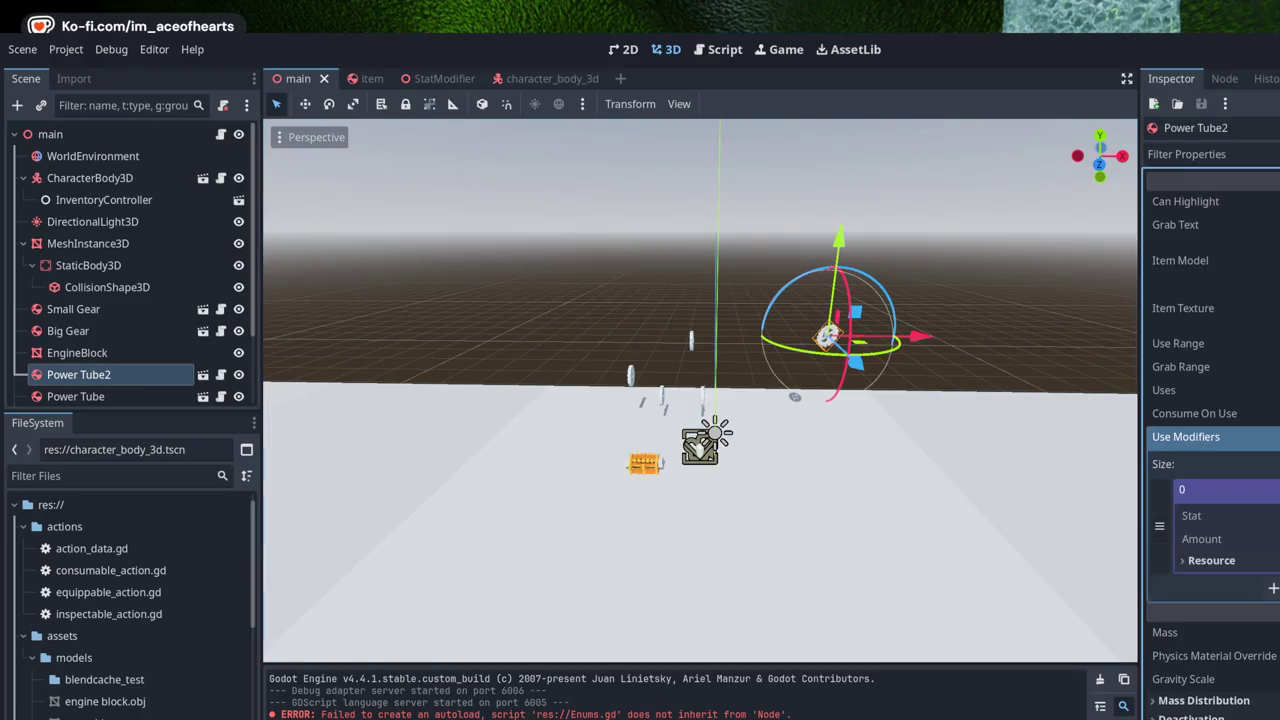
left_click(1230, 489)
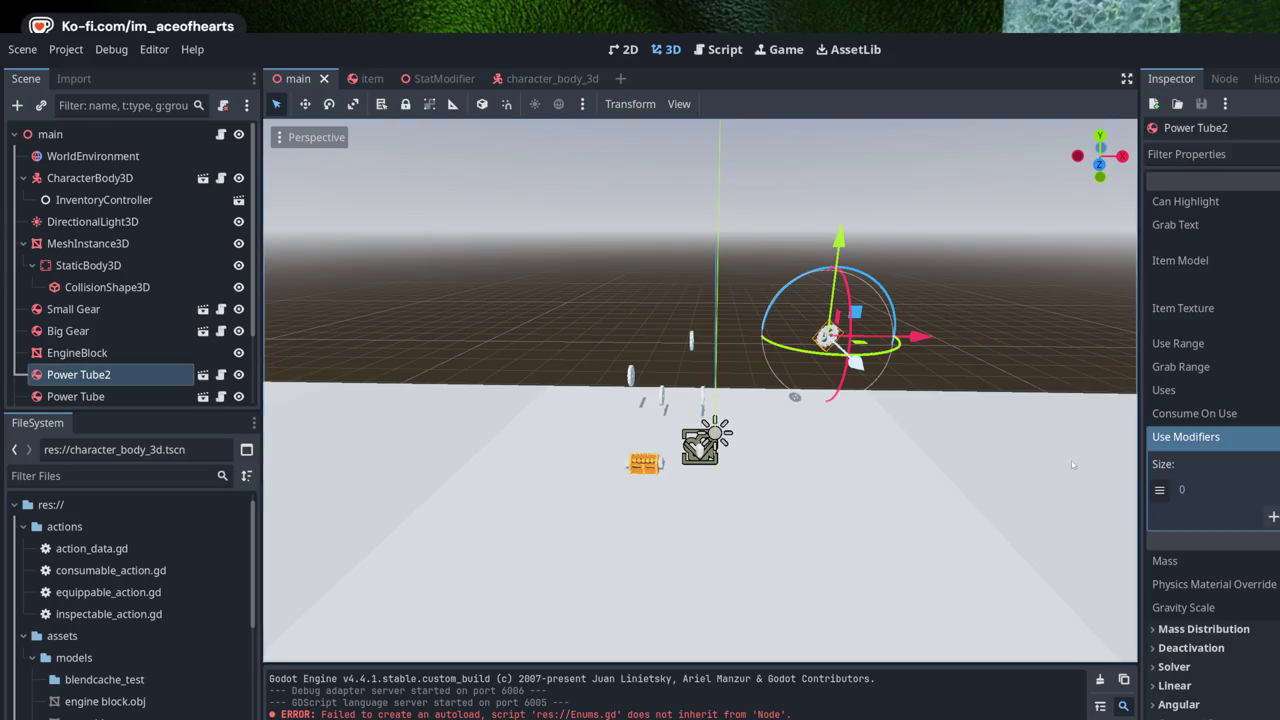
scroll(1031, 495, "up", 5)
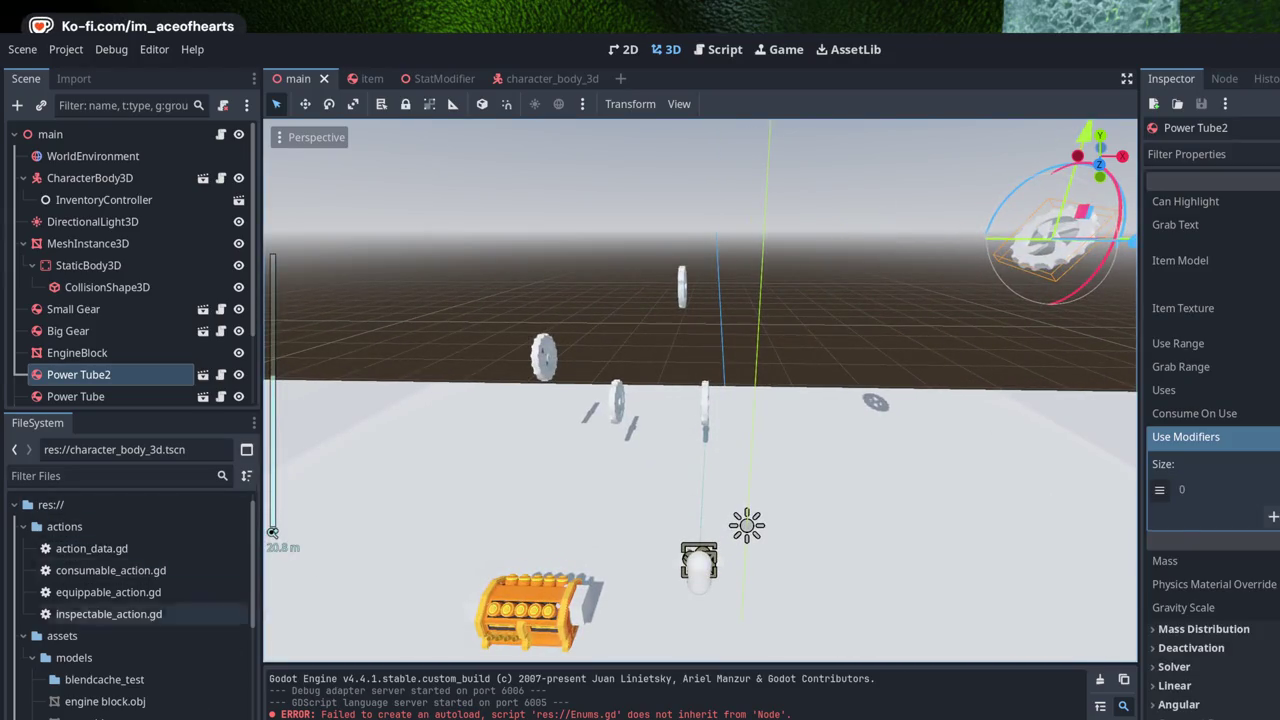
scroll(130, 625, "down", 4)
scroll(130, 640, "down", 5)
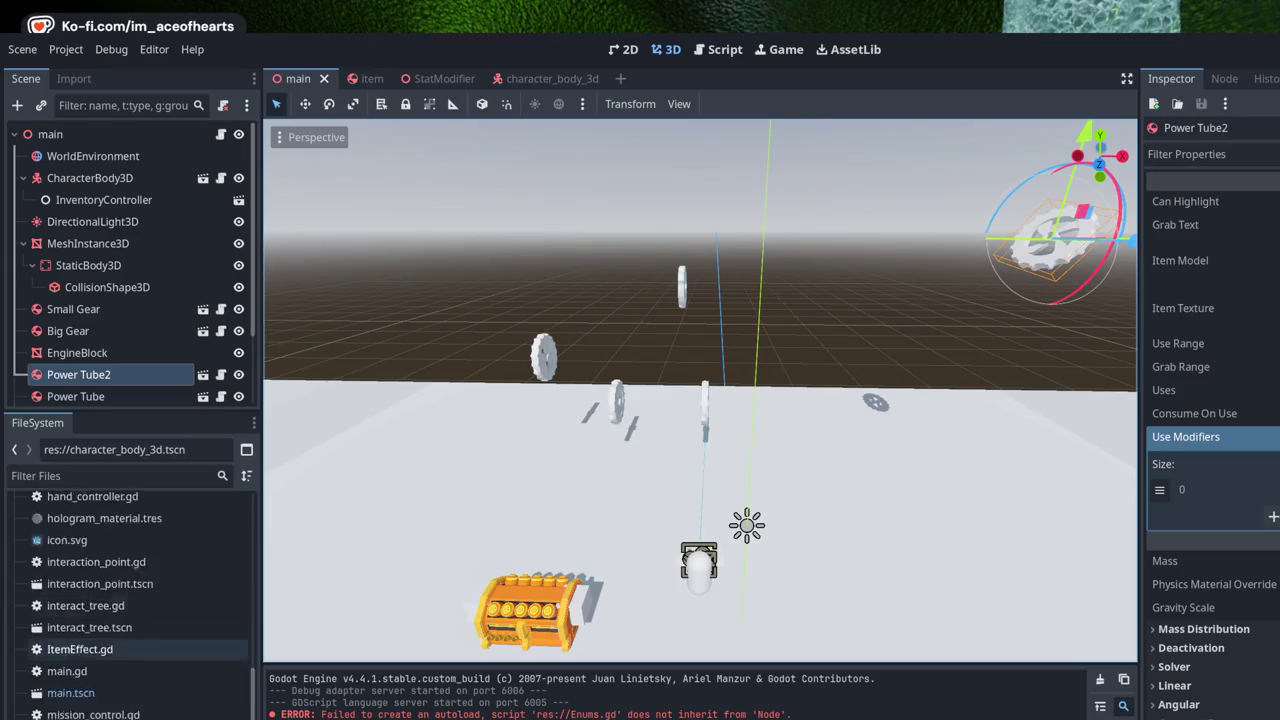
scroll(130, 610, "down", 5)
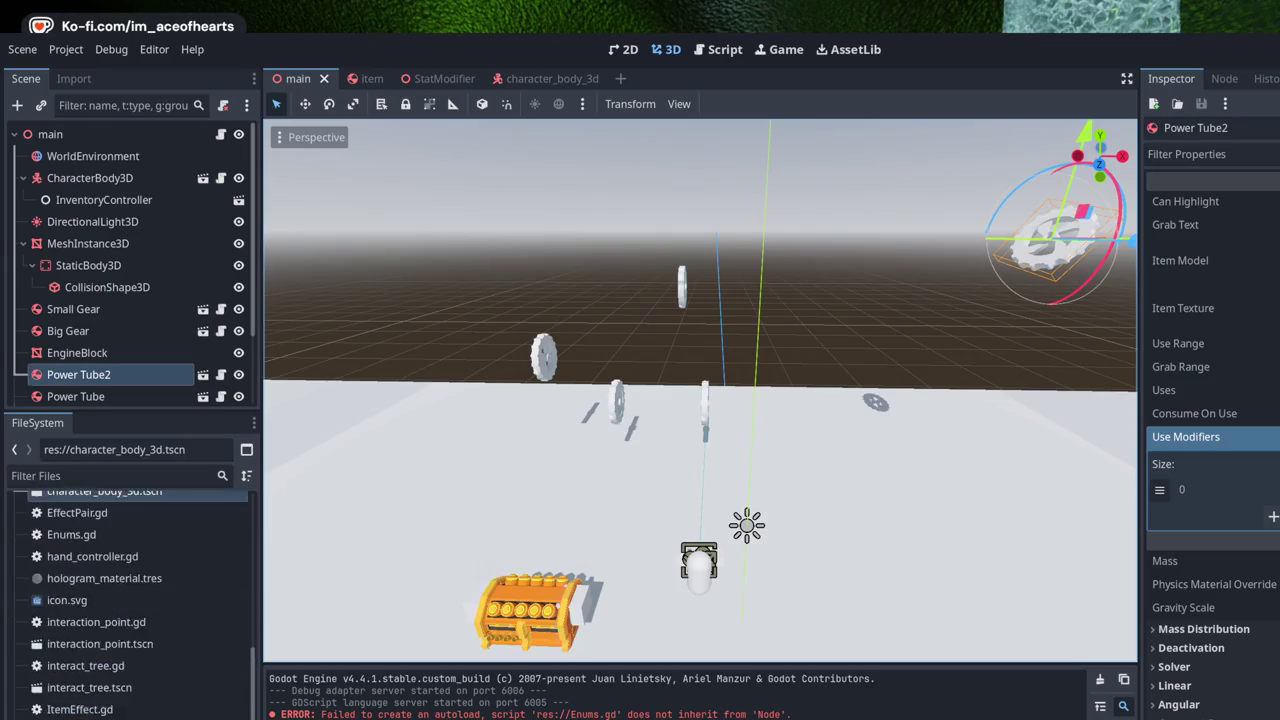
scroll(130, 648, "up", 4)
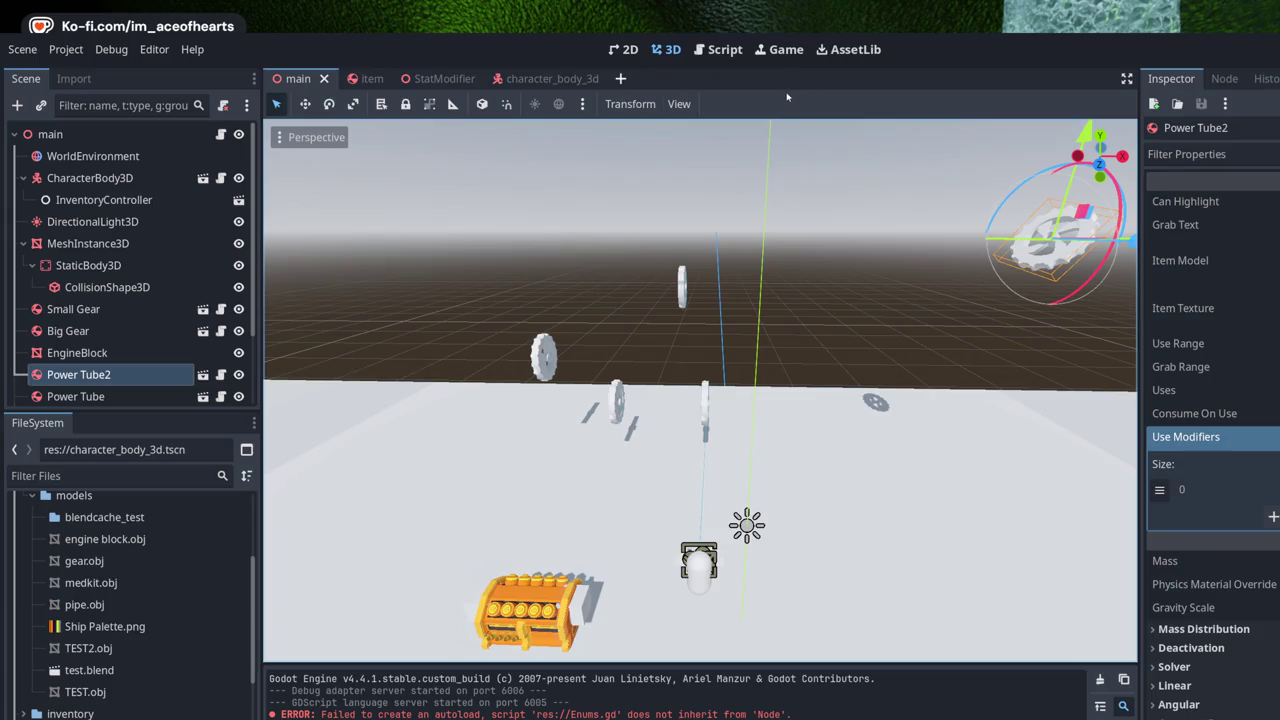
Open a new empty scene tab, return to main, and set medkit.obj as Power Tube2's Item Model.
left_click(620, 78)
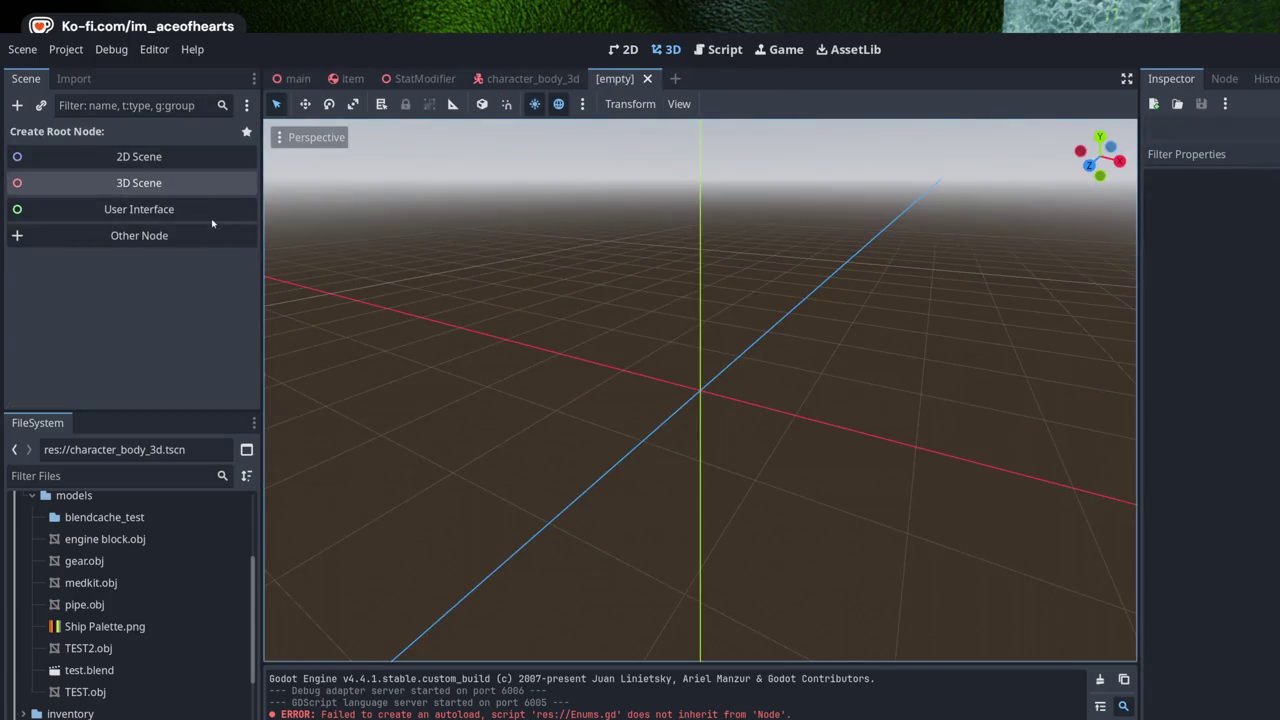
key("ctrl+Tab")
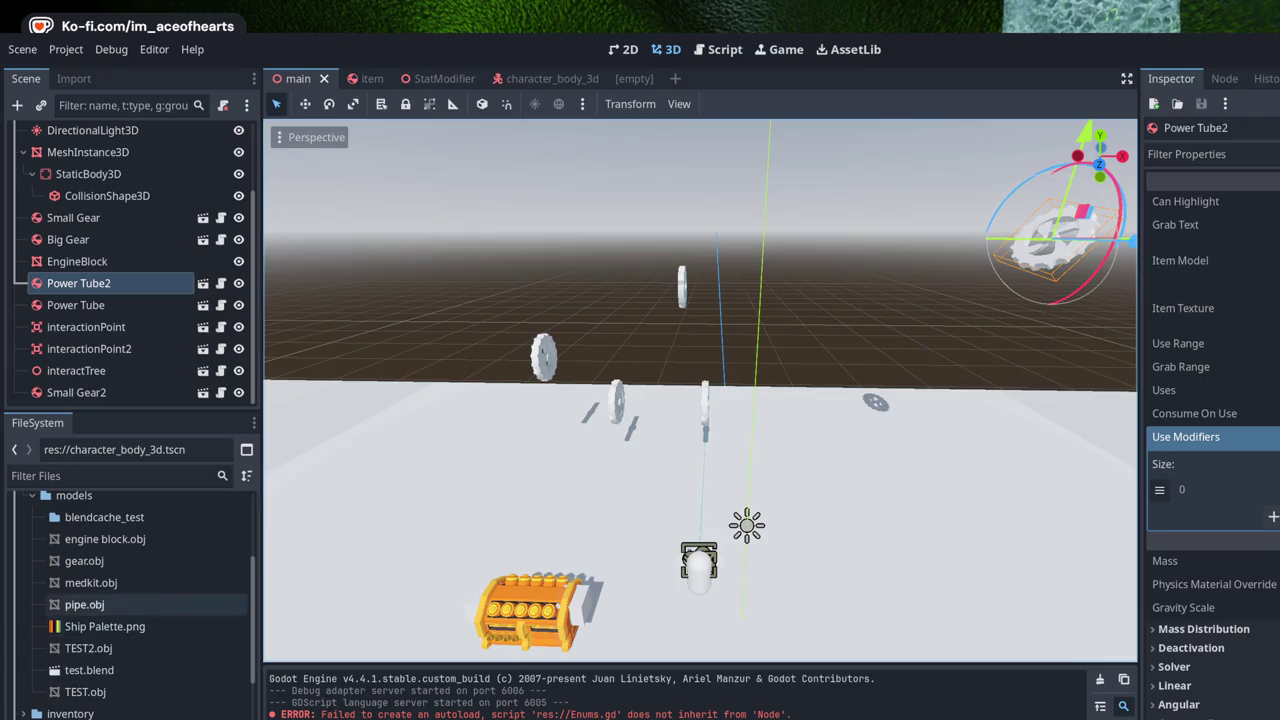
left_click_drag(90, 582, 1210, 284)
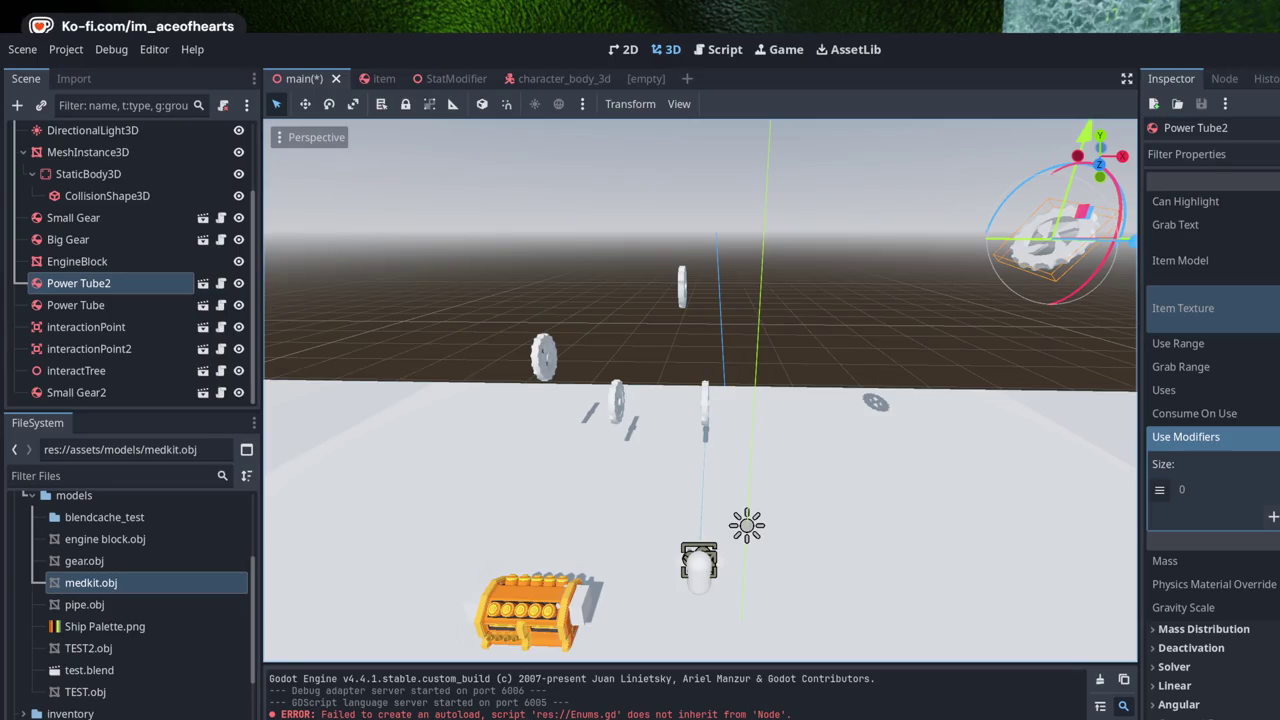
Save the main scene, run the project, and start a new if line below the texture comment.
key("ctrl+s")
key("F5")
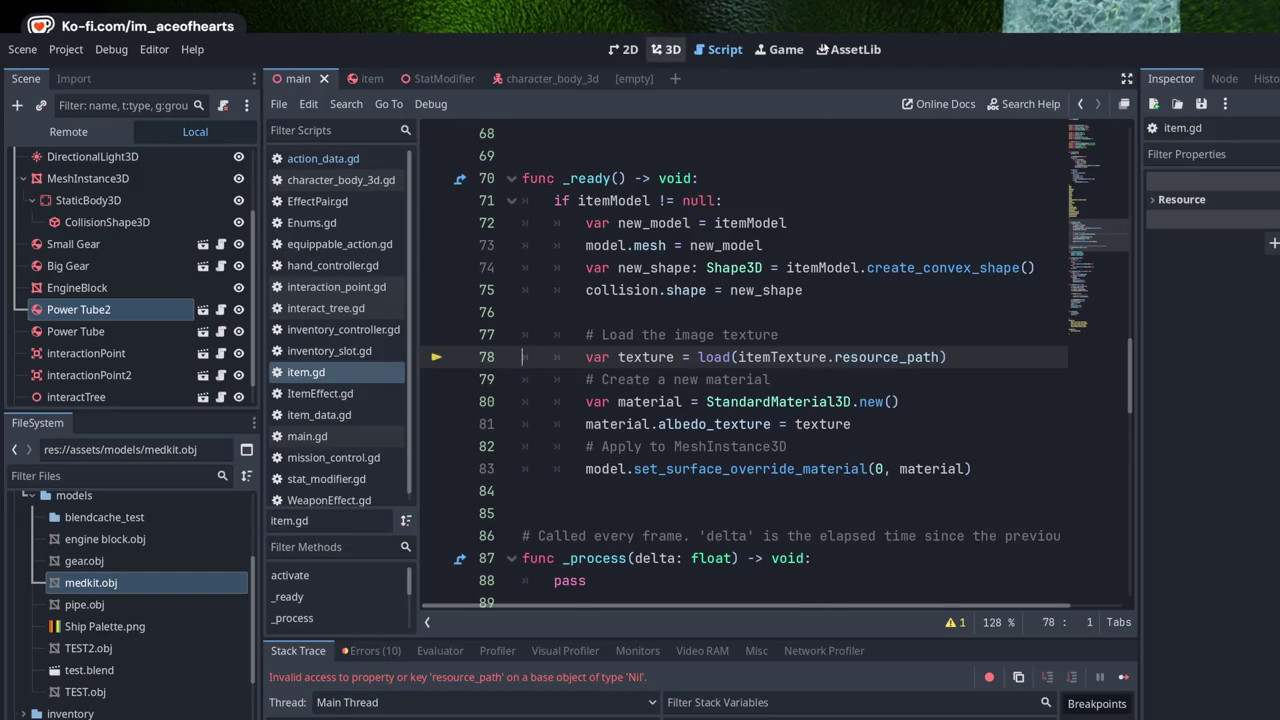
key("Left")
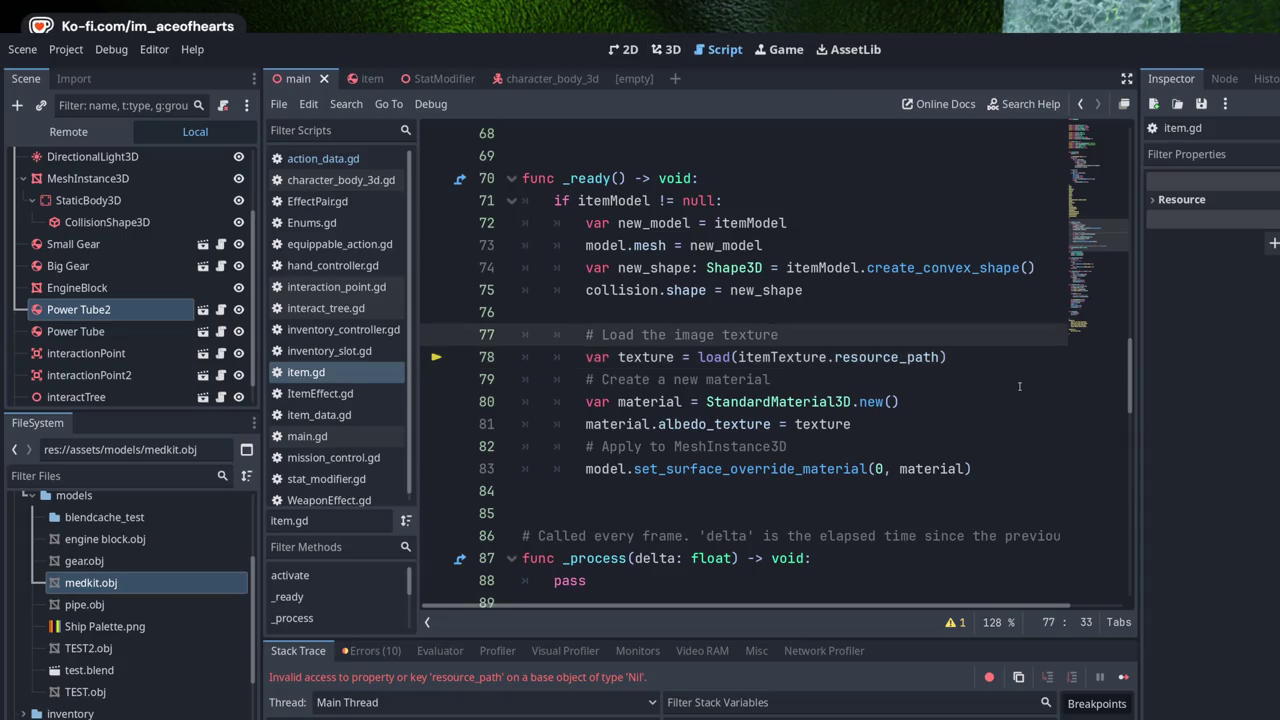
key("Return")
type("if")
Complete the condition 'if itemTexture != null:' using the copied itemTexture name.
left_click(1019, 386)
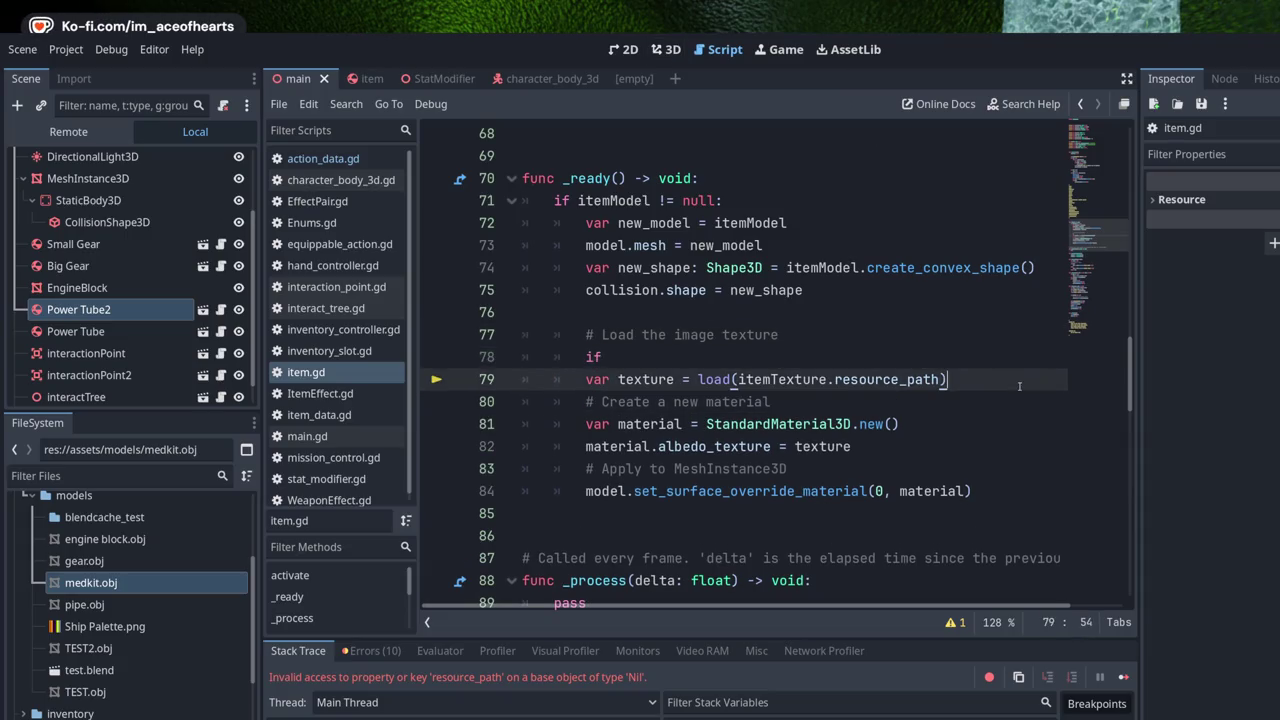
key("Left")
key("ctrl+shift+Left")
key("ctrl+shift+Left")
key("ctrl+shift+Left")
key("ctrl+shift+Right")
key("ctrl+shift+Right")
key("ctrl+c")
key("Up")
key("ctrl+v")
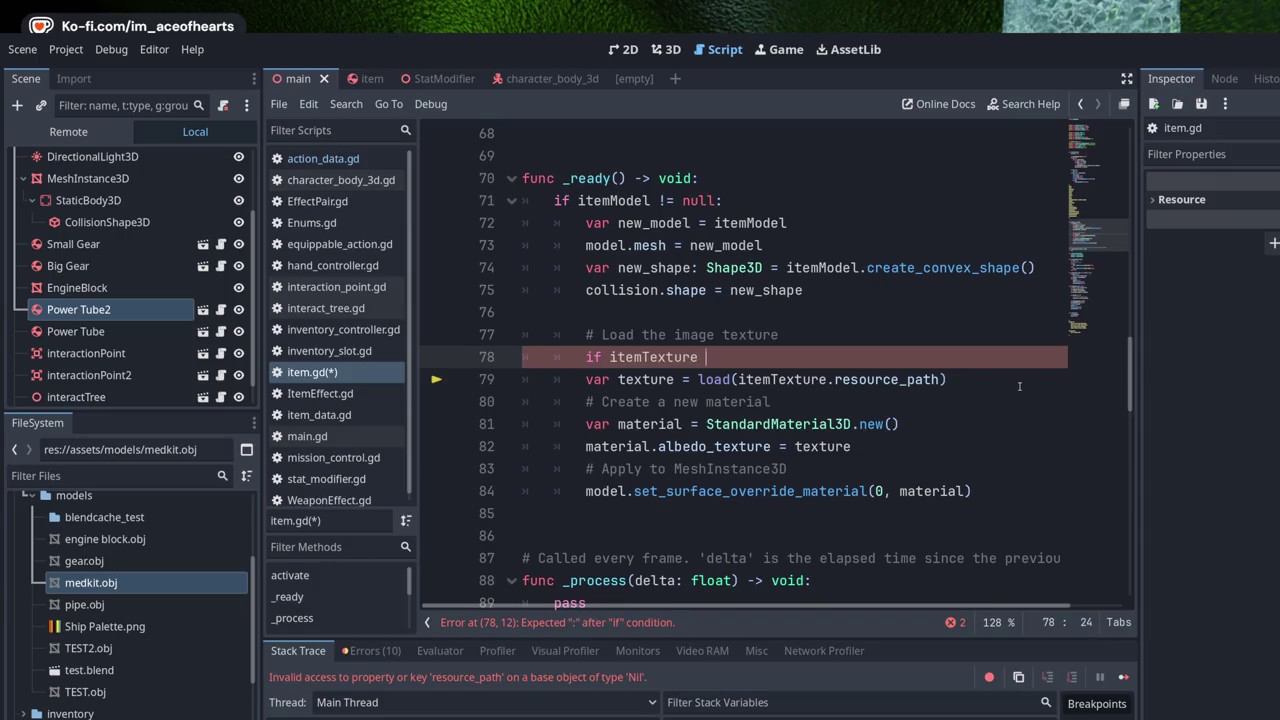
type("null")
type("=")
key("Up")
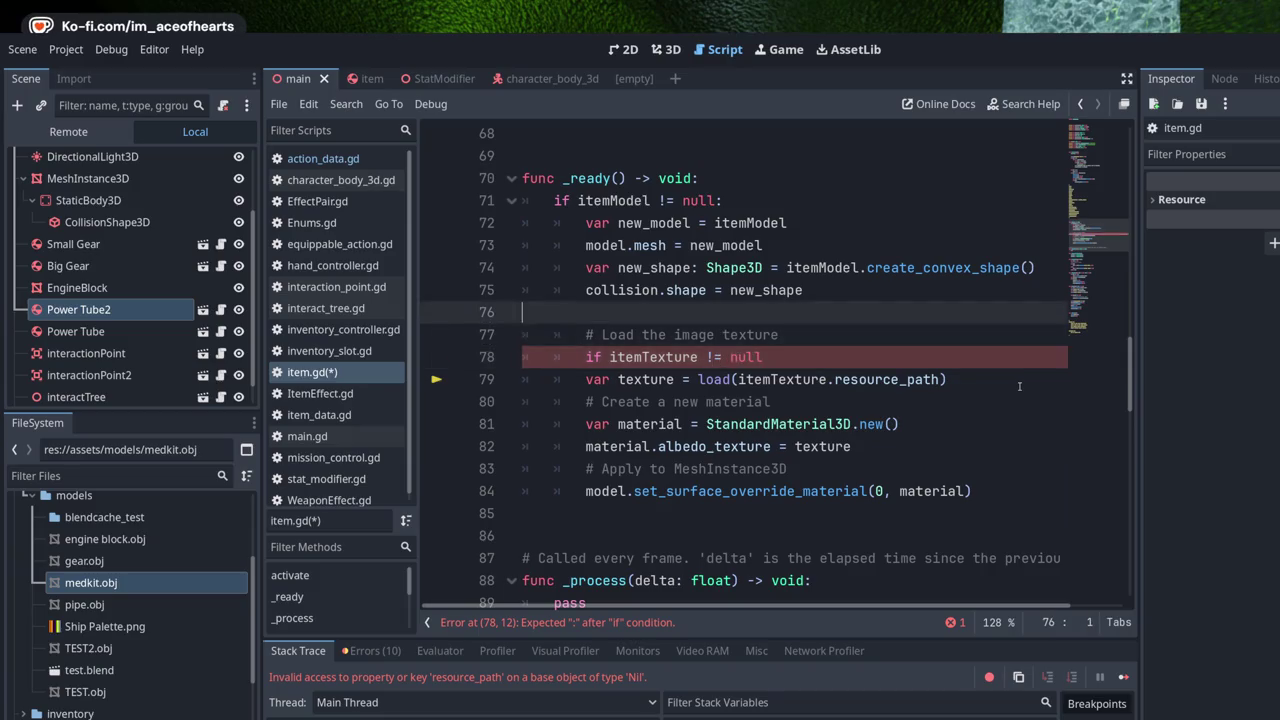
key("End")
key("Down")
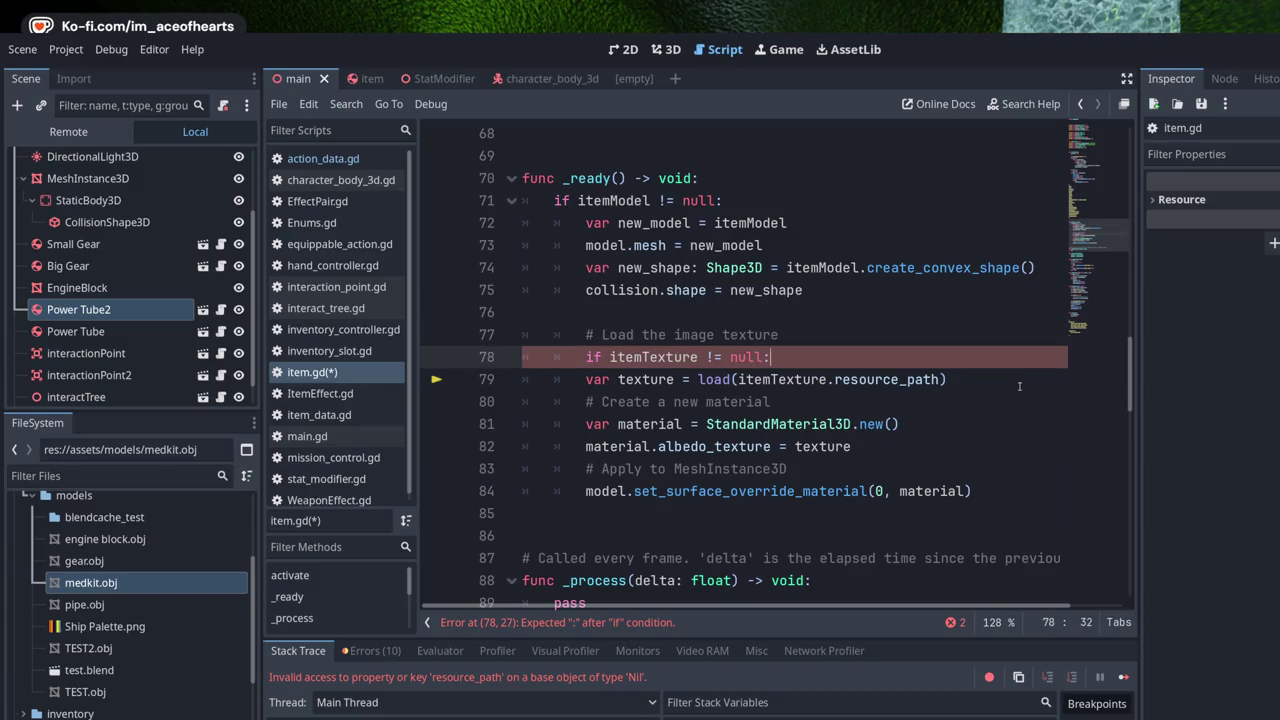
Indent the texture-loading lines under the if, save item.gd, and stop the game.
key("Right")
key("shift+Down")
key("shift+Down")
key("shift+Up")
key("shift+Down")
key("shift+Down")
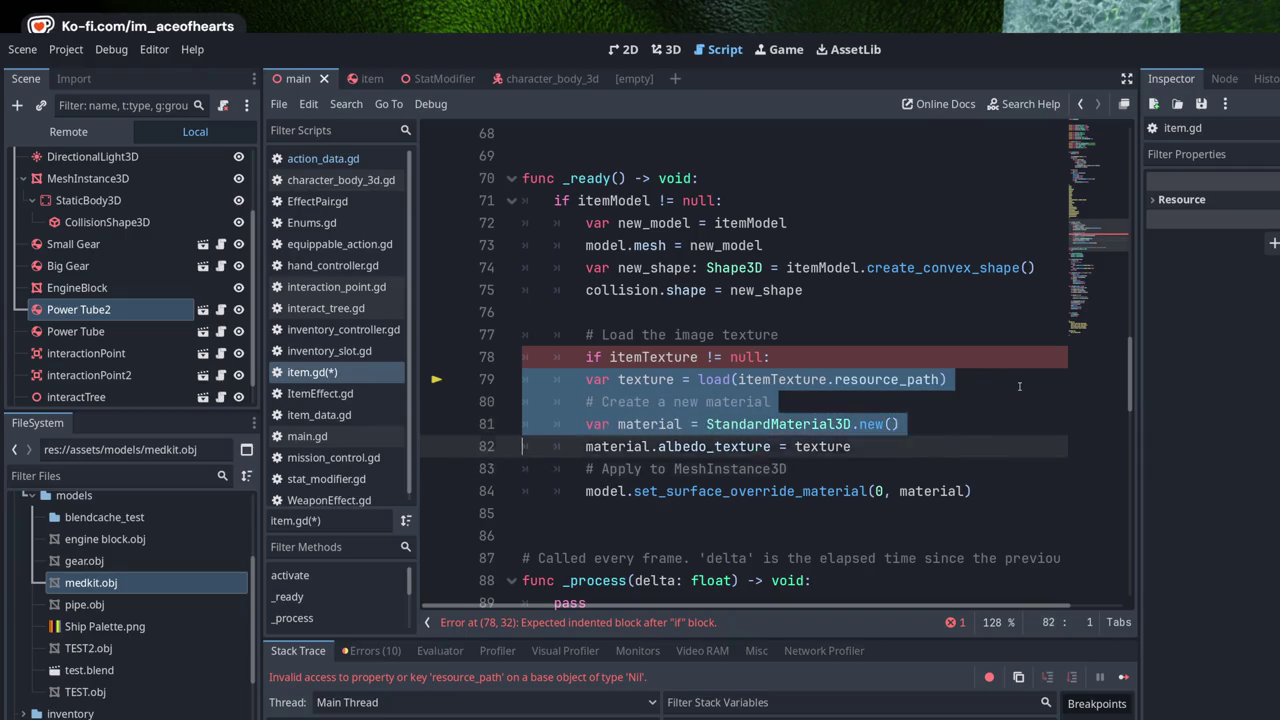
key("shift+Down")
key("shift+Down")
key("shift+End")
key("Tab")
key("ctrl+s")
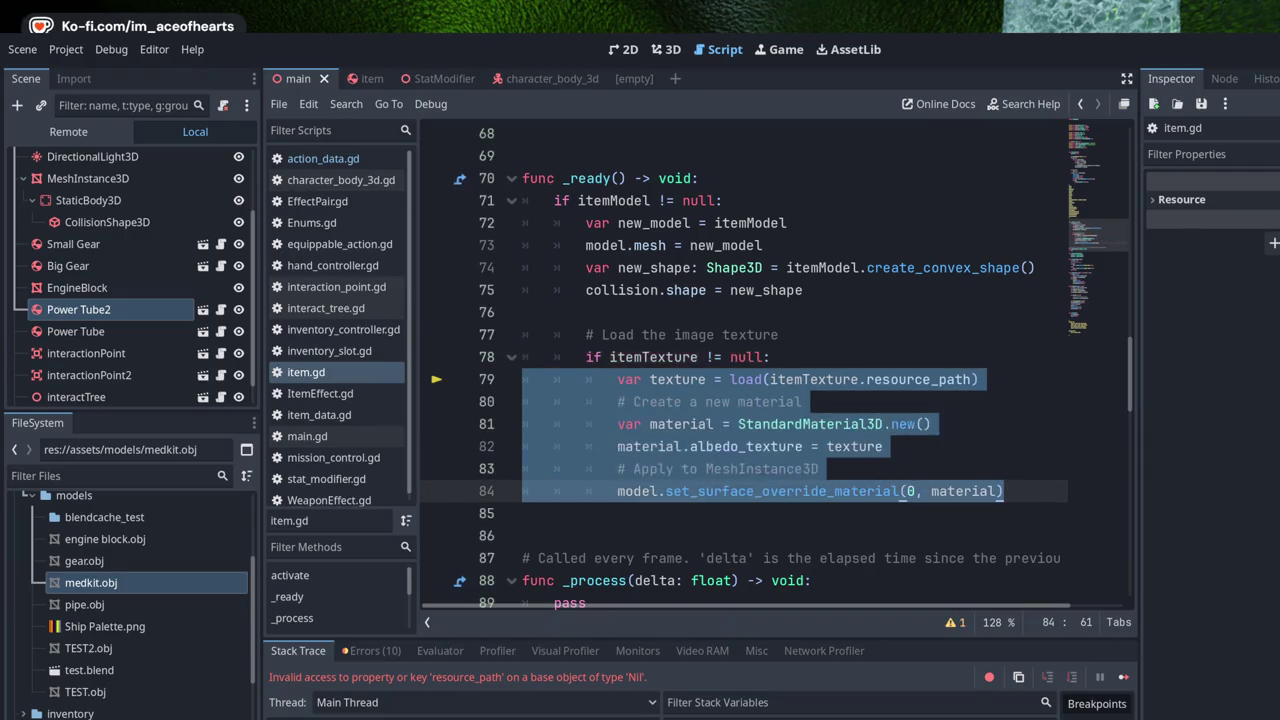
key("F8")
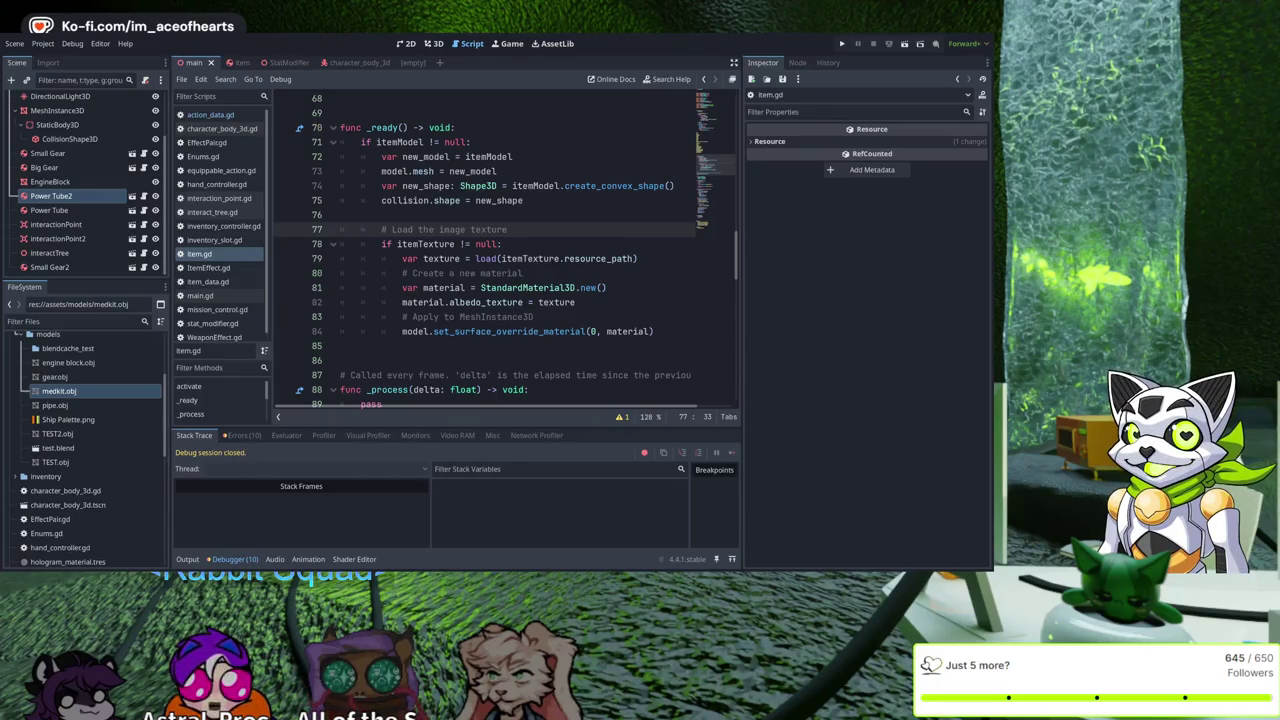
Test-run the project, stop it with F8, and save the scene.
key("F5")
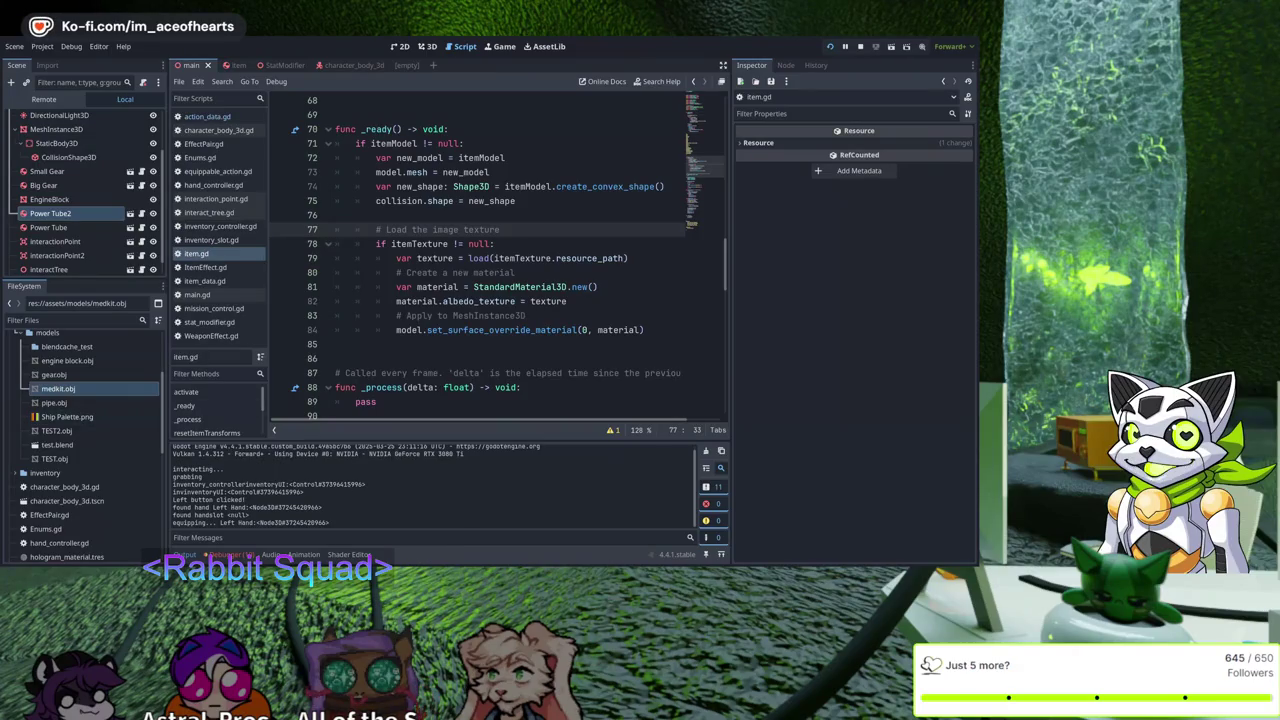
key("F8")
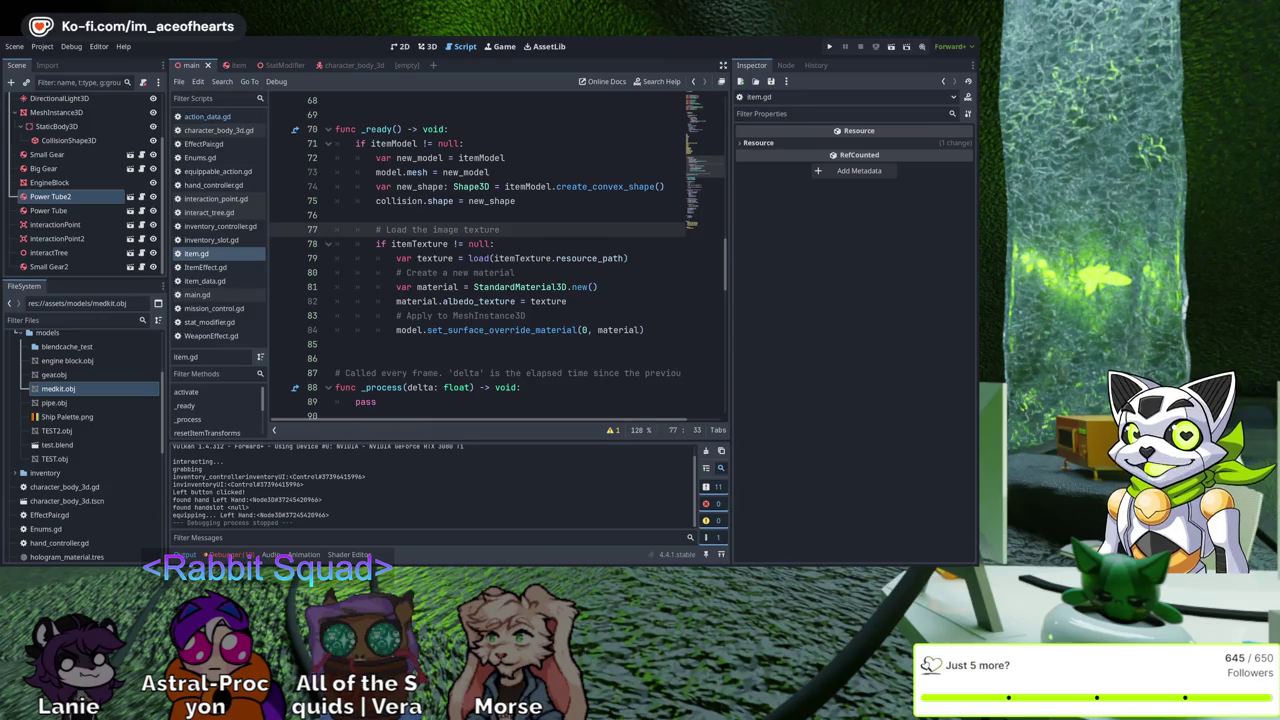
key("ctrl+s")
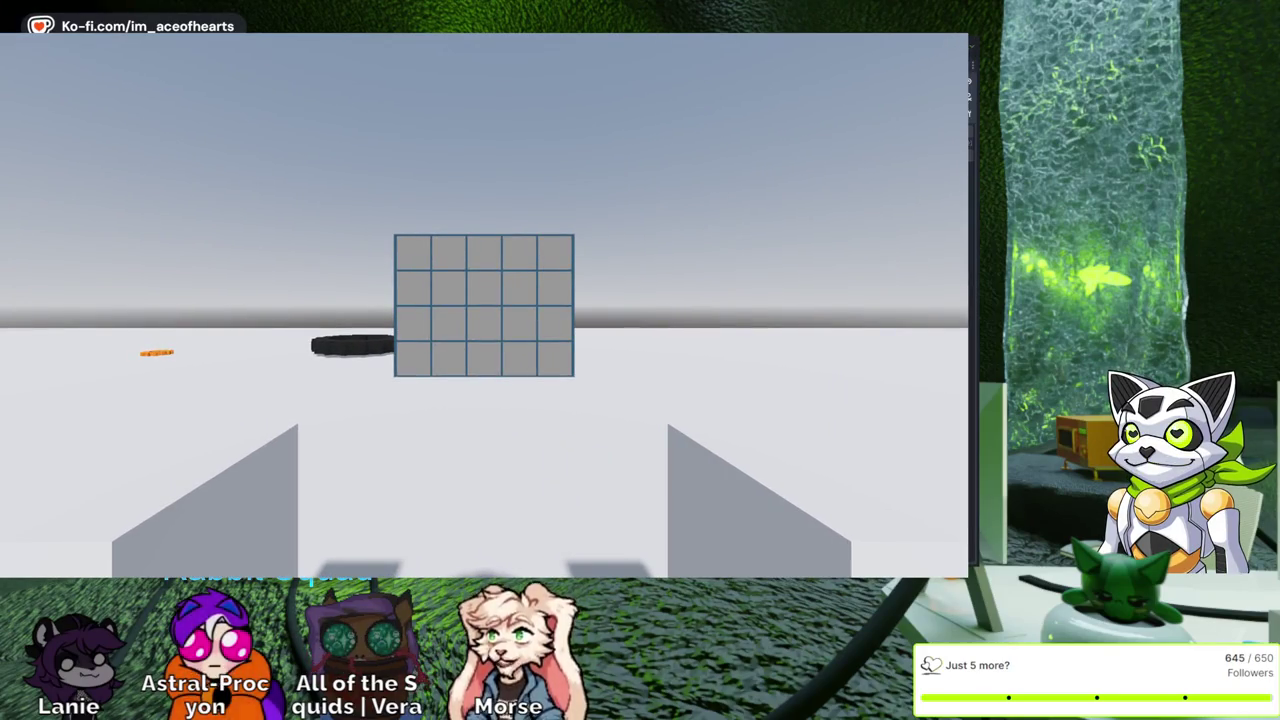
Walk forward in the game to collect the orange gear.
left_click(483, 305)
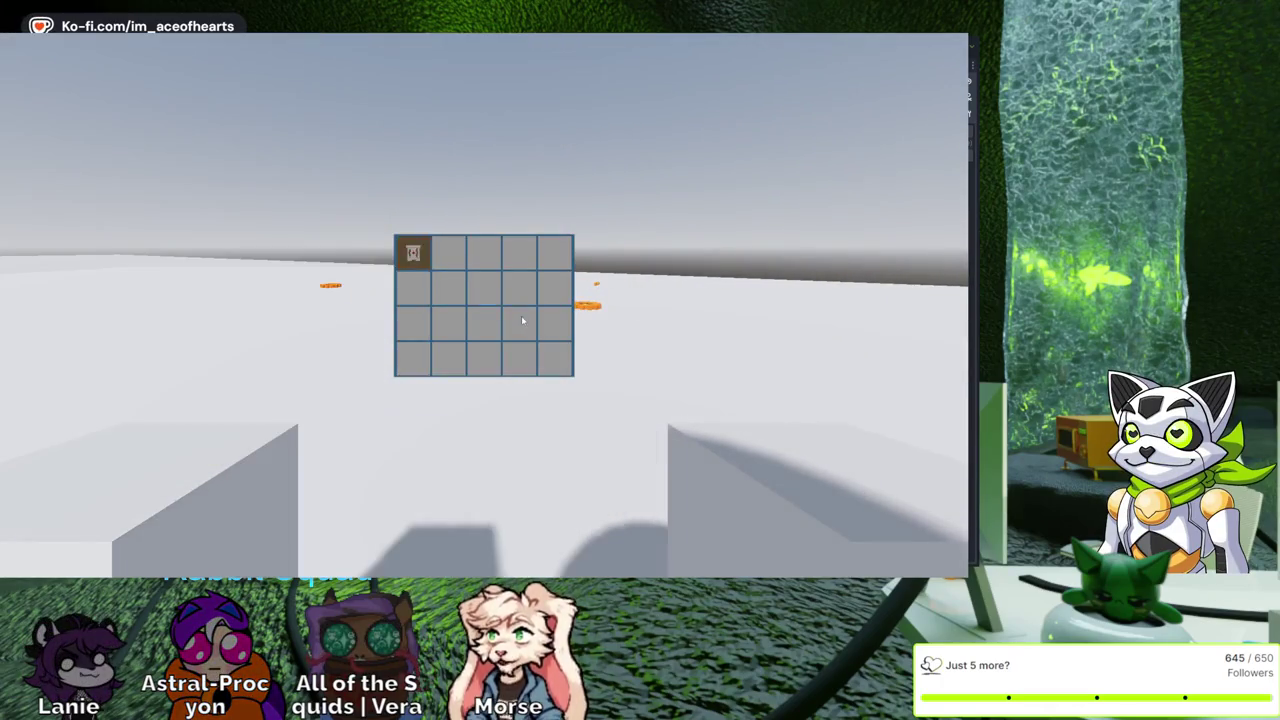
key("Tab")
key("w")
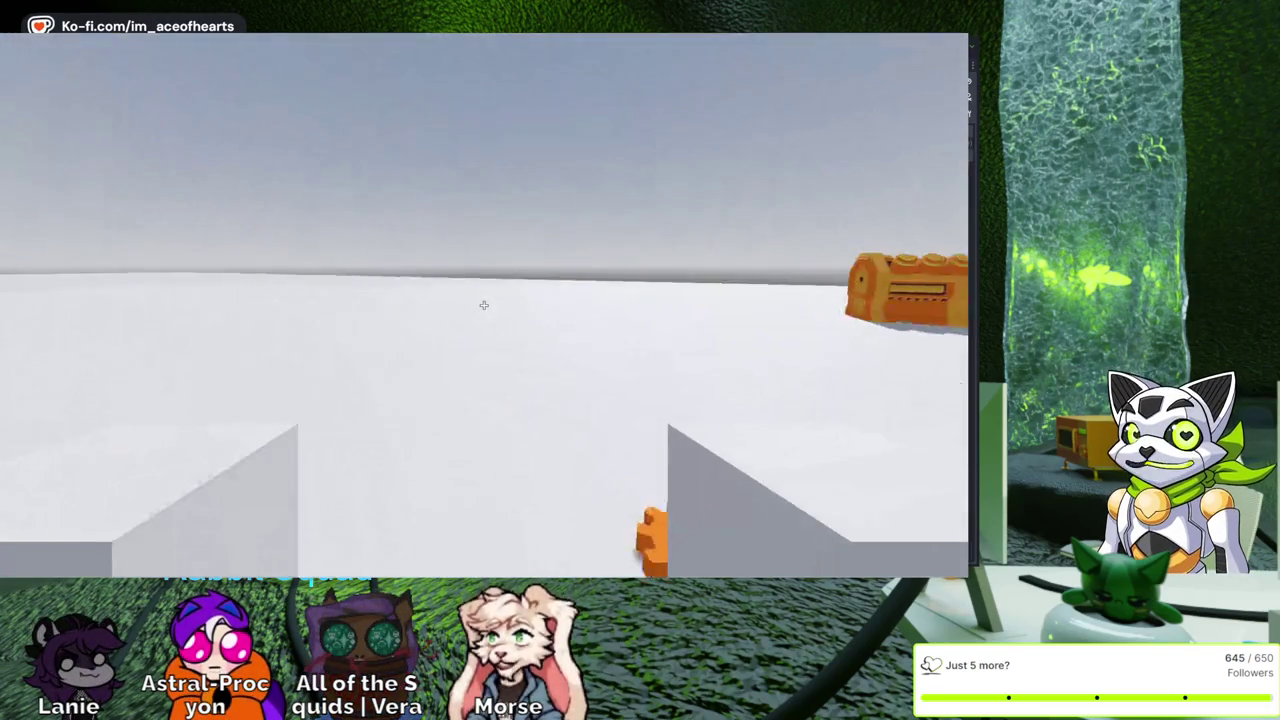
key("Tab")
key("Tab")
key("w")
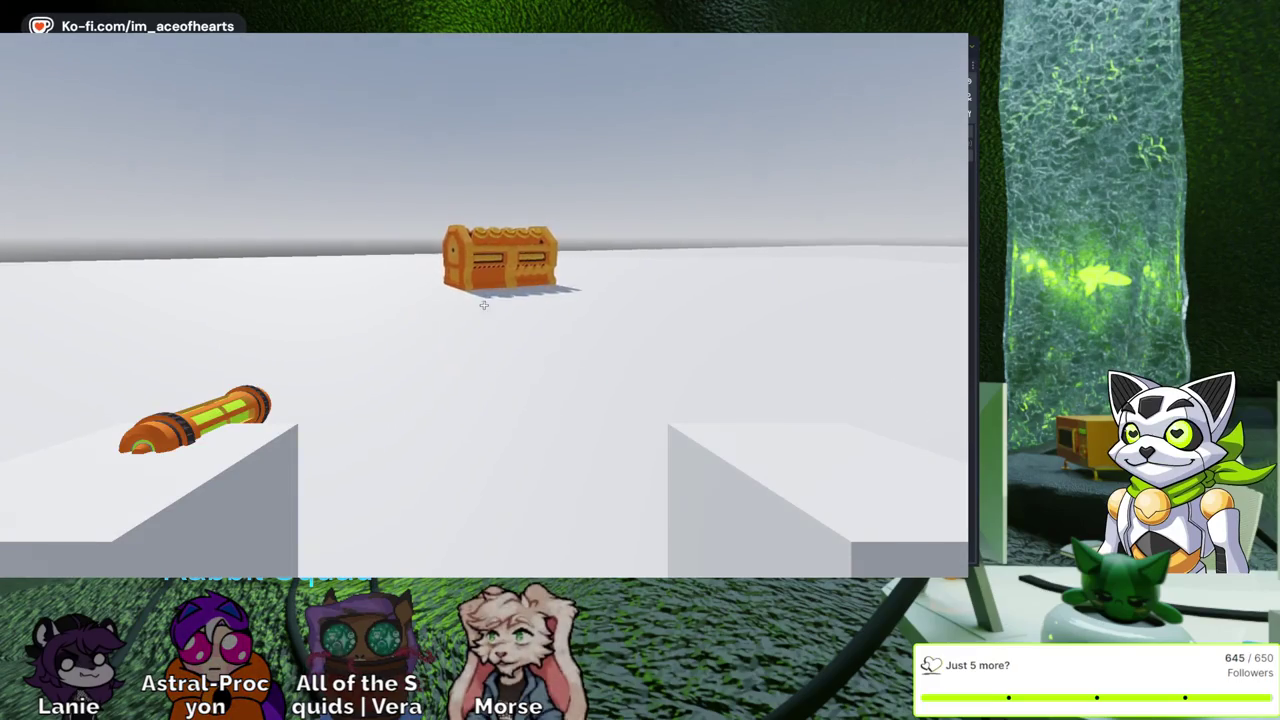
key("w")
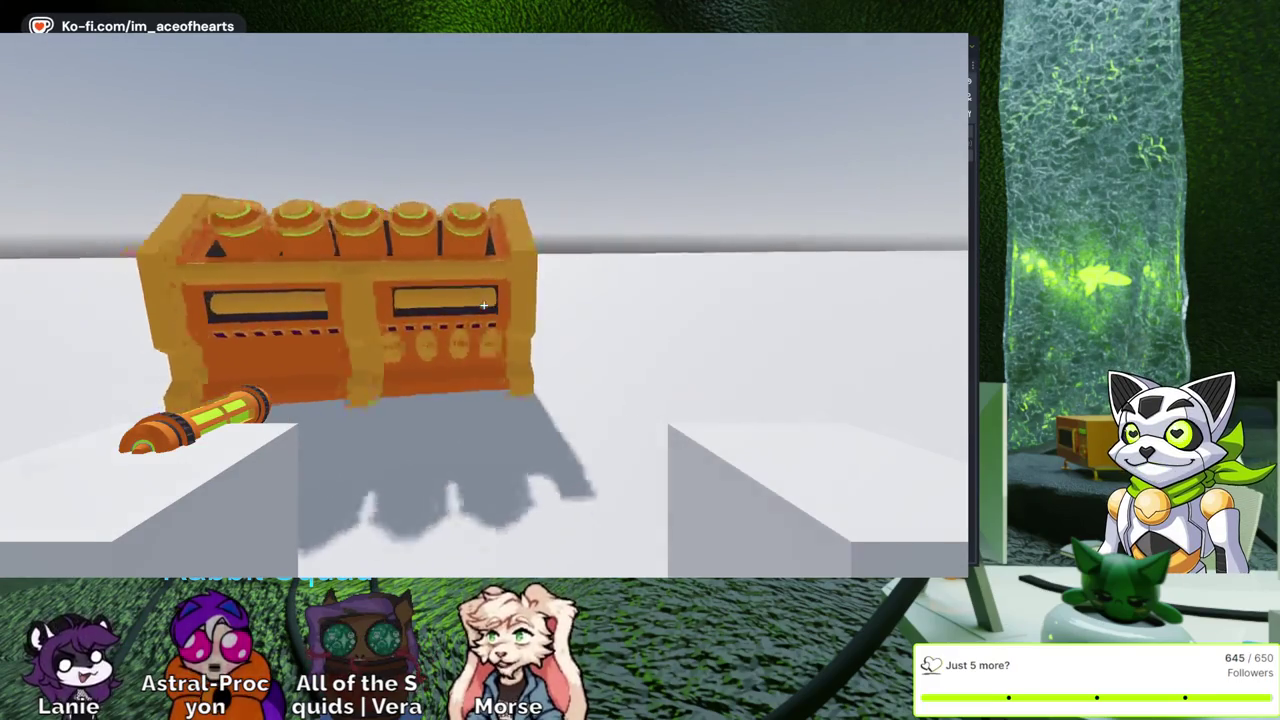
key("w")
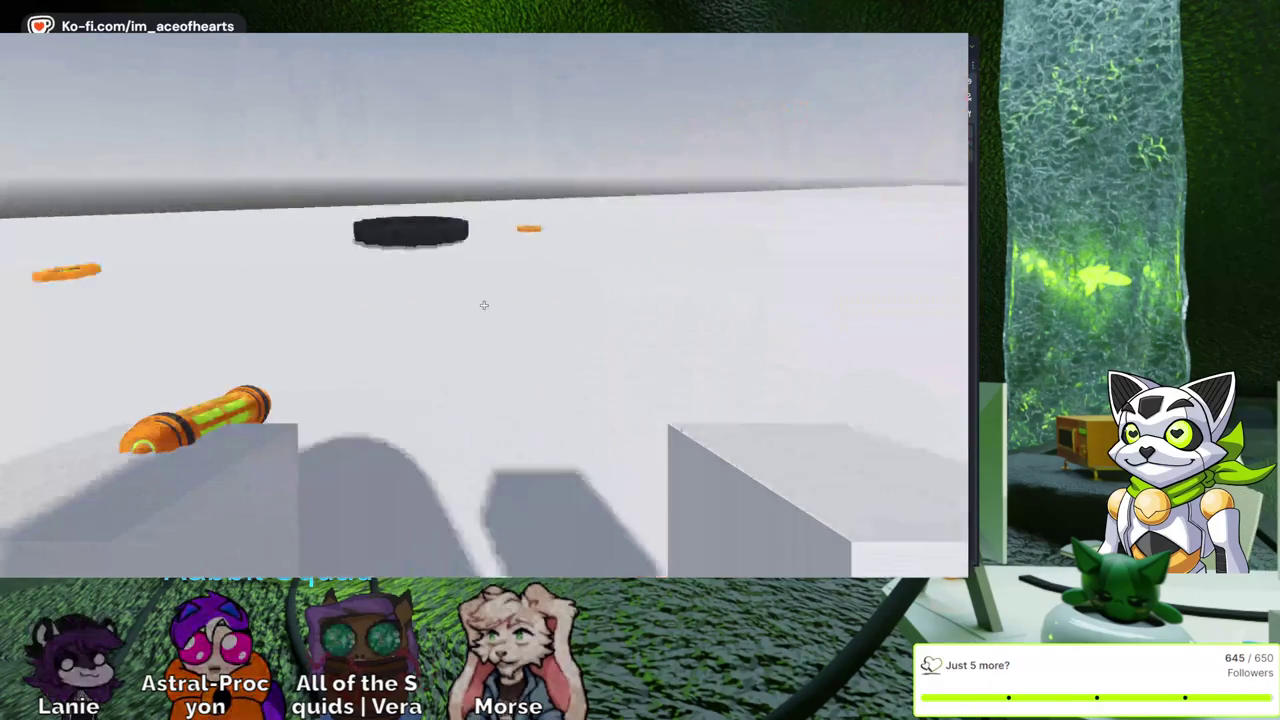
key("w")
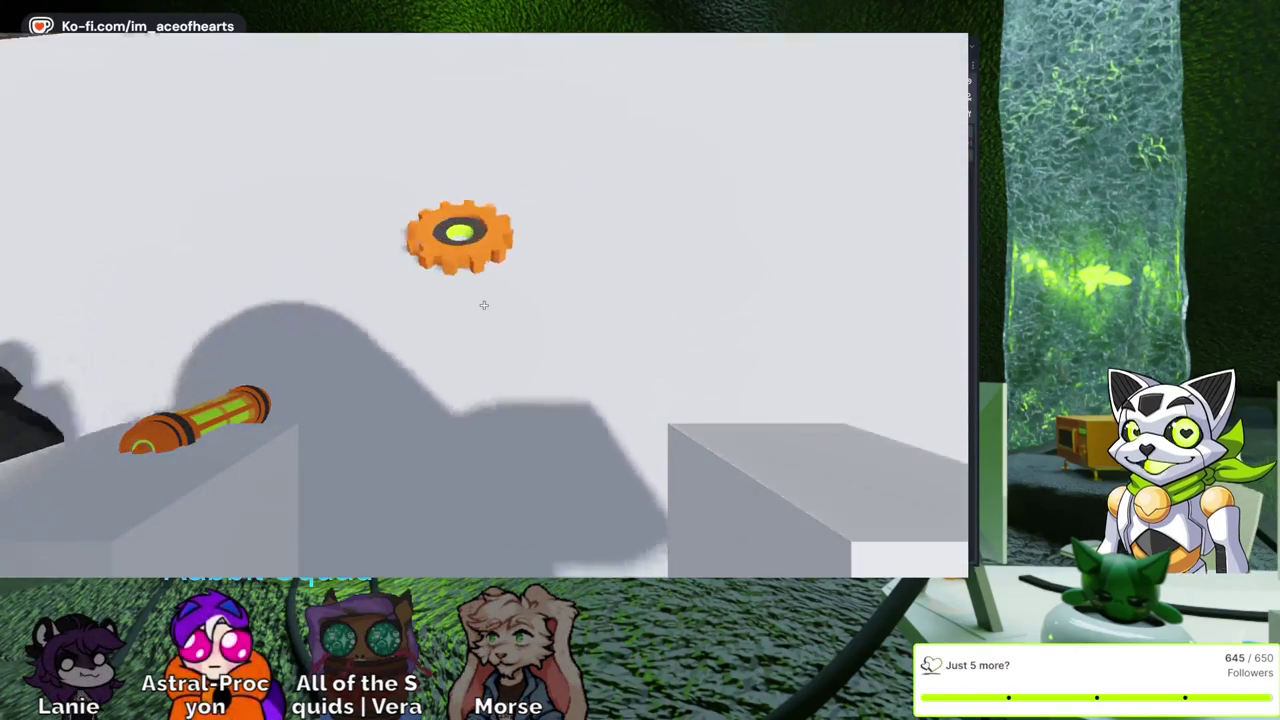
Open the inventory, equip the orange gear with key 2, and walk toward the machine.
key("Tab")
key("Up")
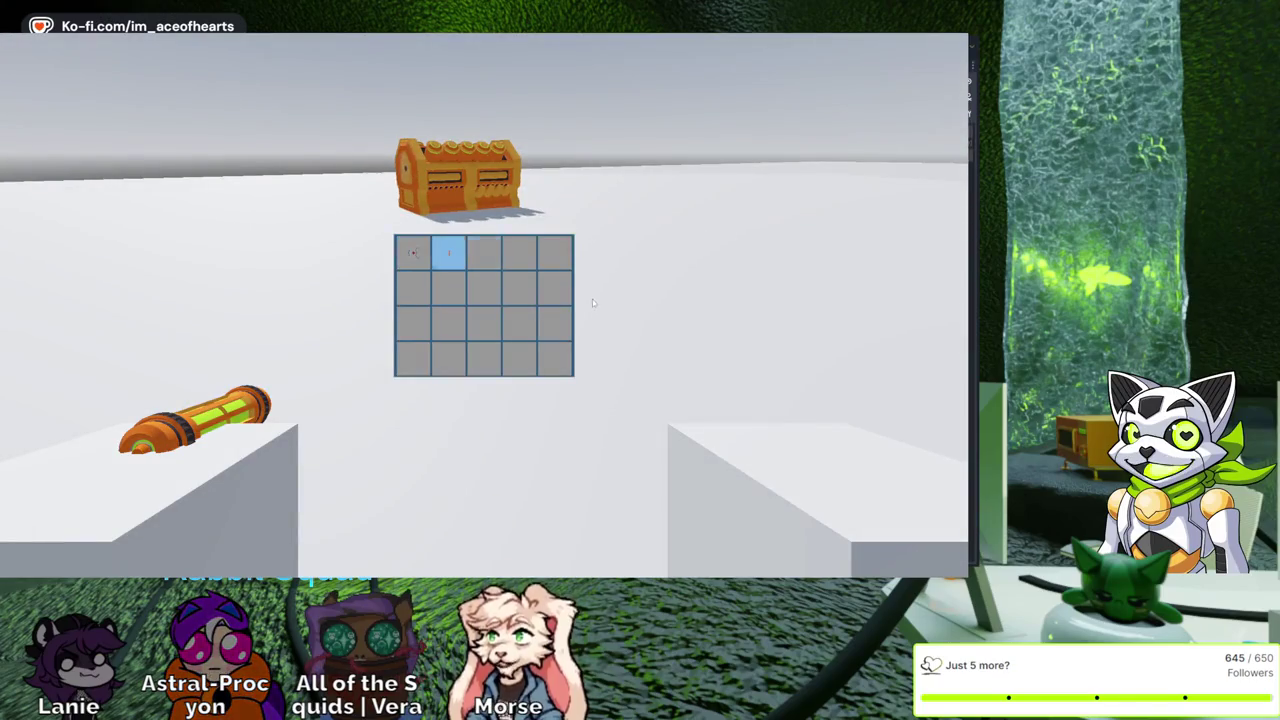
key("Right")
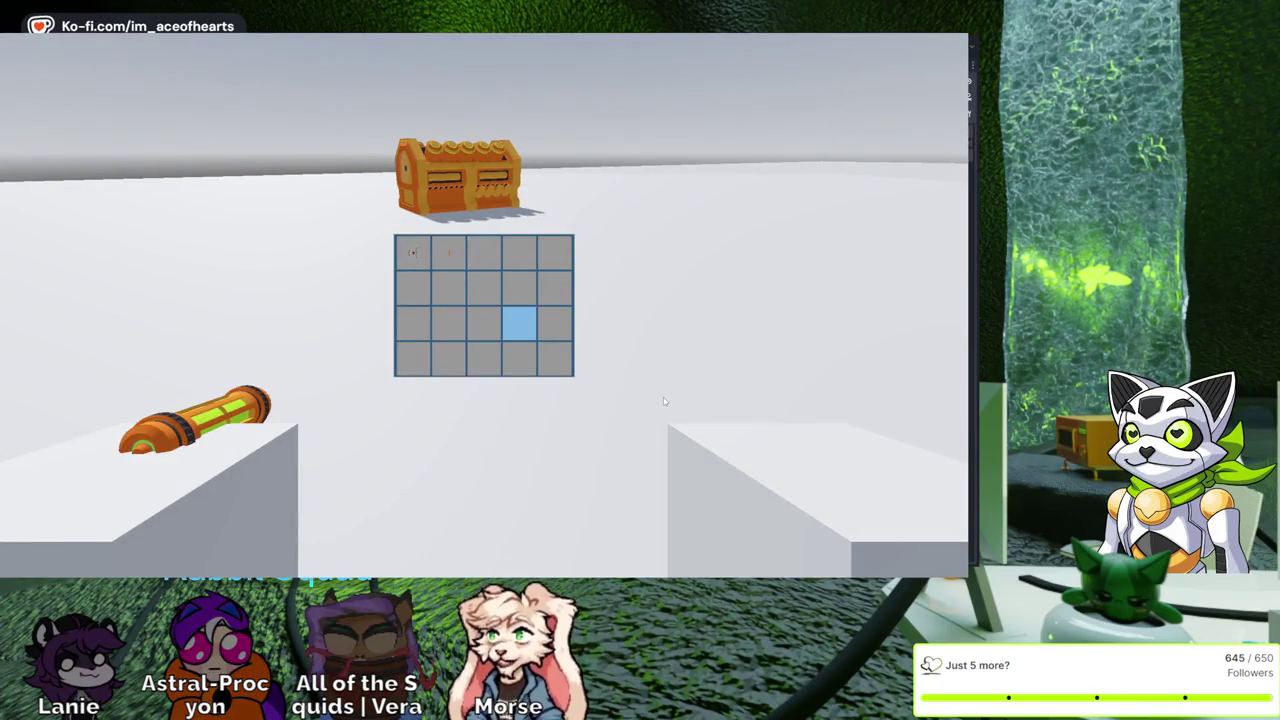
key("2")
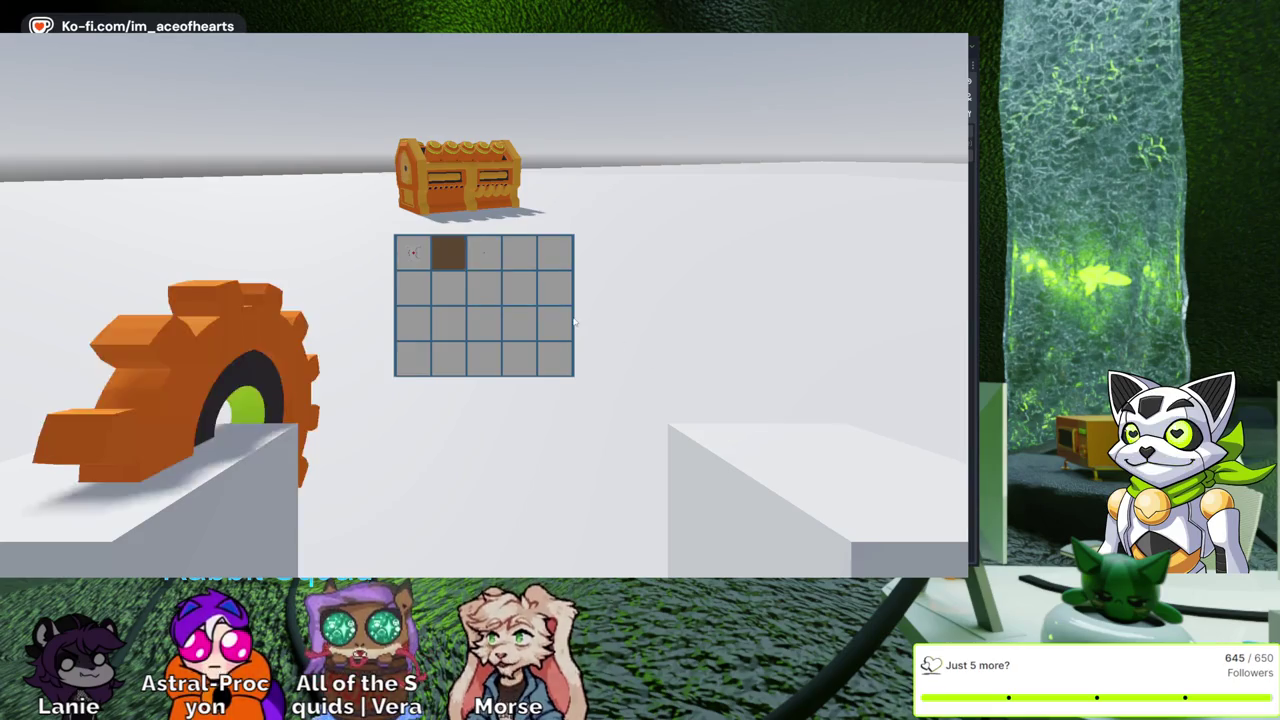
key("Tab")
key("w")
key("w")
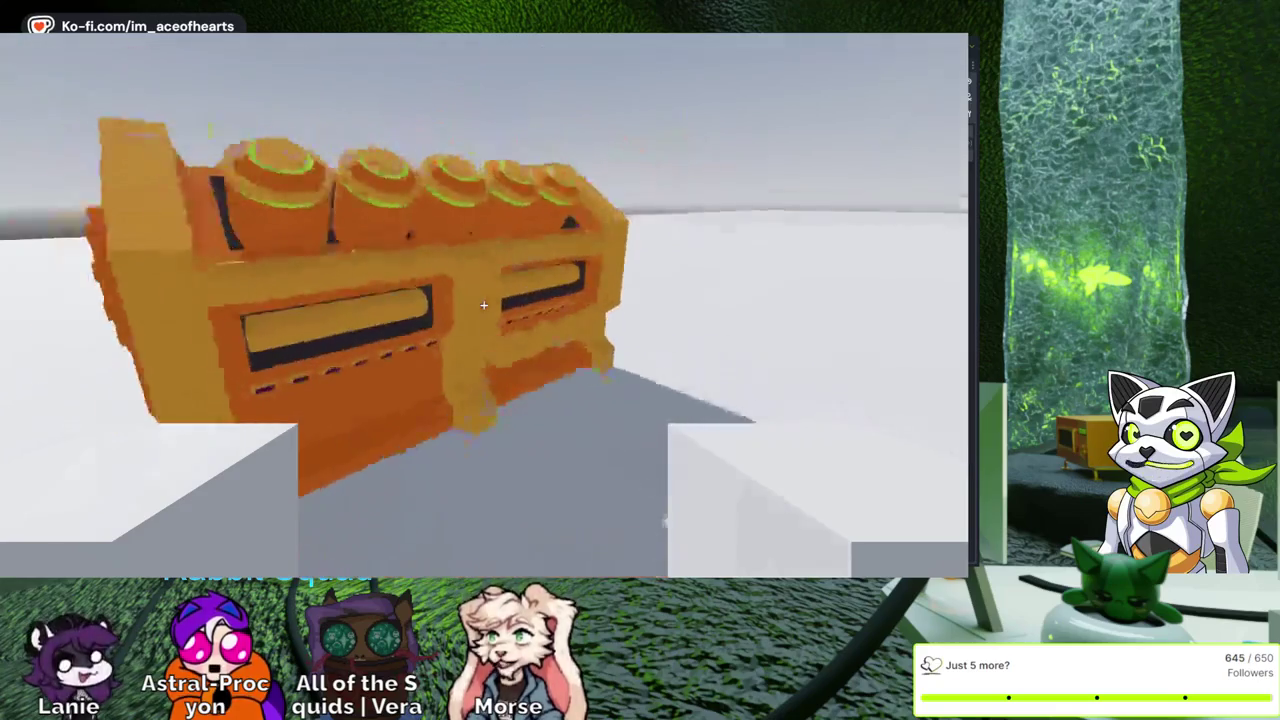
Deposit the item into the Power Core machine's slot, then stop the game.
key("e")
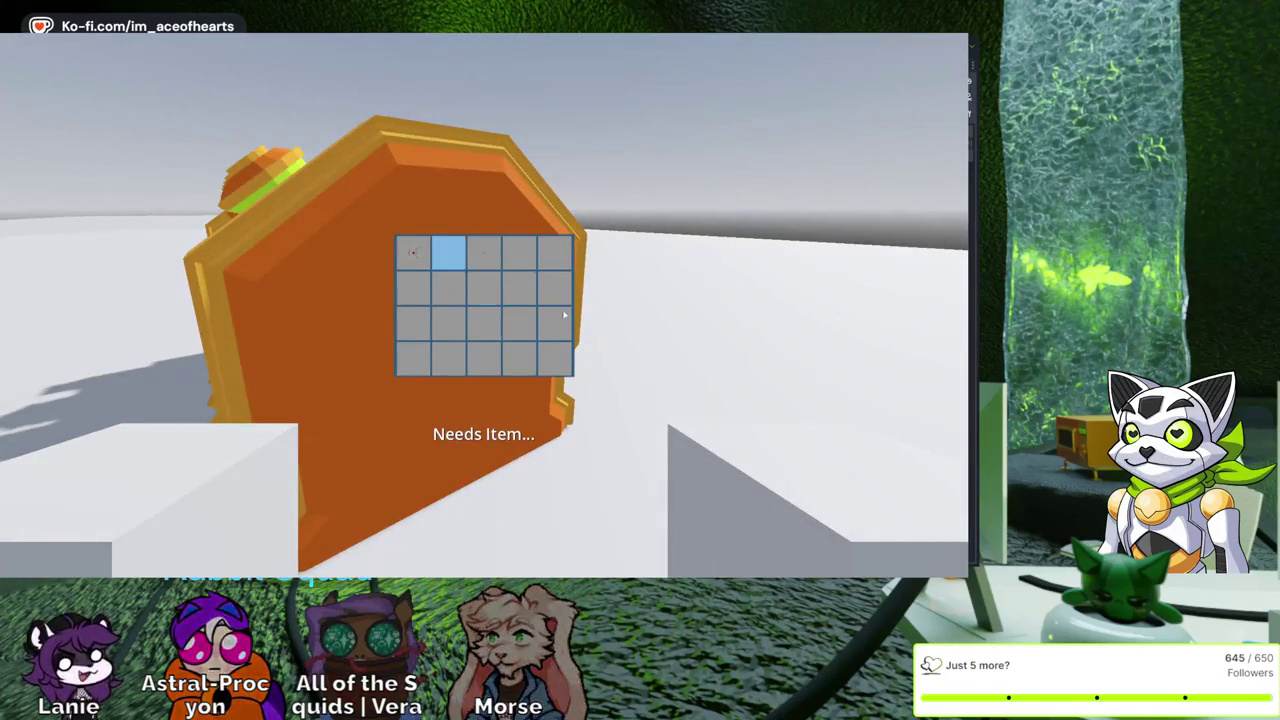
key("e")
key("e")
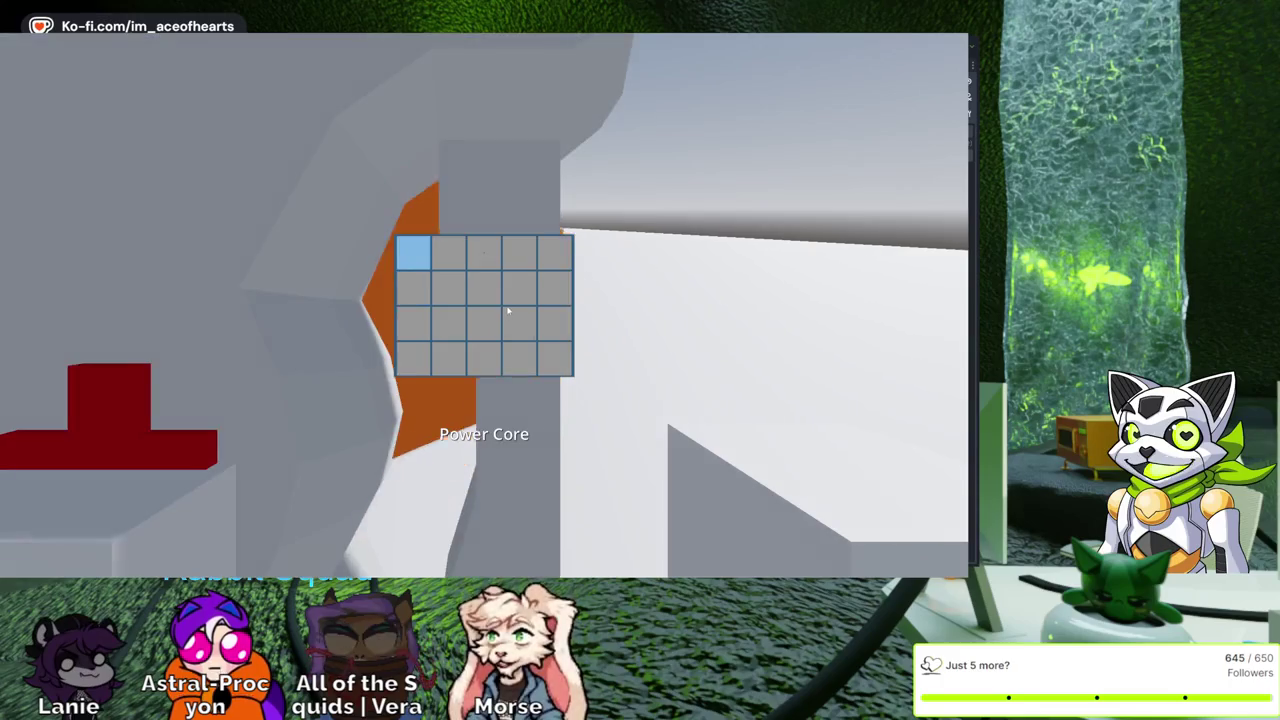
key("e")
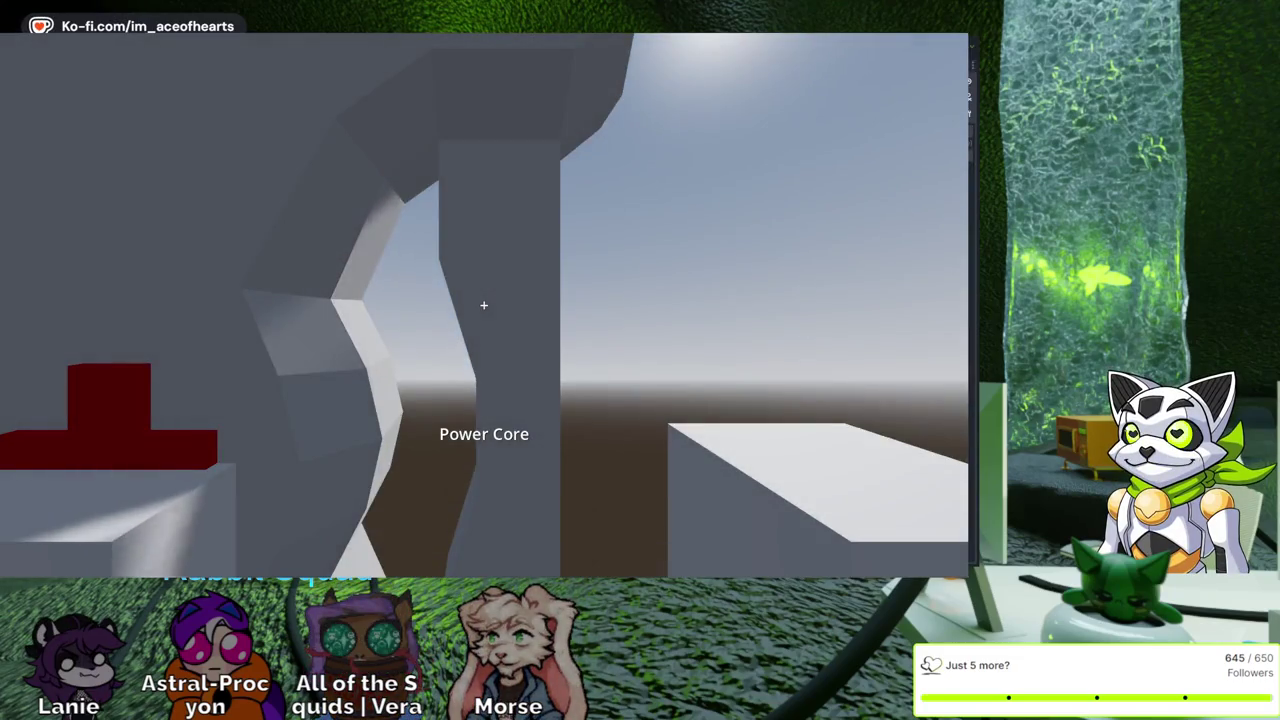
key("e")
key("e")
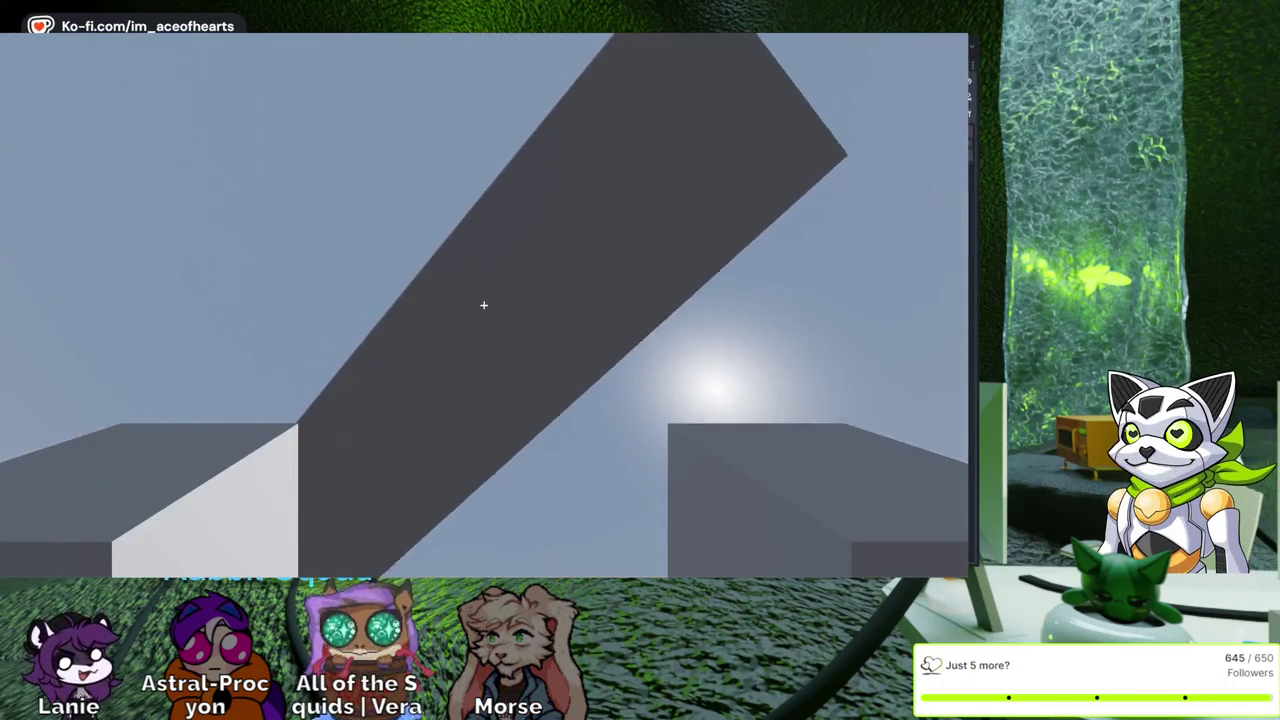
key("e")
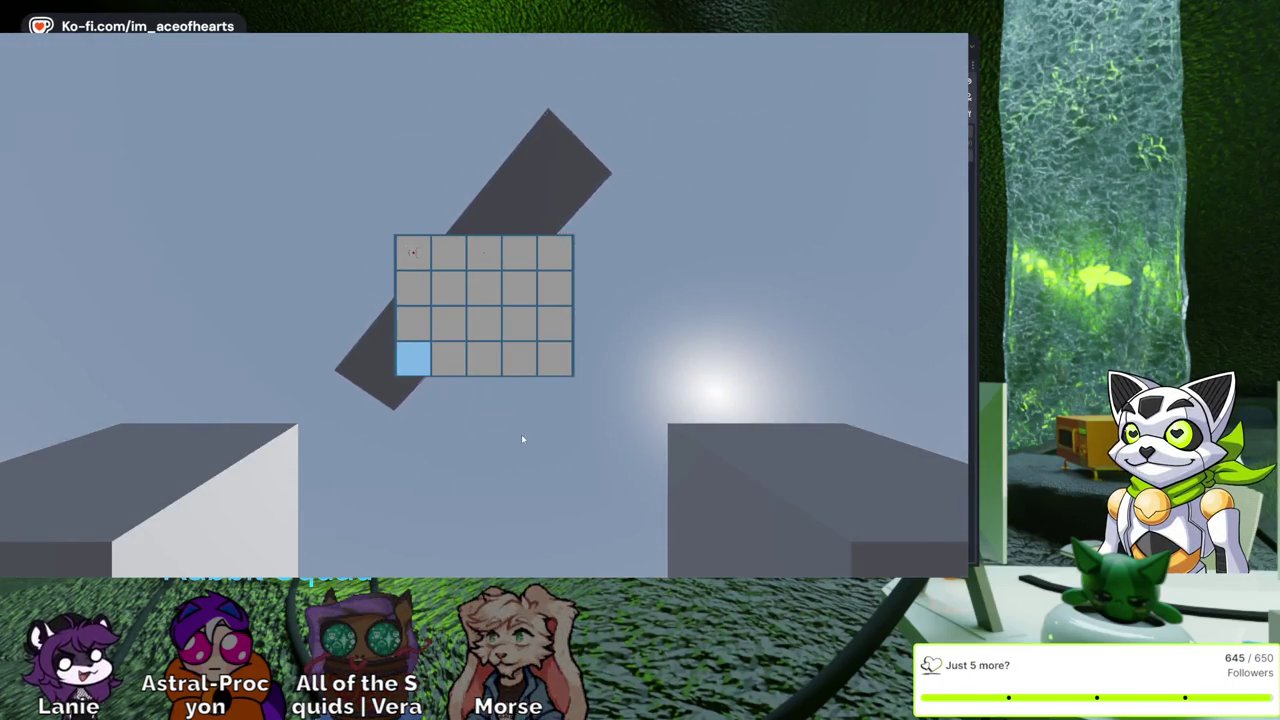
key("Up")
key("Up")
key("Up")
key("Return")
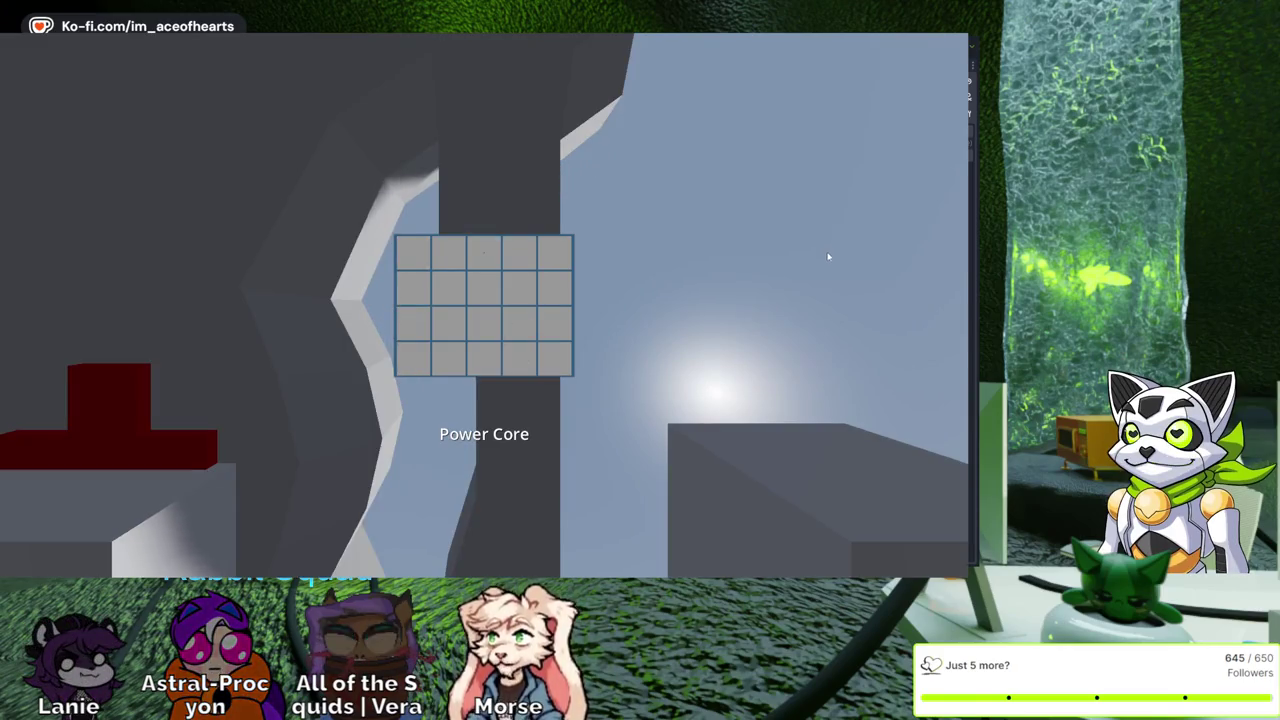
key("e")
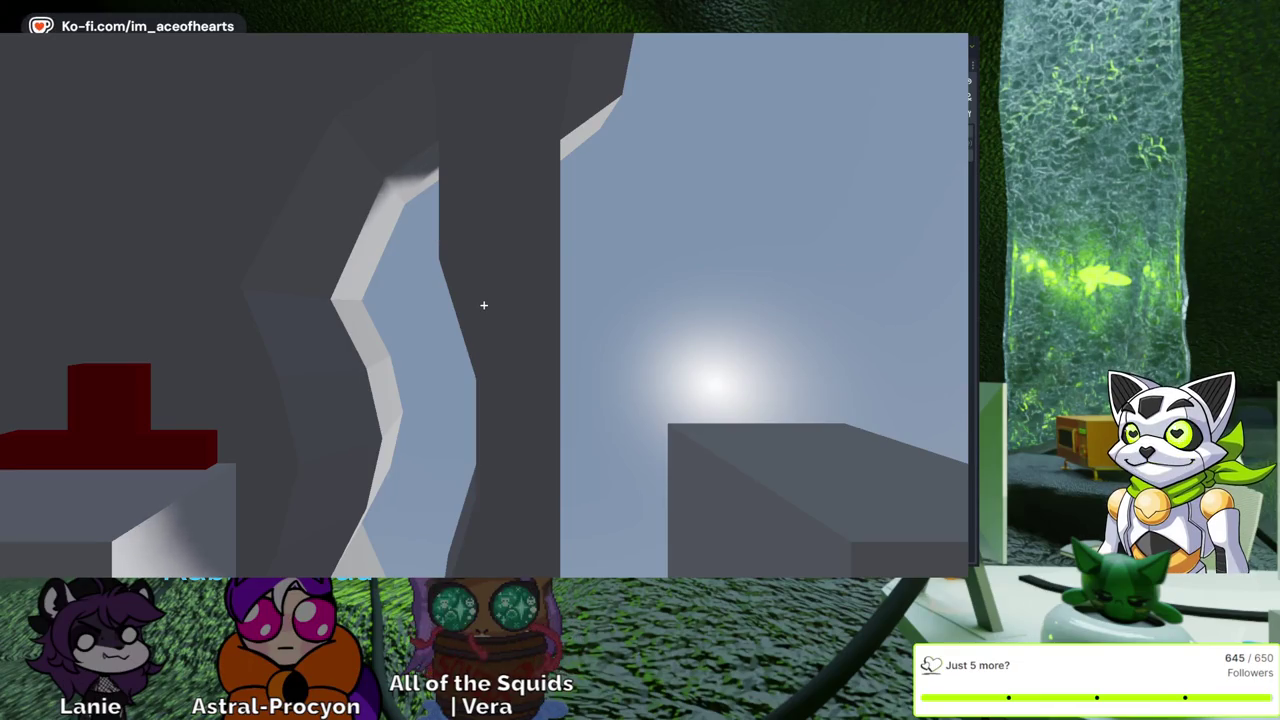
left_click(483, 305)
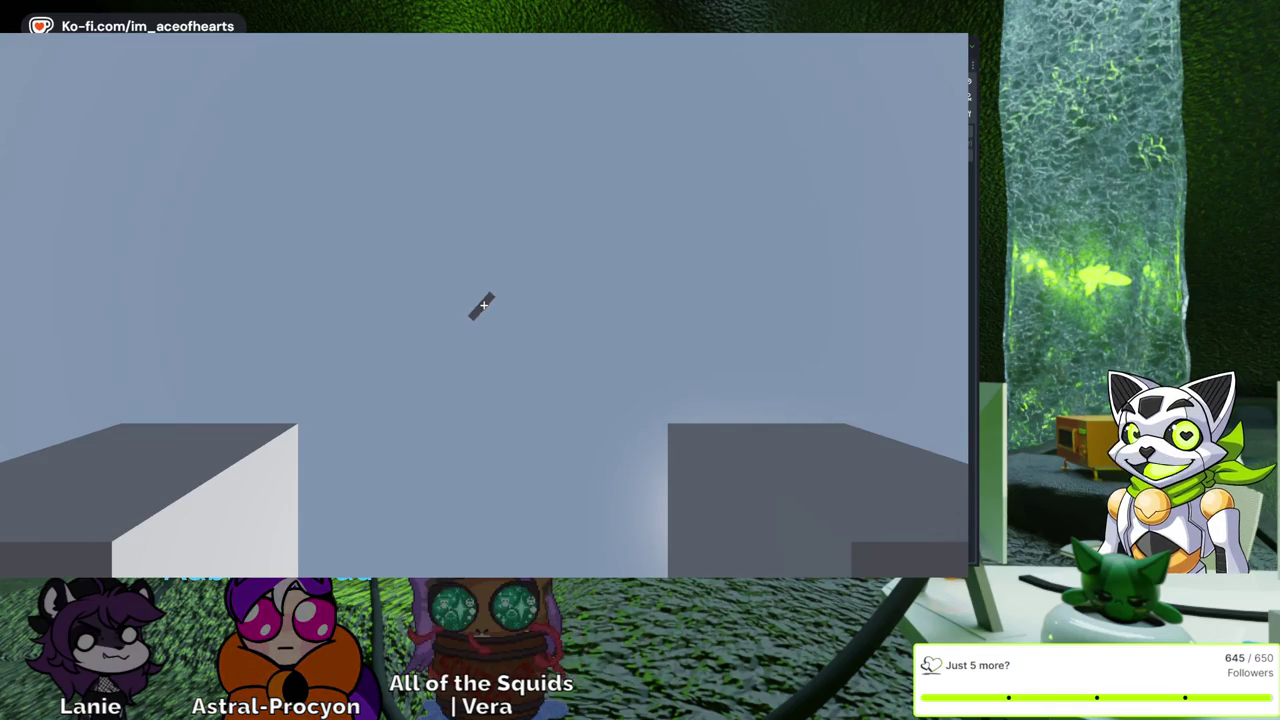
key("F8")
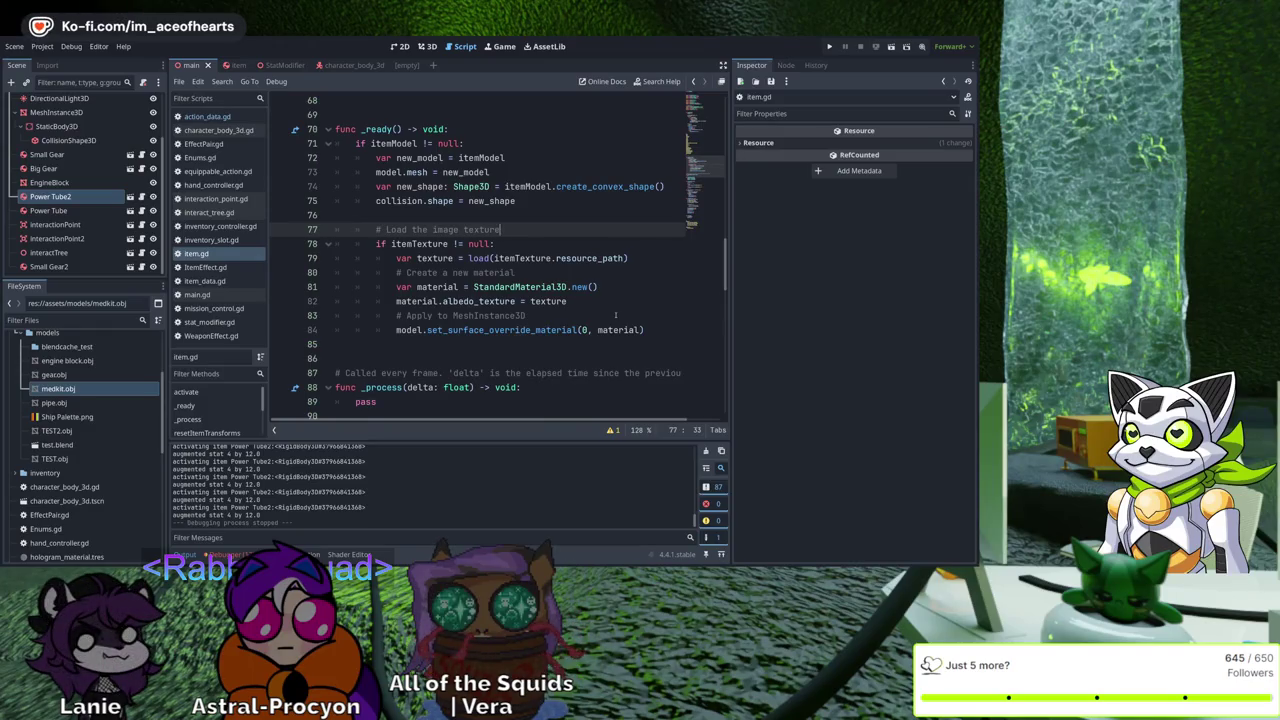
Open the Item scene in 3D, select RigidBody3D, and add a RayCast3D child.
key("Up")
key("Up")
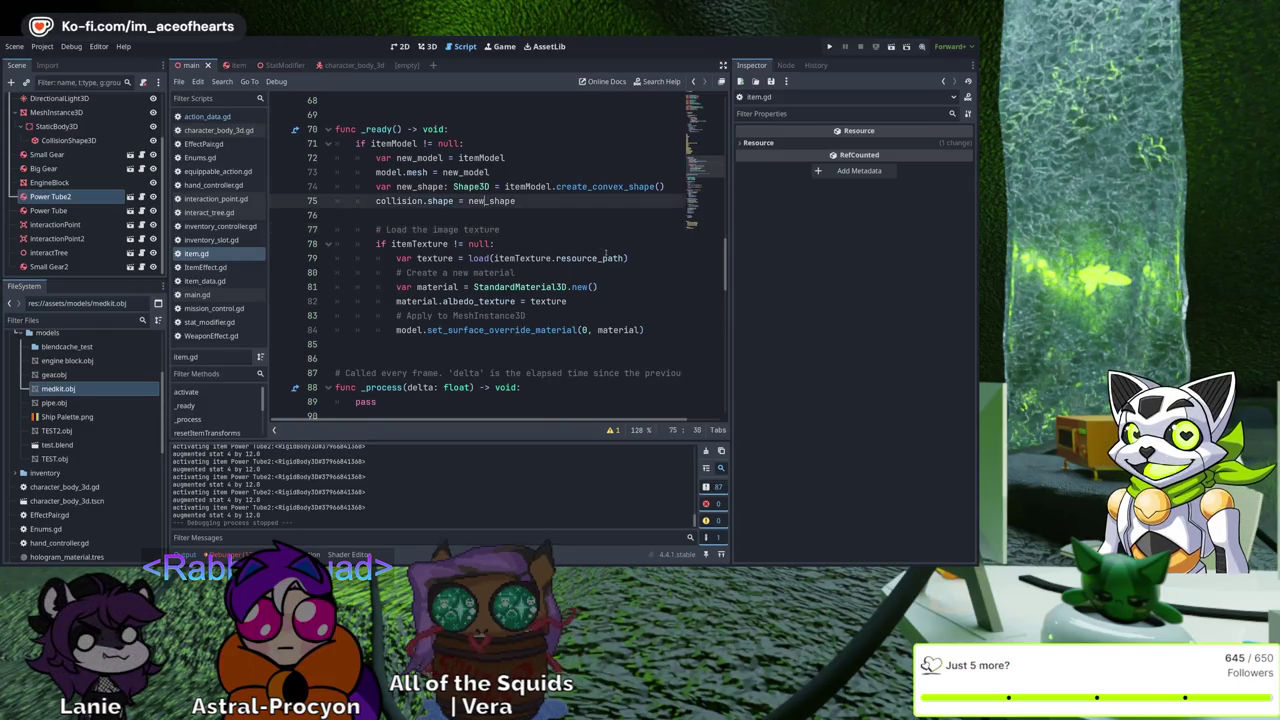
key("Down")
left_click(228, 65)
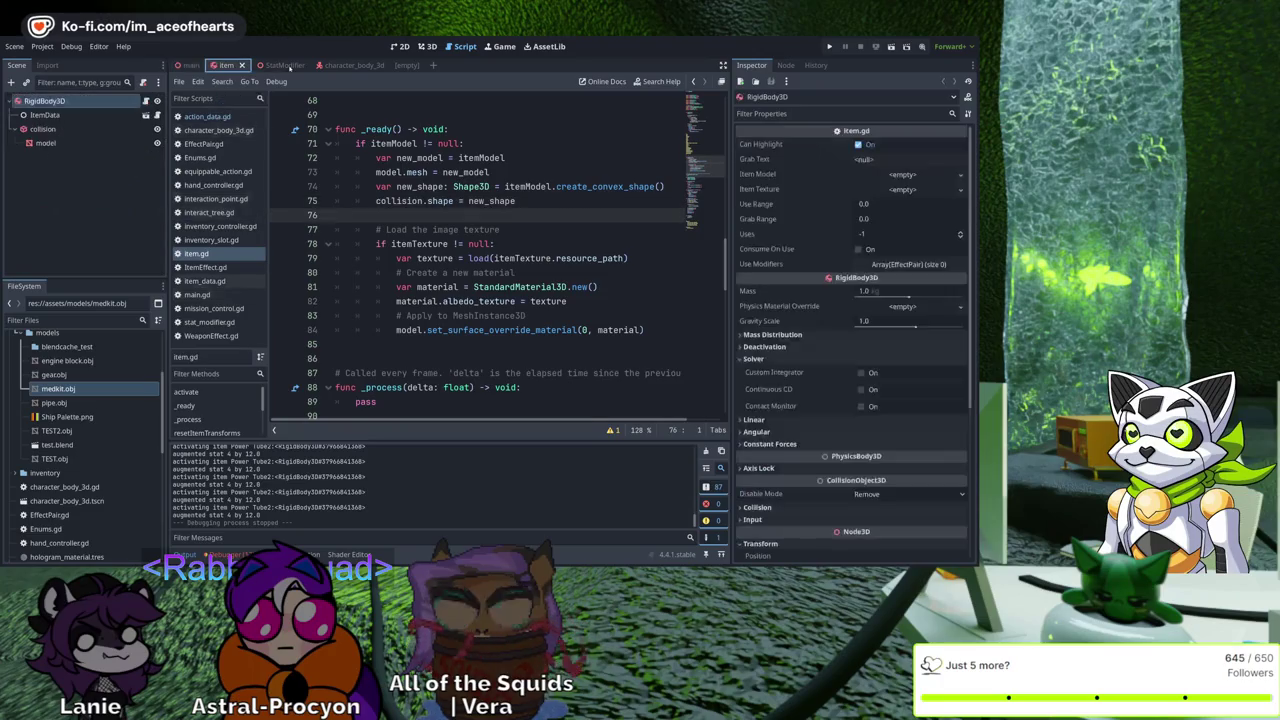
left_click(427, 46)
scroll(603, 297, "up", 3)
left_click(67, 169)
left_click(44, 101)
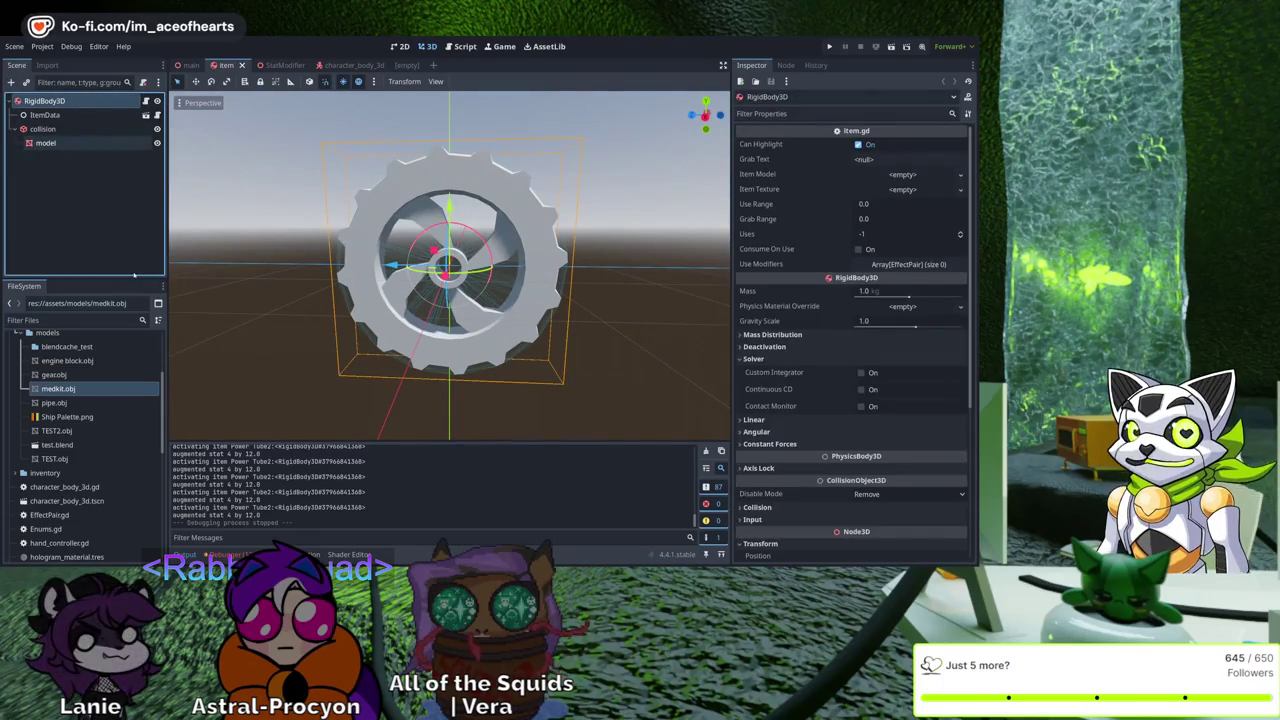
key("ctrl+shift+z")
mouse_move(450, 300)
left_mouse_down()
mouse_move(553, 381)
mouse_move(531, 366)
mouse_move(592, 320)
left_mouse_up()
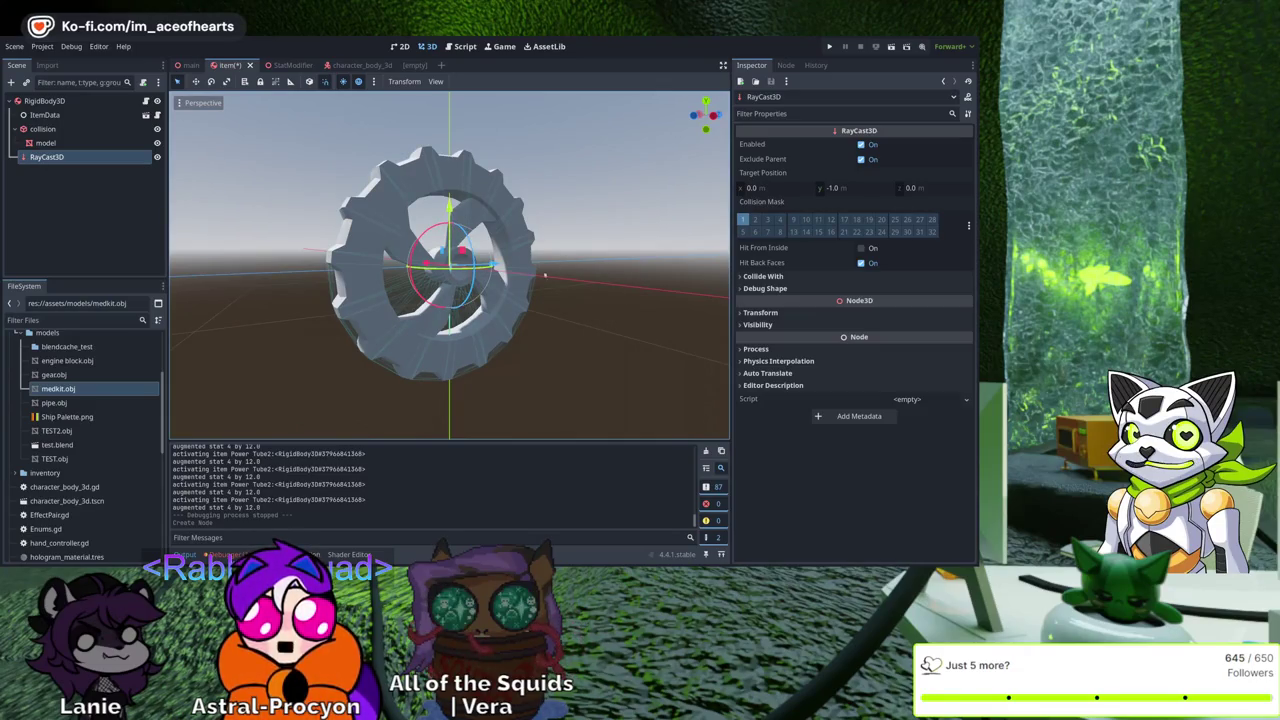
mouse_move(380, 265)
left_mouse_down()
mouse_move(613, 297)
mouse_move(515, 272)
mouse_move(608, 270)
left_mouse_up()
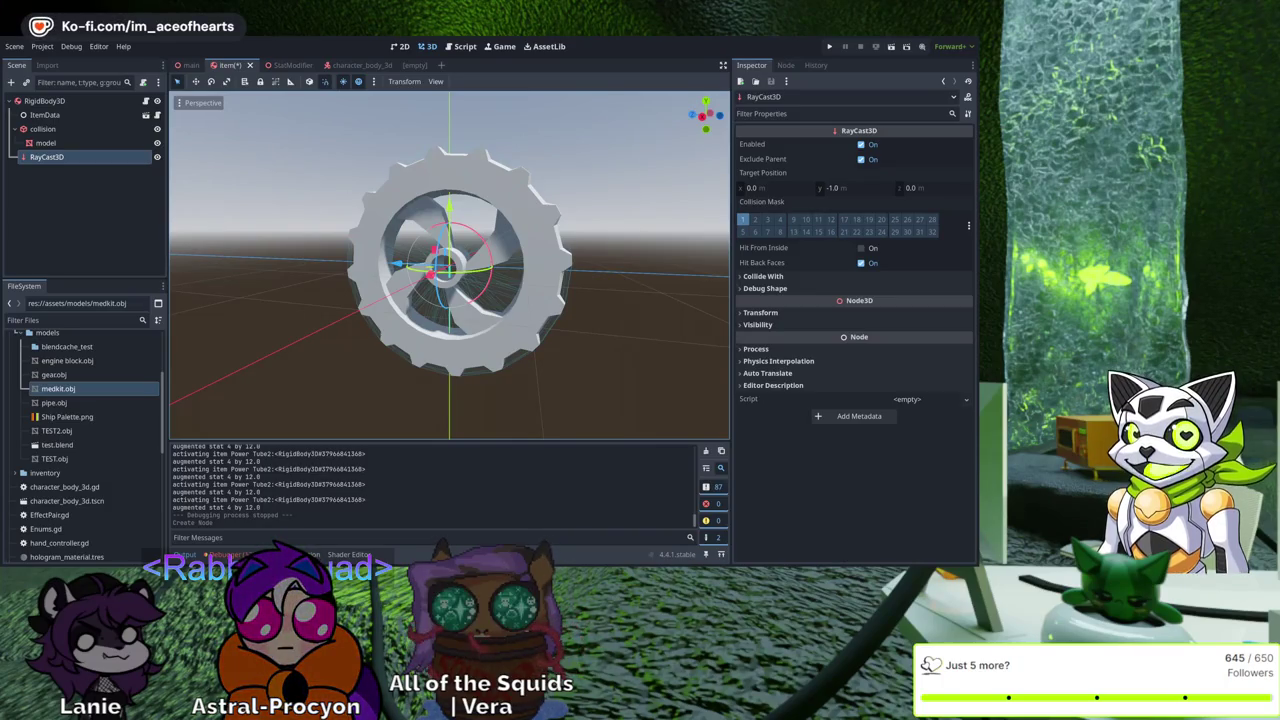
Rotate the RayCast3D in the viewport so its ray points downward.
left_click_drag(520, 432, 548, 437)
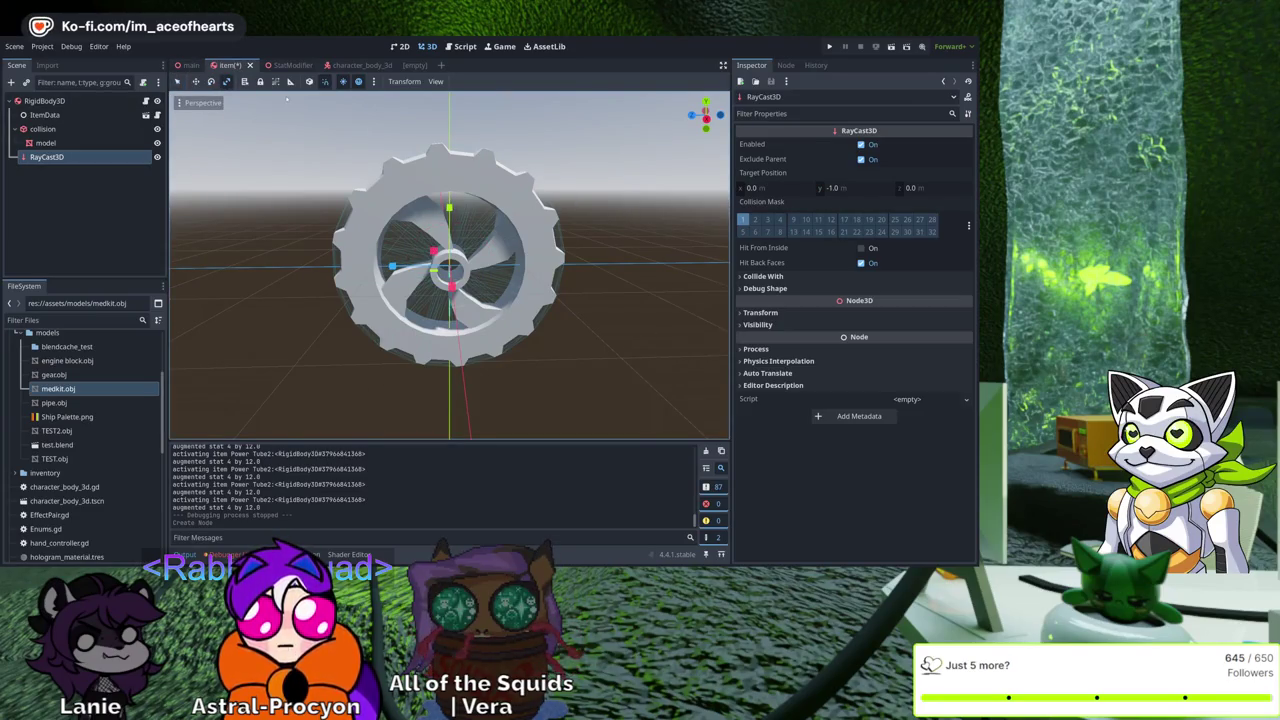
key("e")
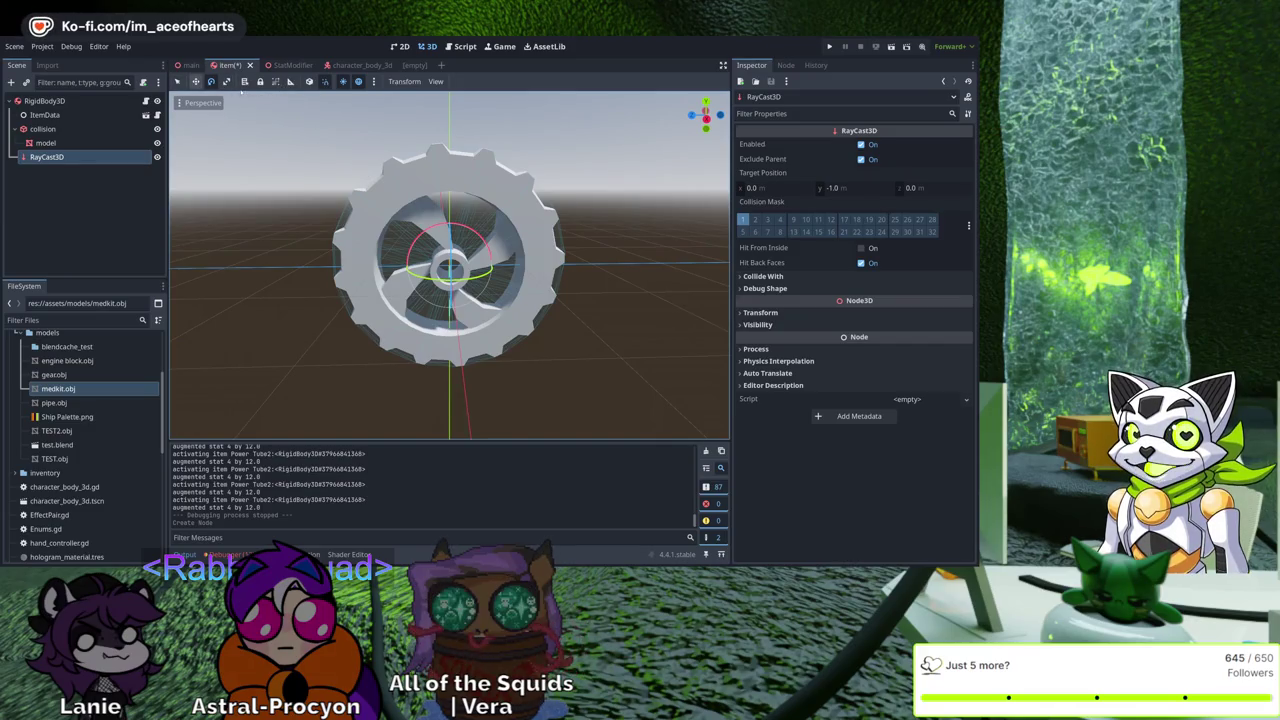
key("w")
key("r")
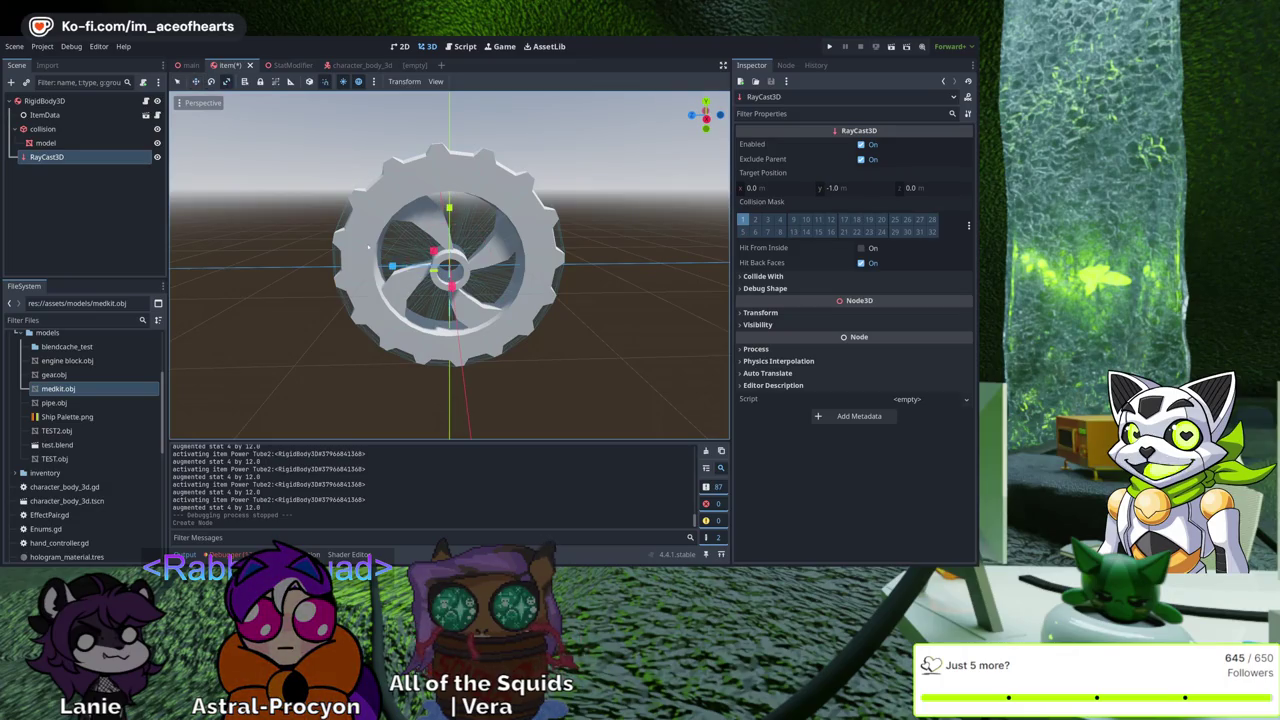
key("e")
mouse_move(496, 266)
left_mouse_down()
mouse_move(480, 310)
mouse_move(703, 375)
left_mouse_up()
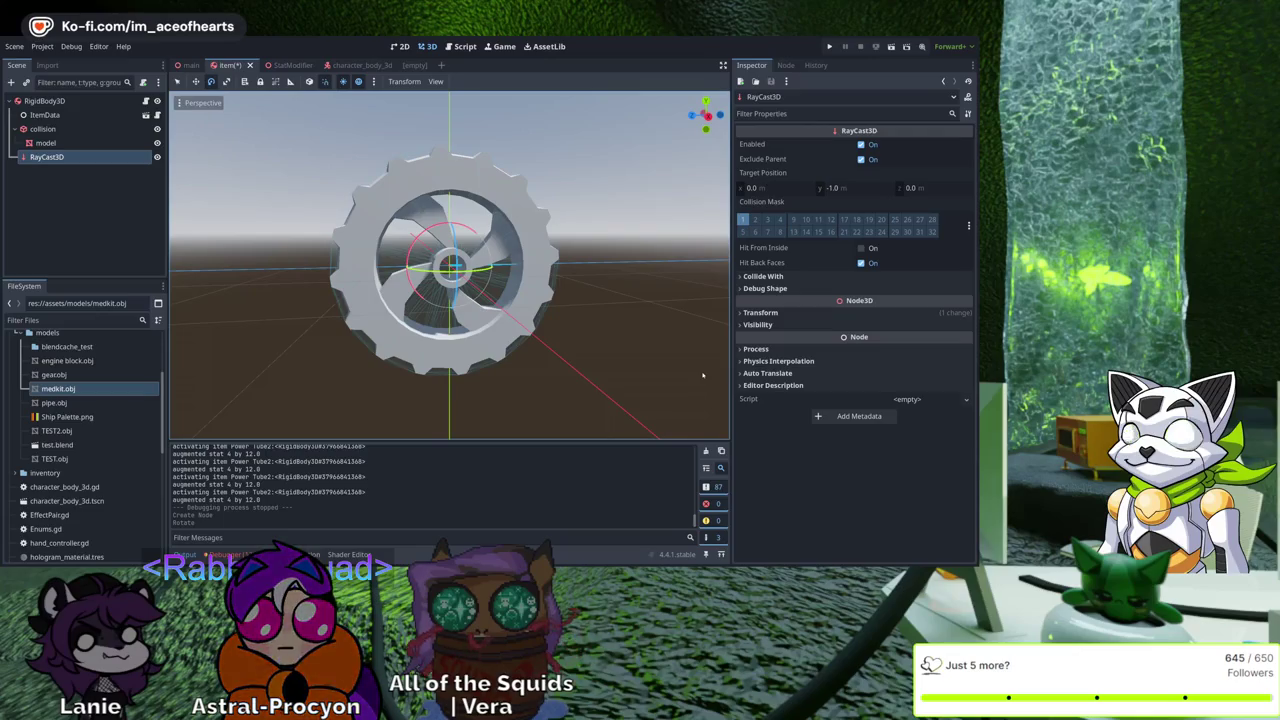
Make the raycast collide with Areas, move it above collision, and rename it useCollider.
left_click(763, 276)
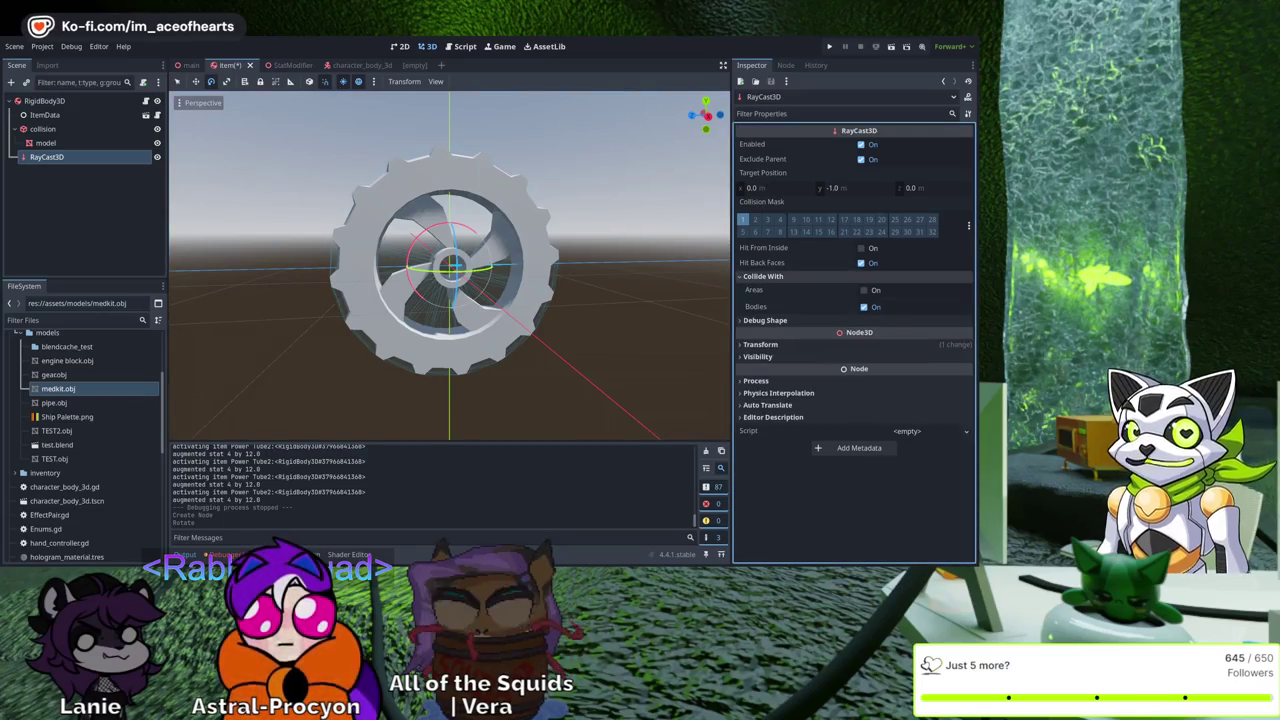
left_click(864, 290)
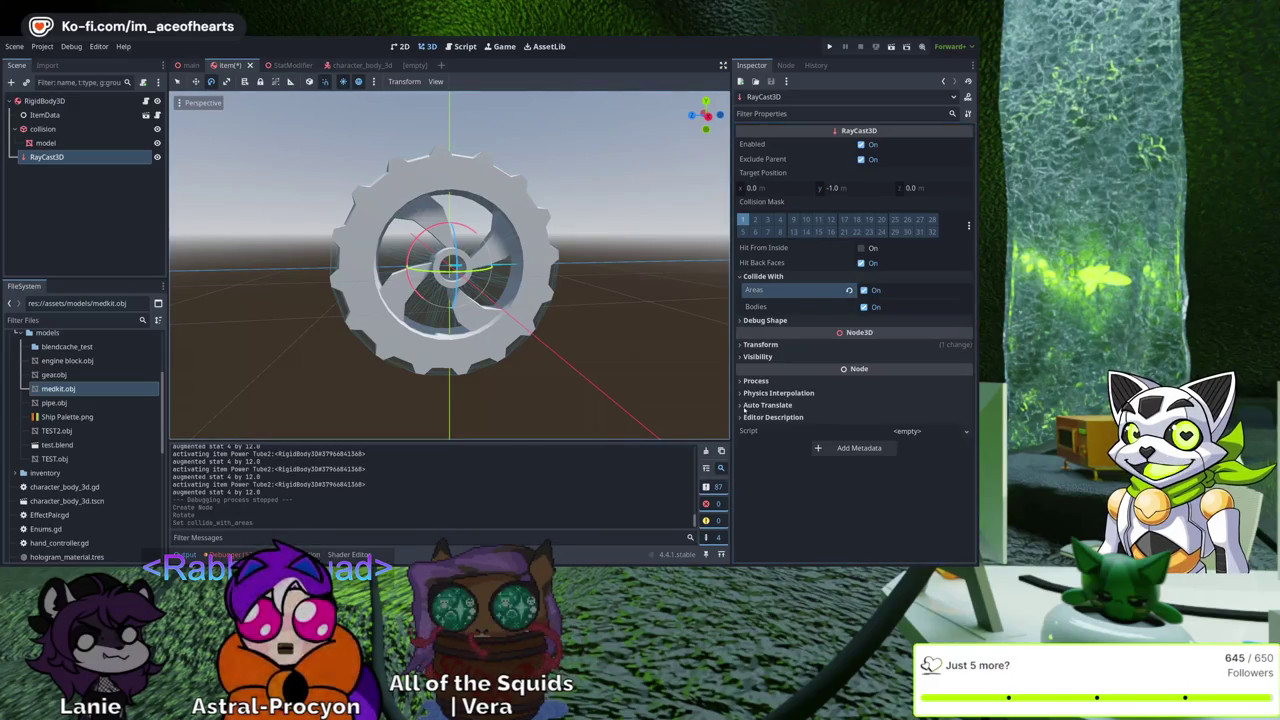
left_click(77, 190)
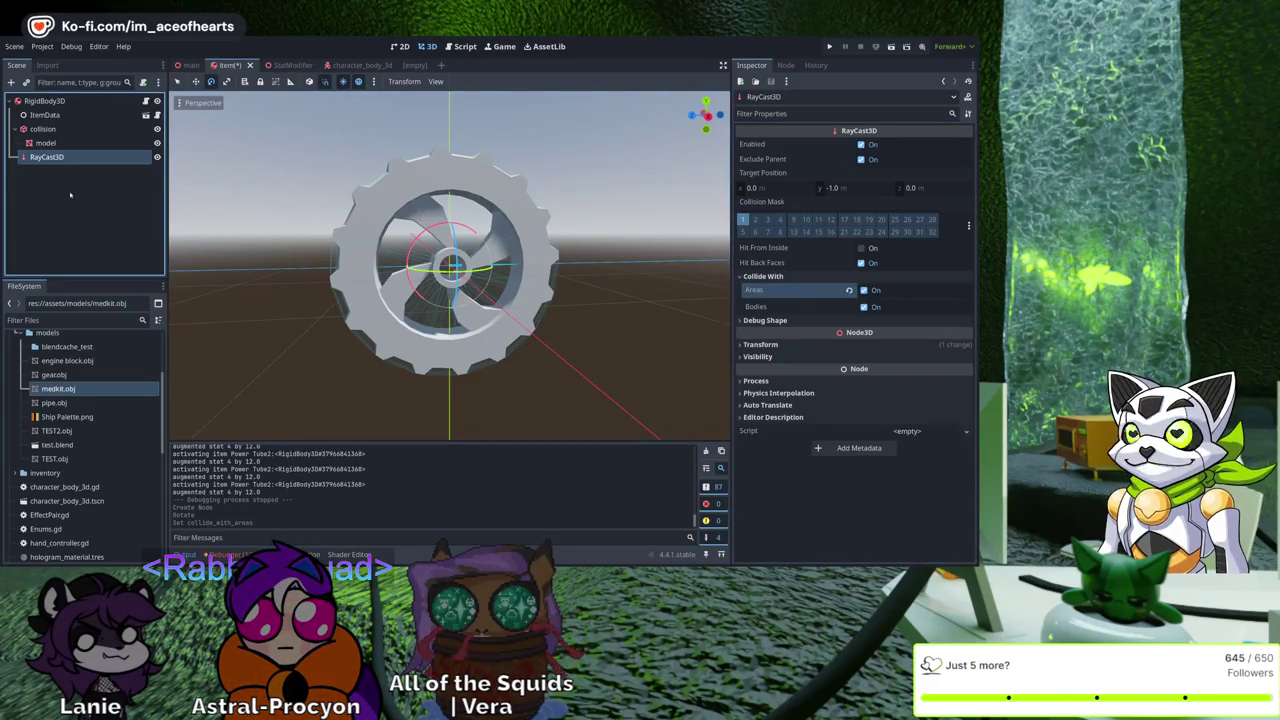
left_click_drag(46, 157, 86, 124)
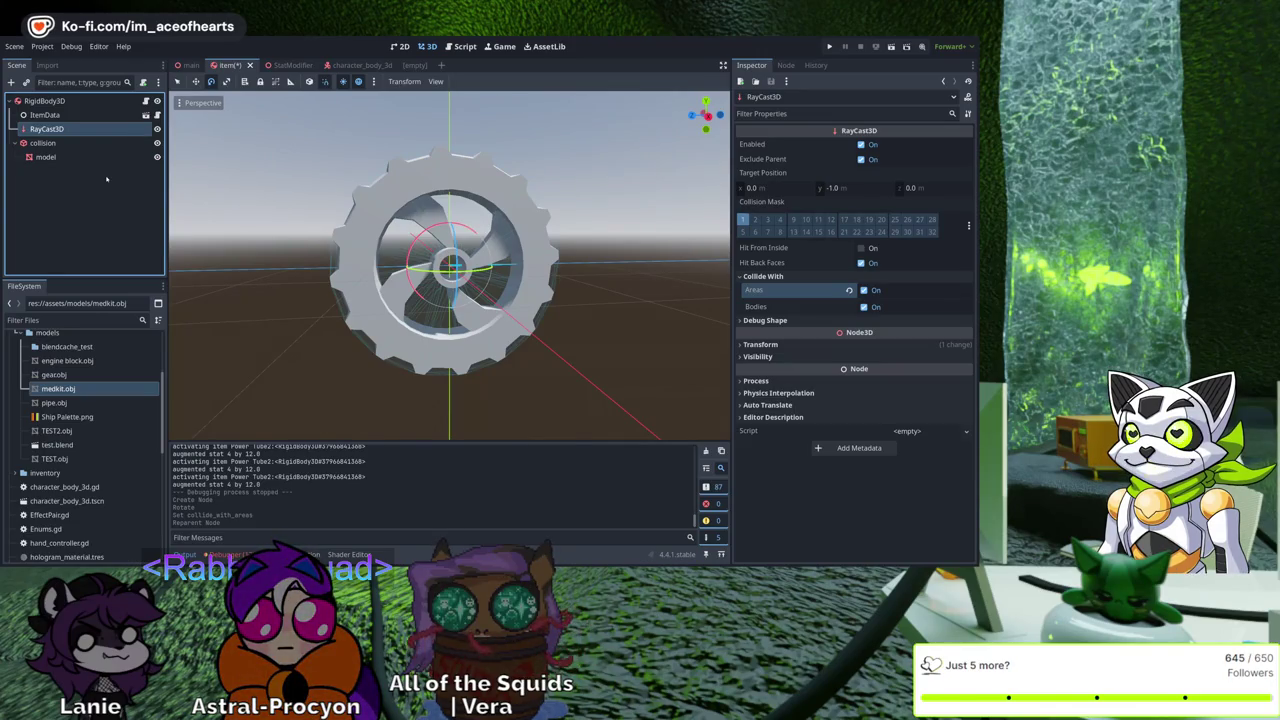
key("F2")
type("useCollider")
key("Return")
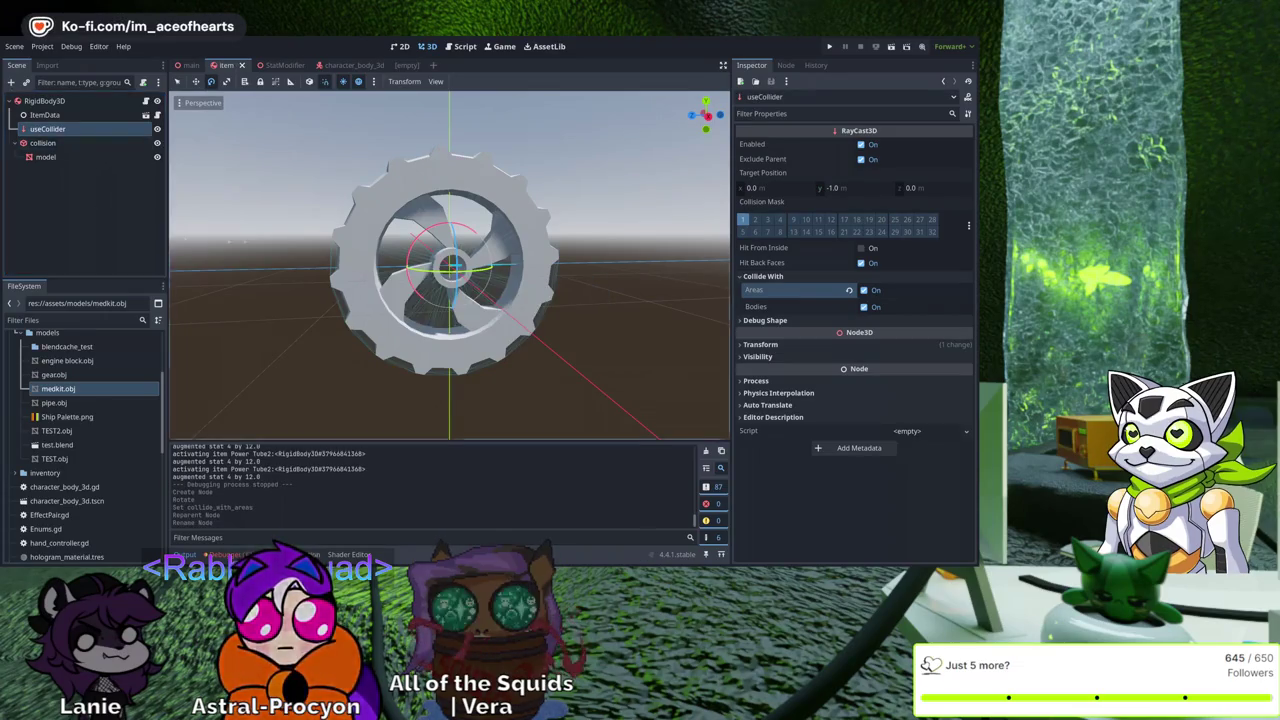
Save the item scene and close the empty scene tab.
key("ctrl+s")
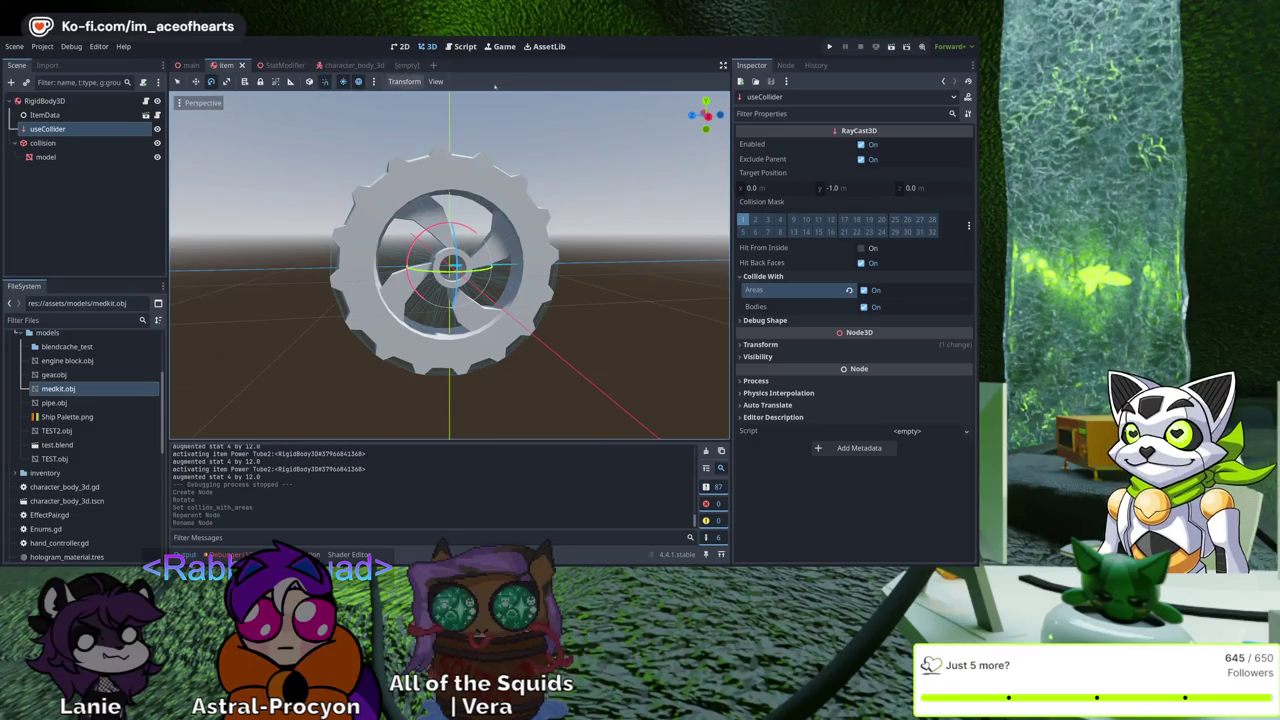
left_click(397, 65)
left_click(415, 65)
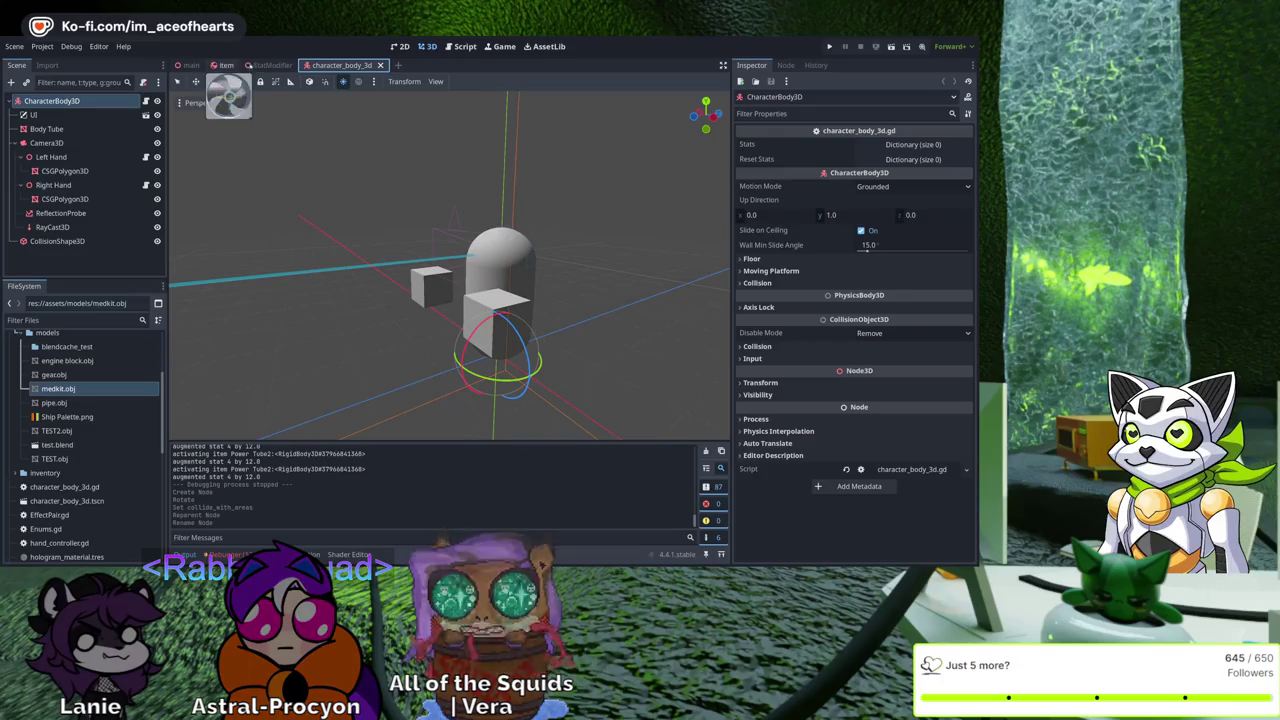
Return to the main scene, orbit around the gears, deselect Power Tube2, and start a new scene.
left_click(190, 65)
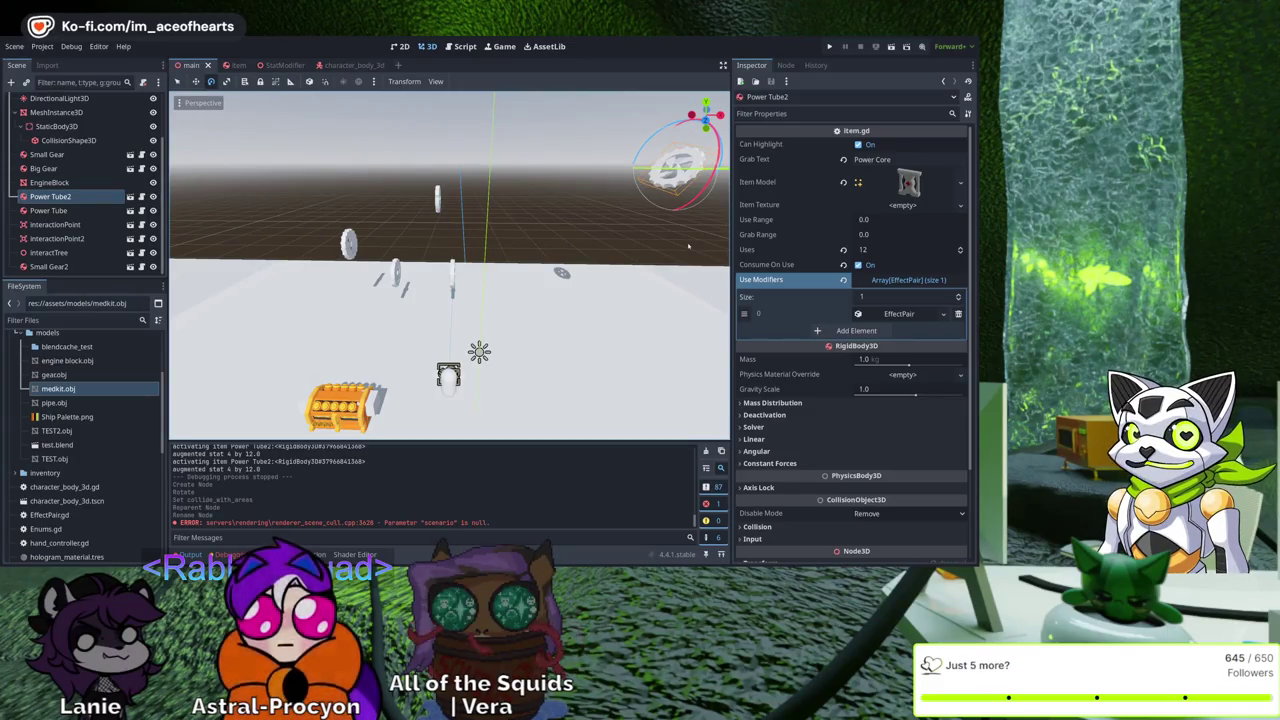
mouse_move(688, 245)
left_mouse_down()
mouse_move(553, 326)
mouse_move(628, 319)
left_mouse_up()
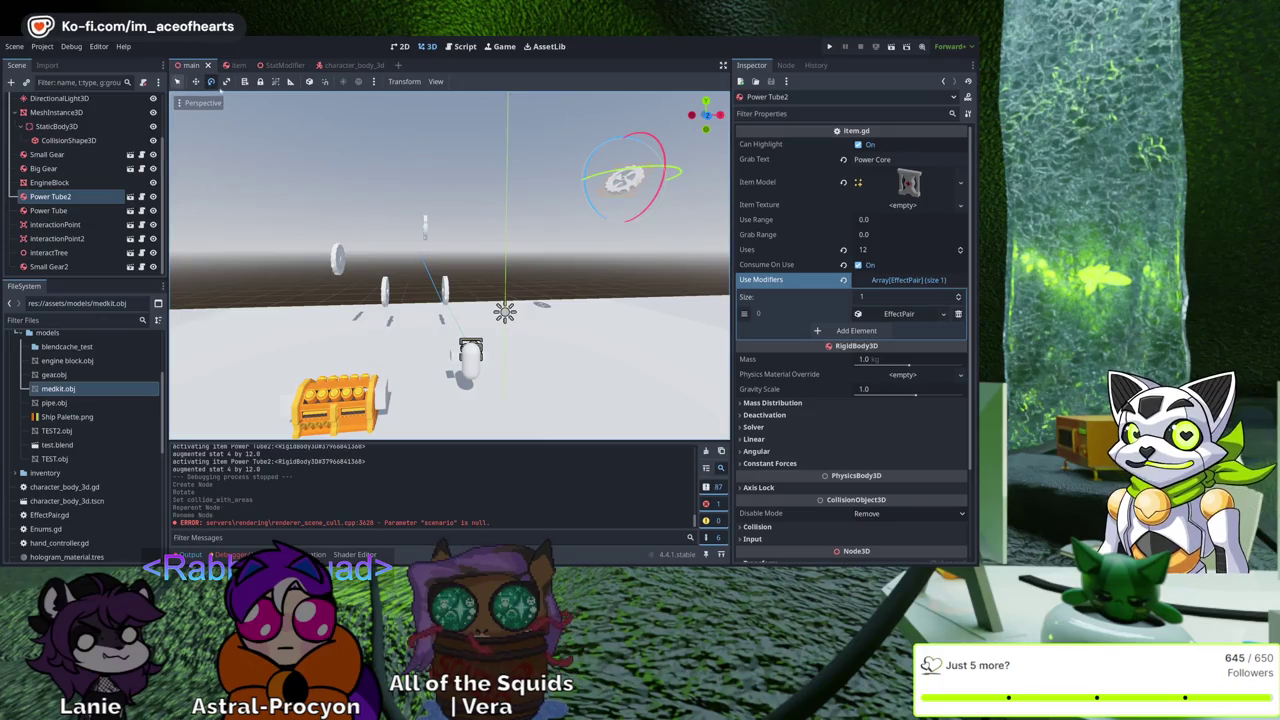
left_click(685, 342)
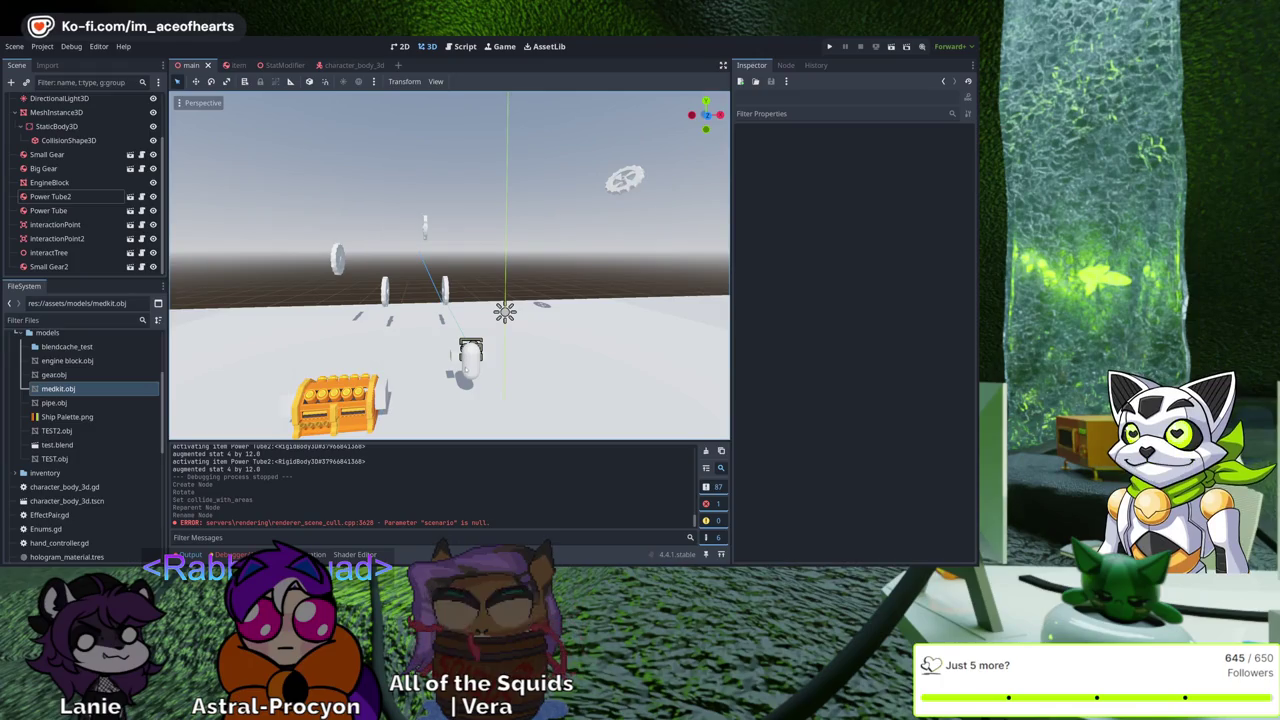
key("ctrl+n")
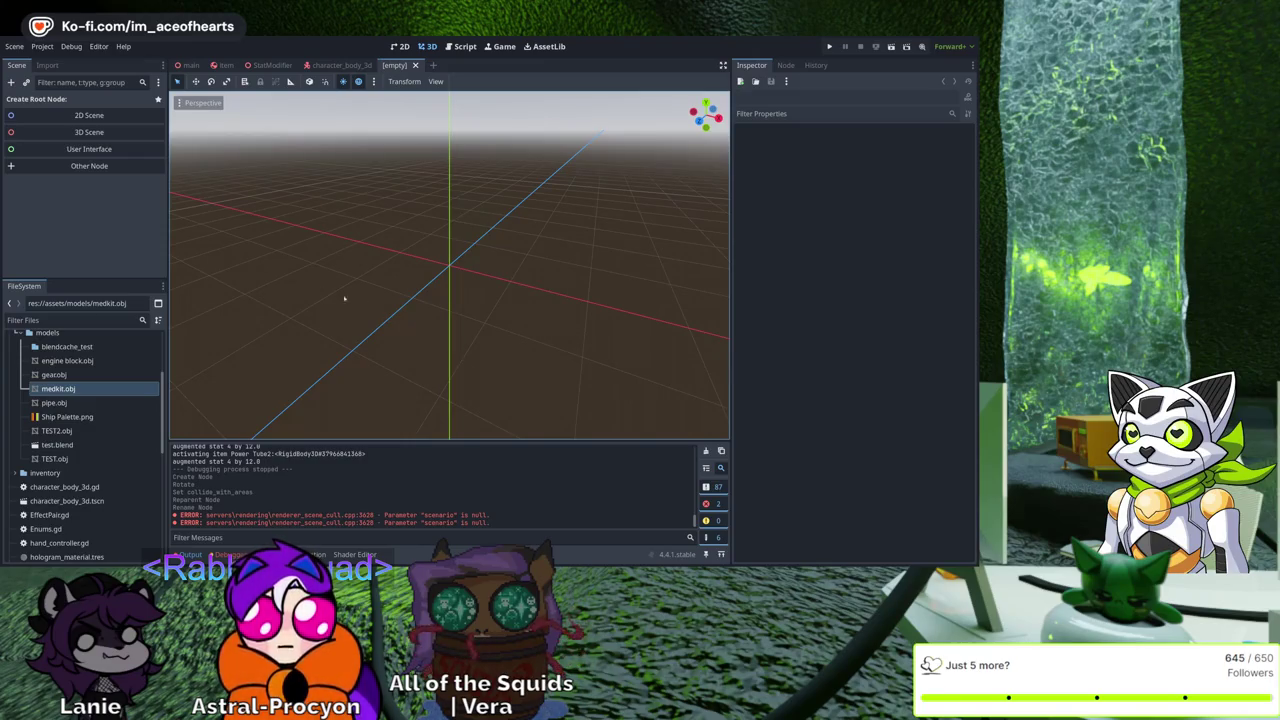
Create a Node3D root for the 3D scene and add a CharacterBody3D child under it.
key("Return")
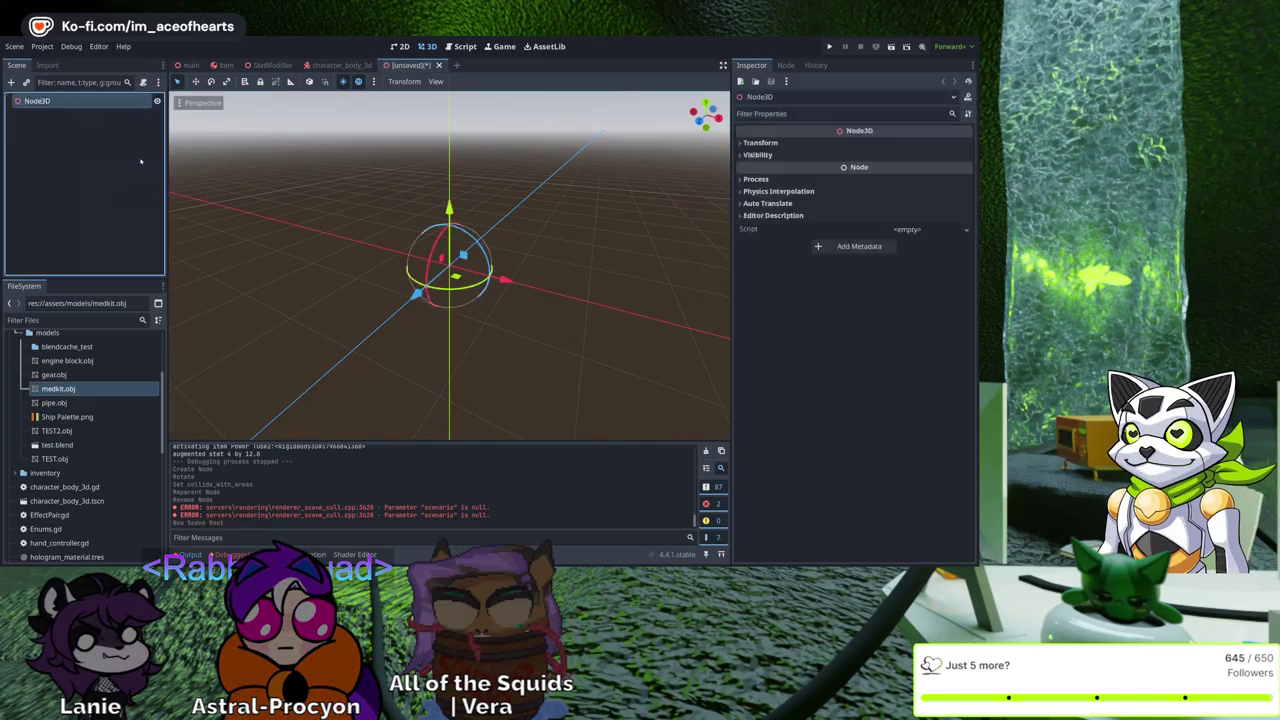
left_click(137, 218)
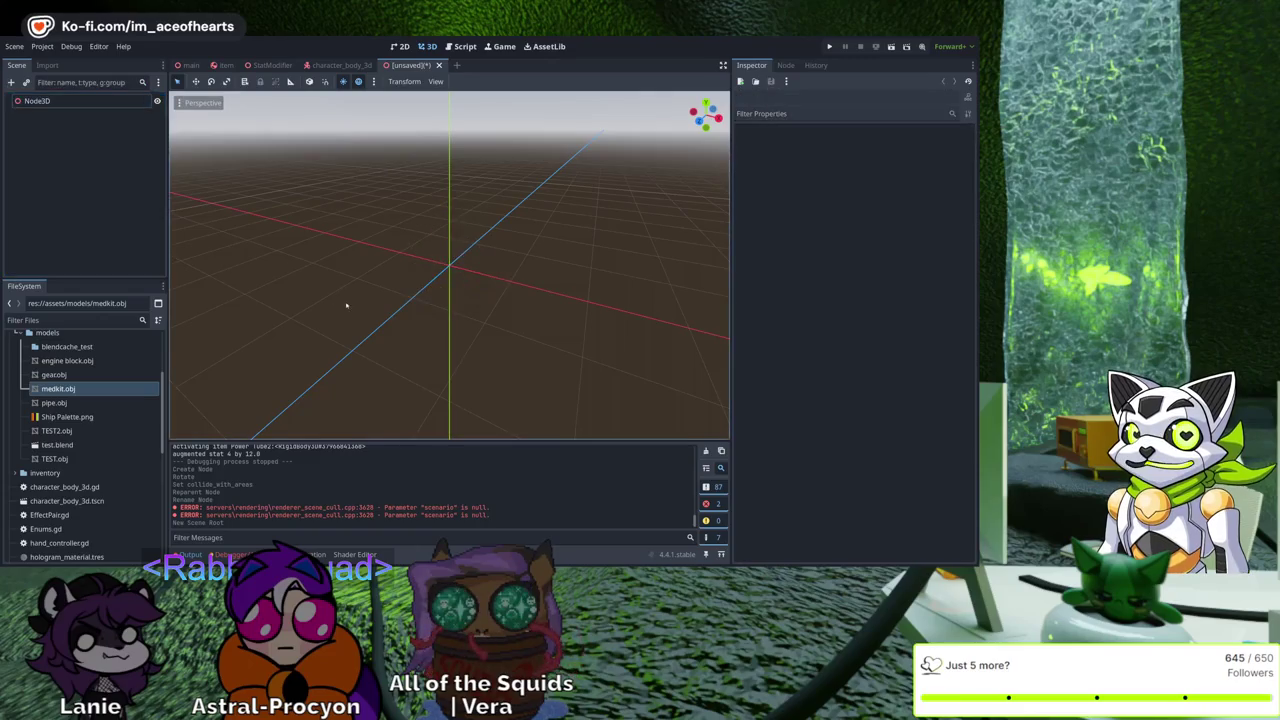
left_click(85, 101)
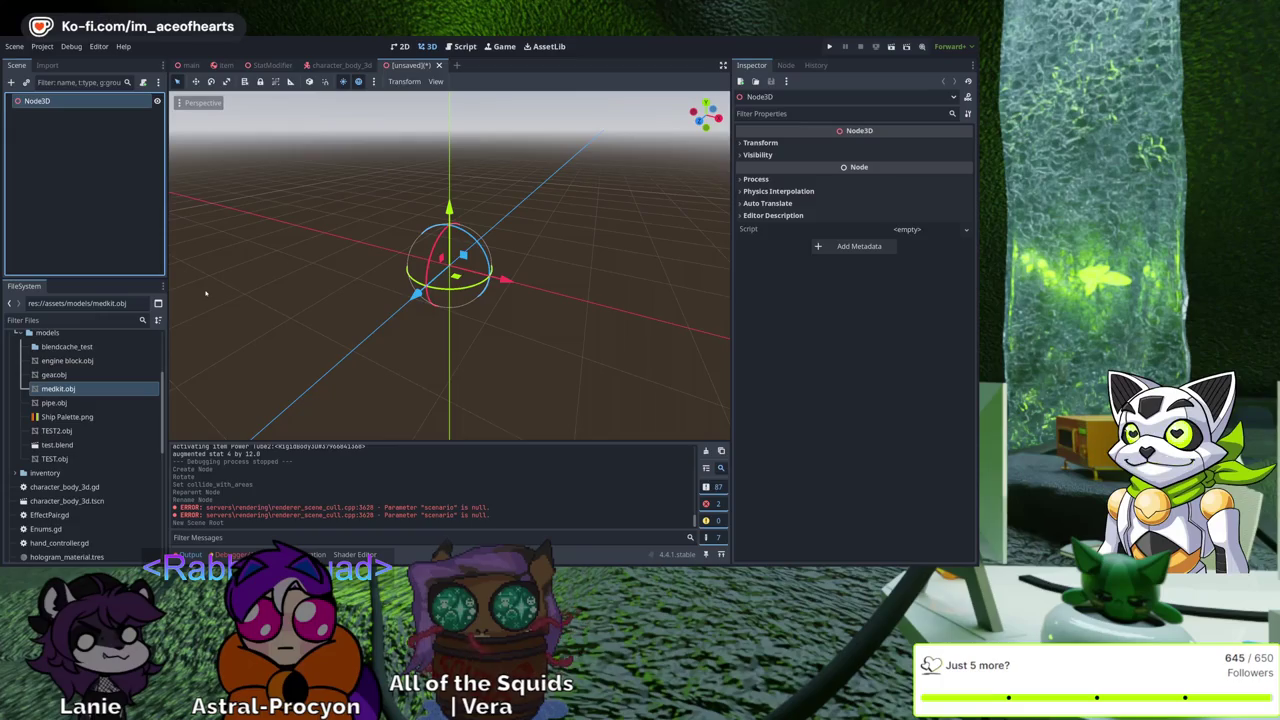
key("Return")
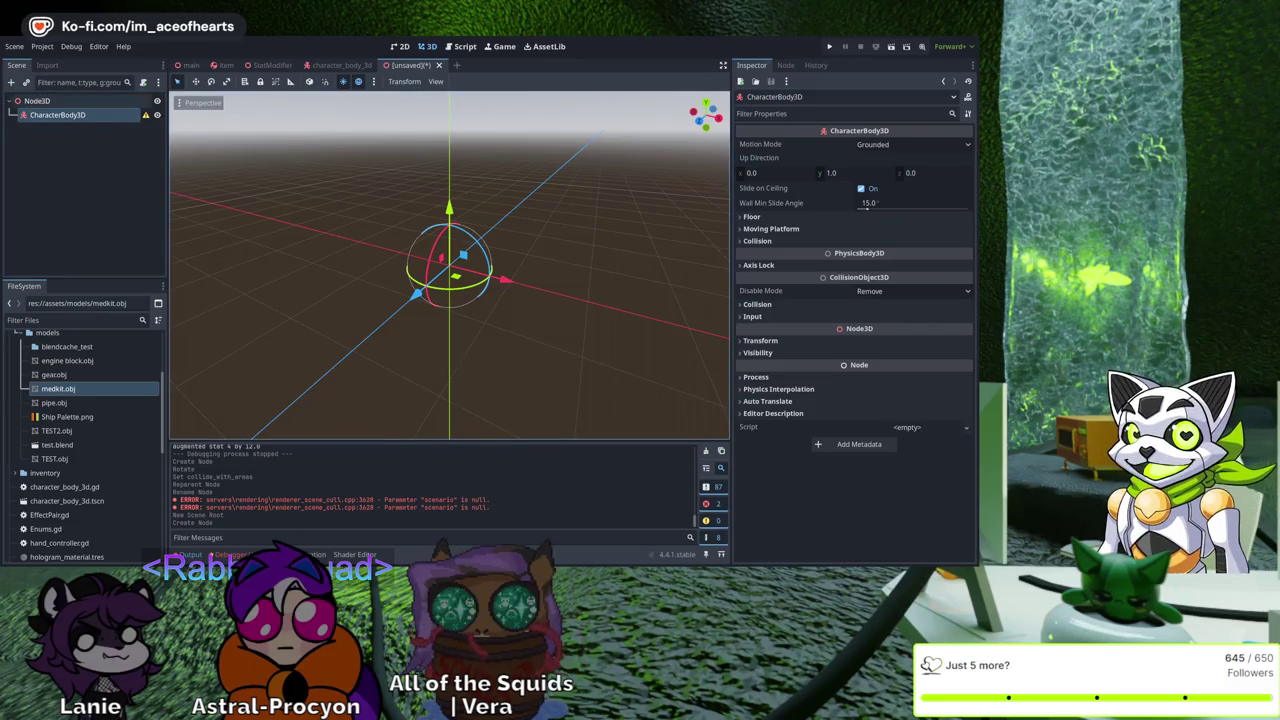
Delete the CharacterBody3D child and change the Node3D root's type to CharacterBody3D.
left_click(70, 141)
key("Delete")
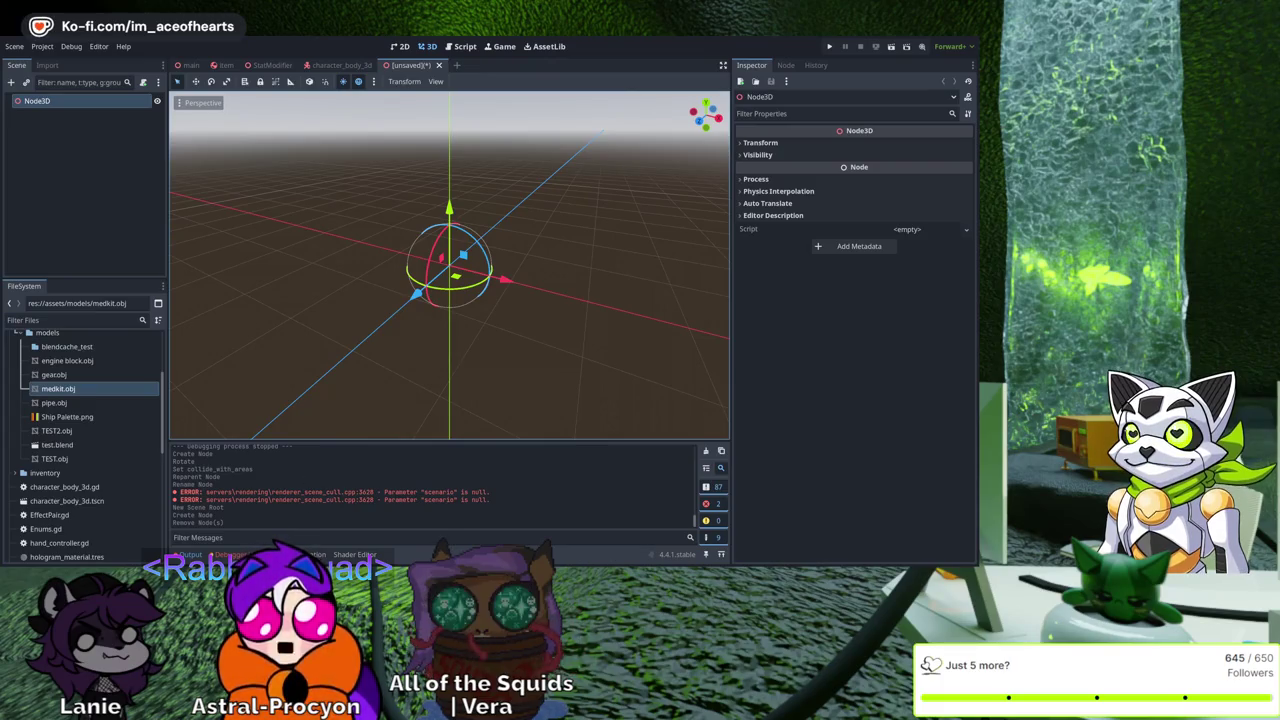
key("Return")
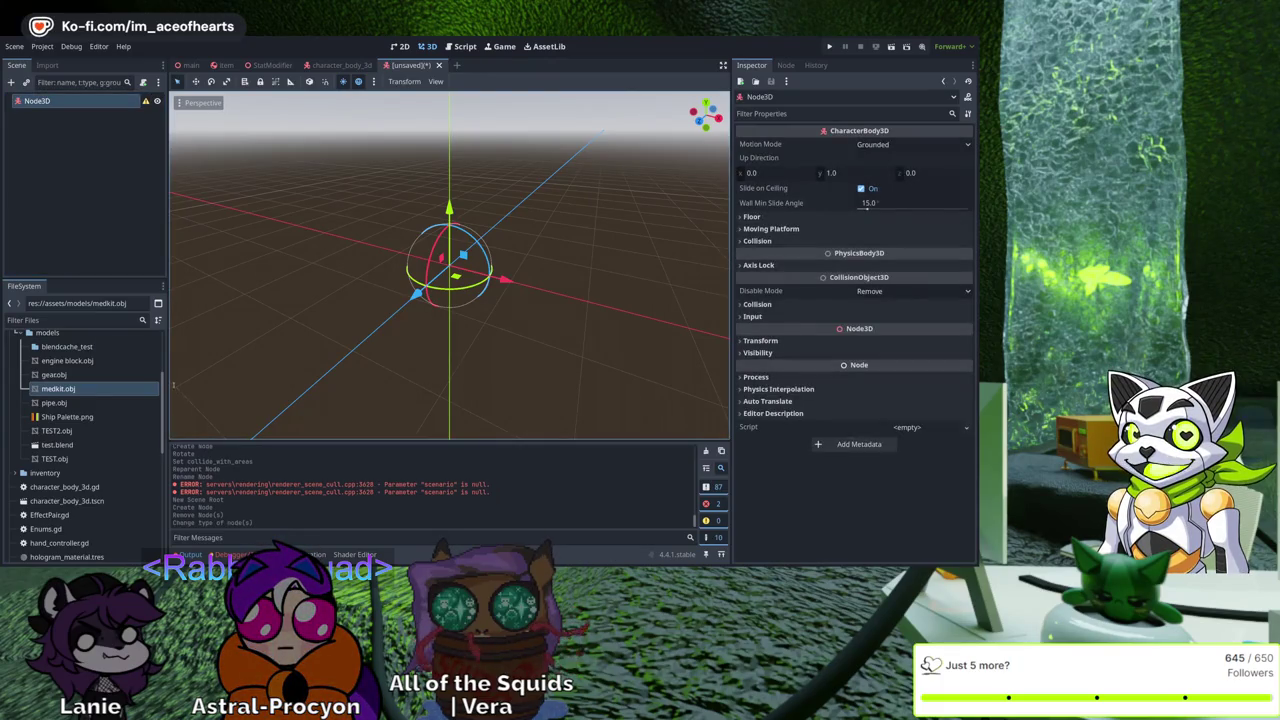
left_click(92, 128)
key("Down")
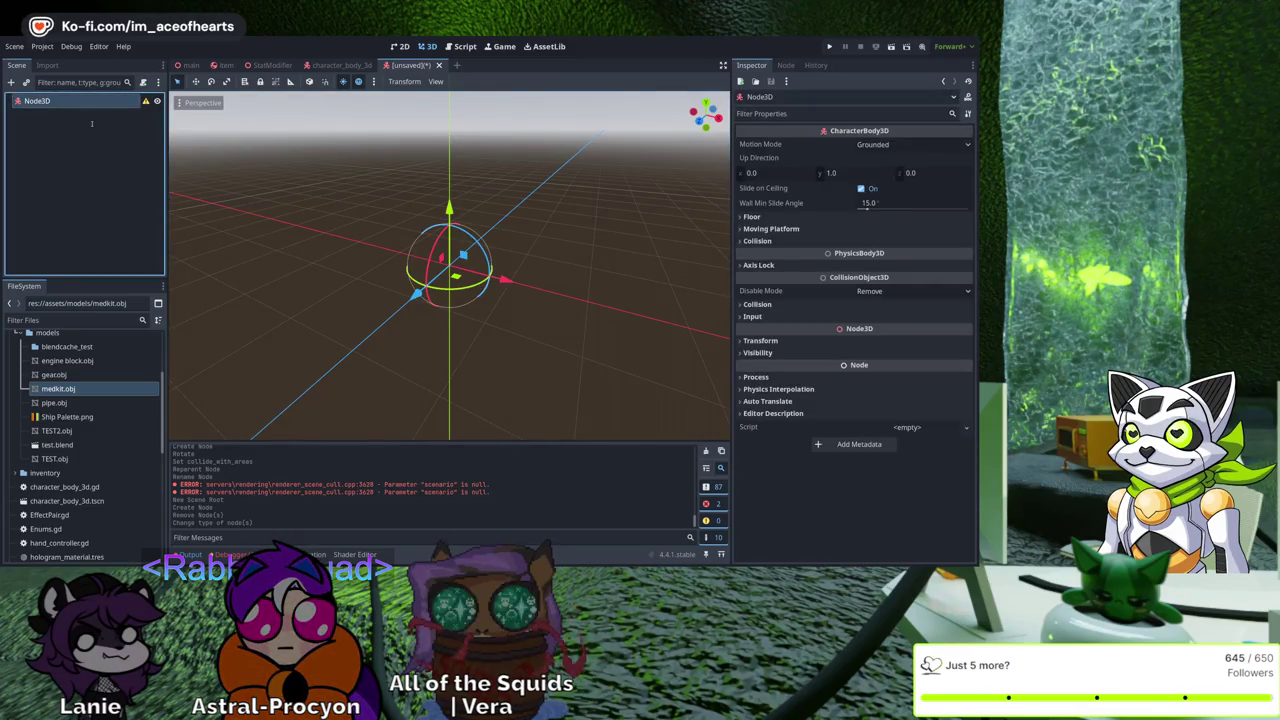
Rename the CharacterBody3D root node to EnemyRoot.
key("F2")
type("EnemyRoot")
key("Return")
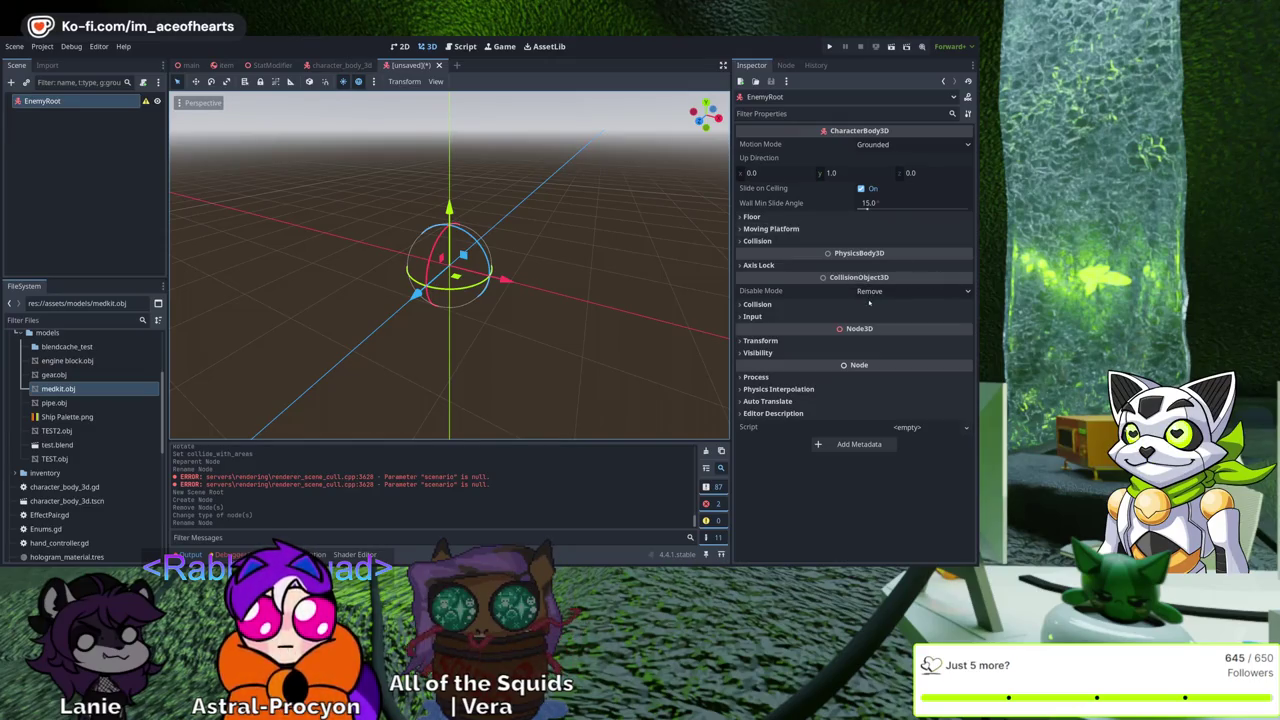
scroll(530, 370, "up", 1)
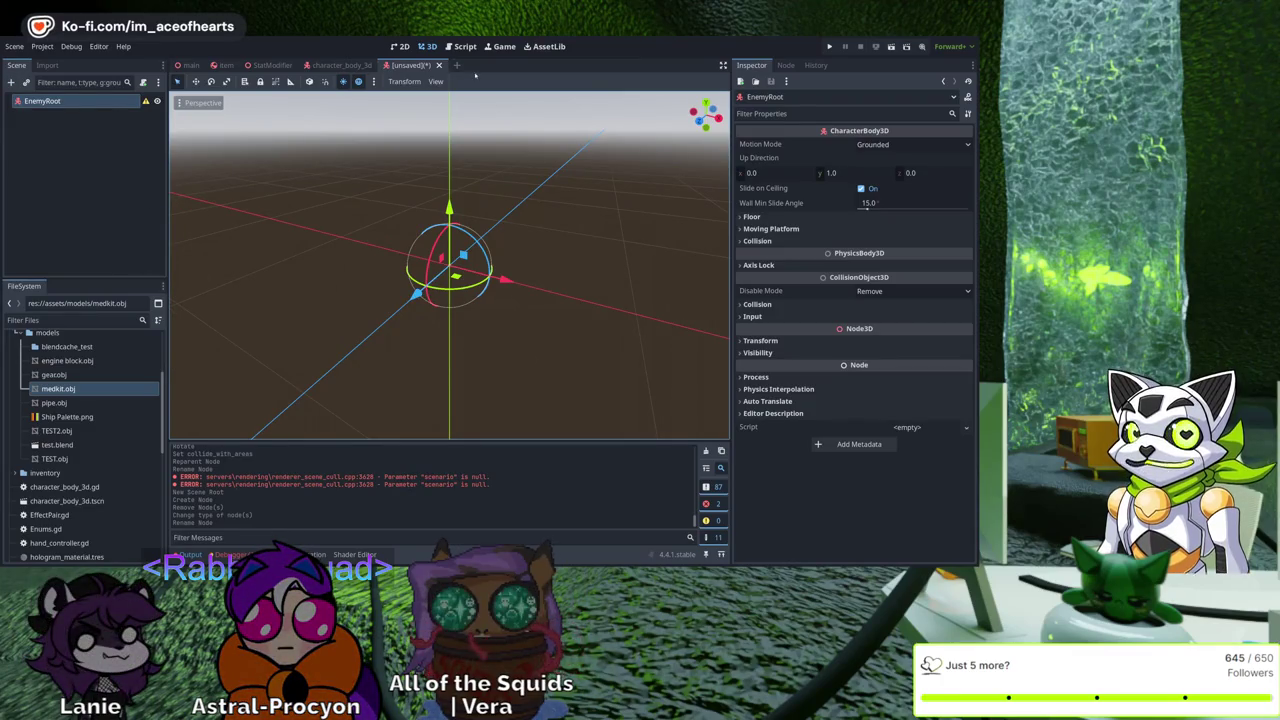
left_click(338, 65)
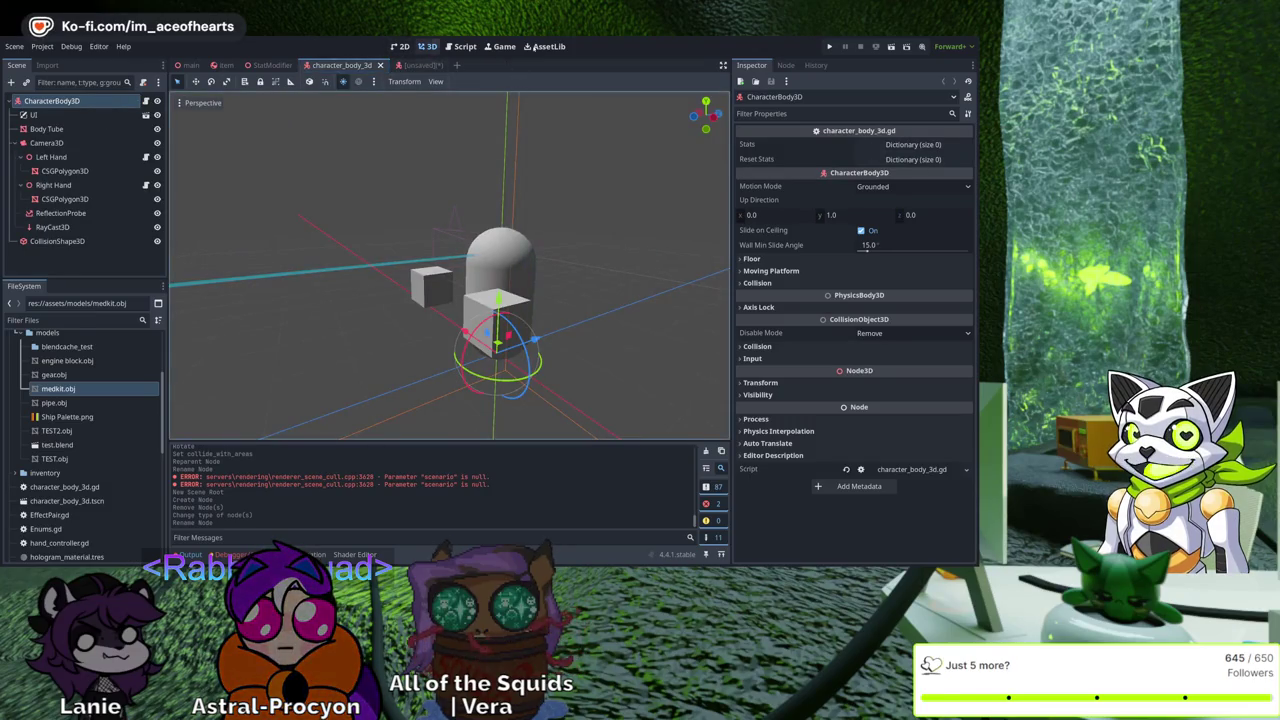
left_click(418, 65)
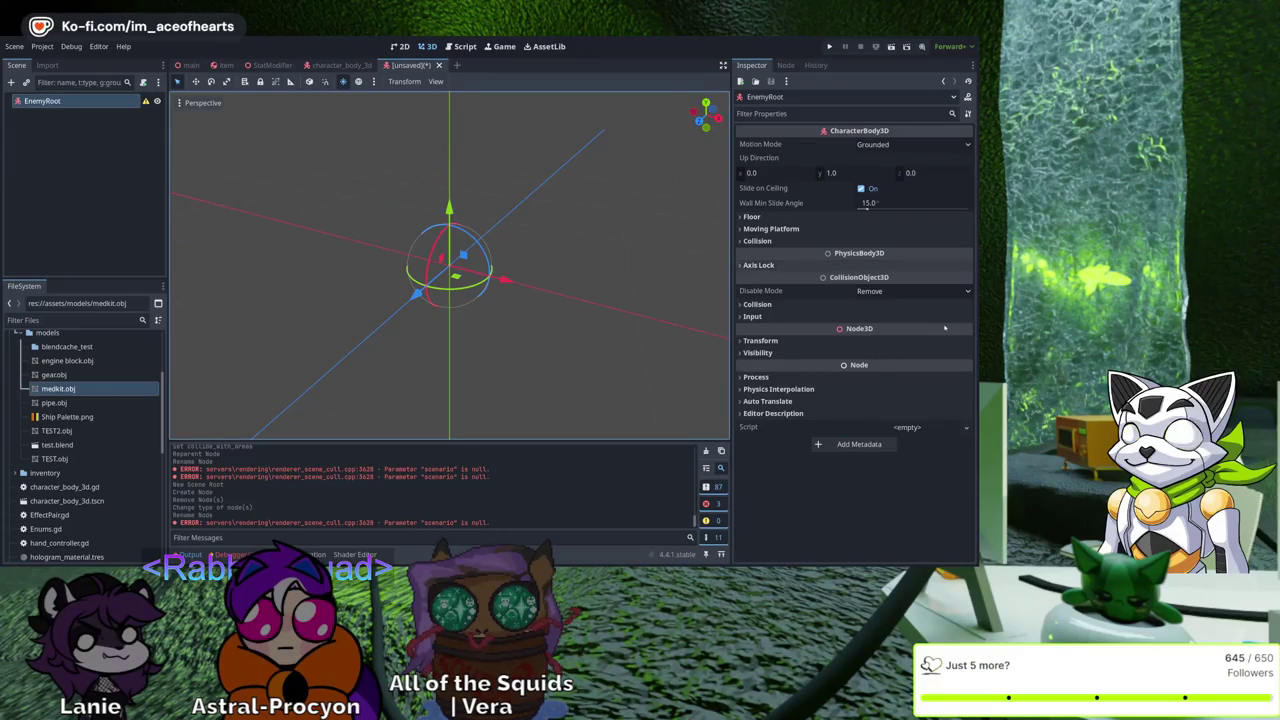
left_click(905, 265)
left_click(940, 265)
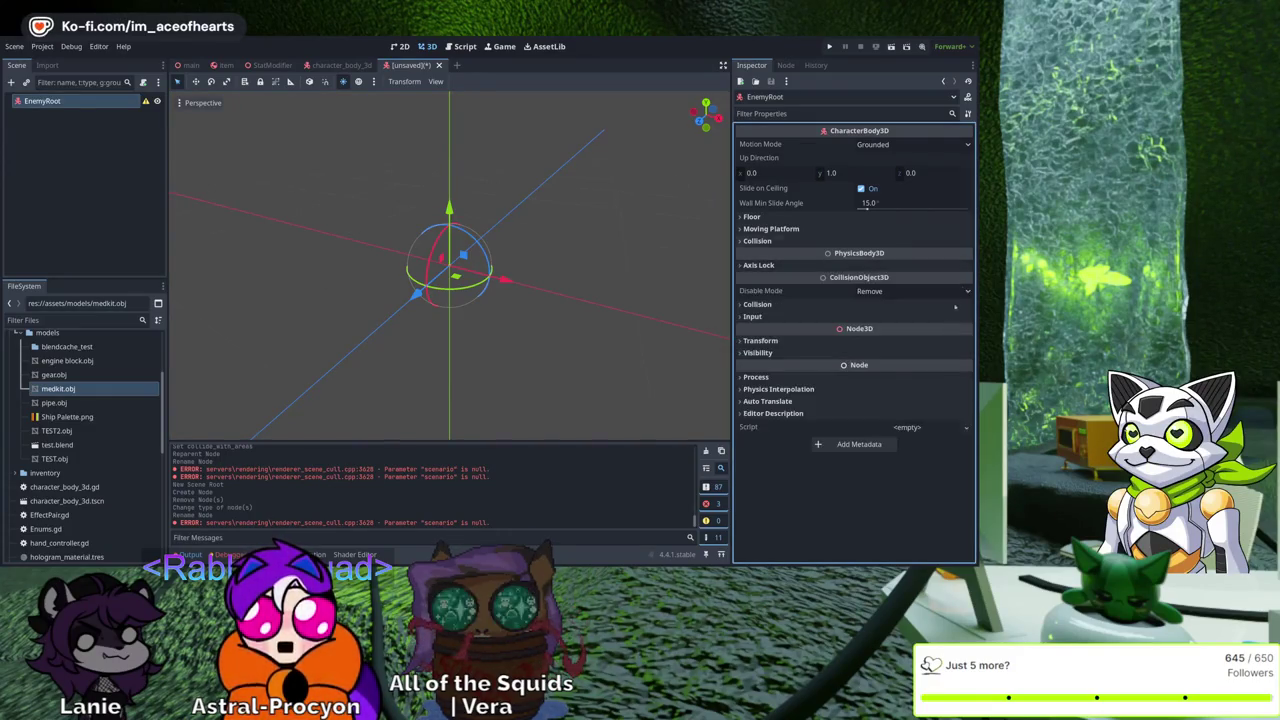
left_click(950, 228)
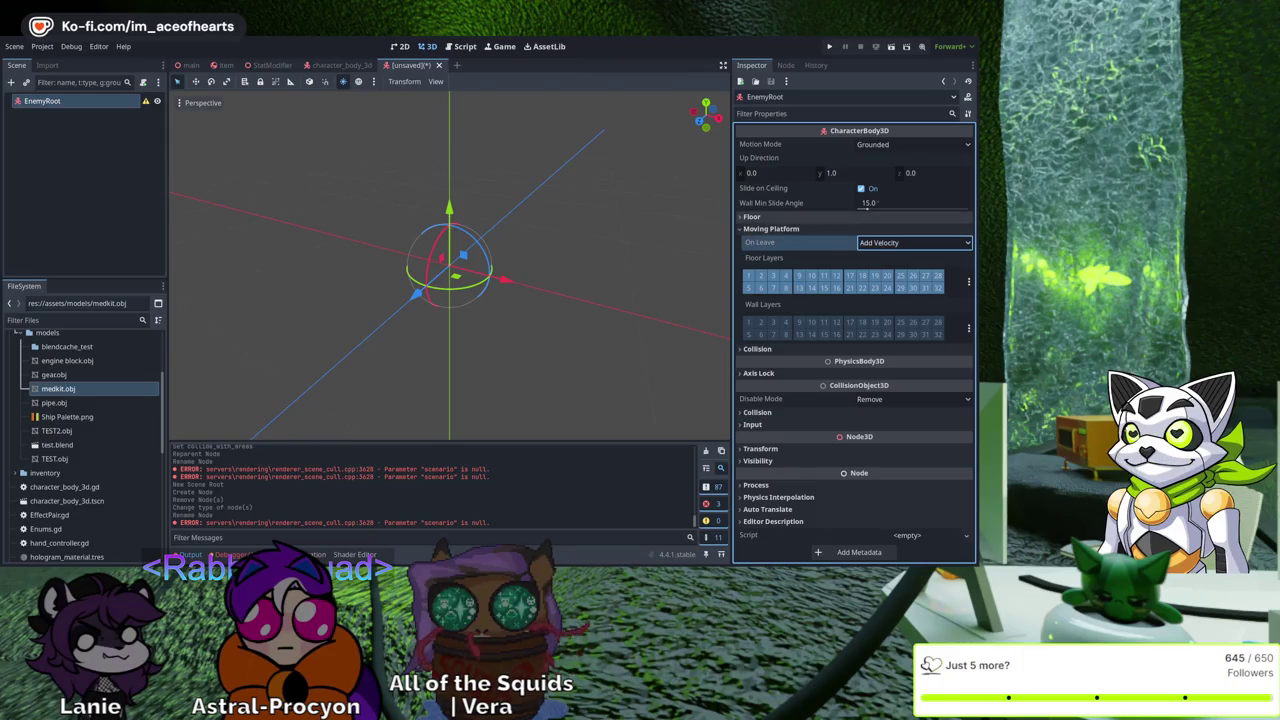
left_click(770, 228)
left_click(755, 217)
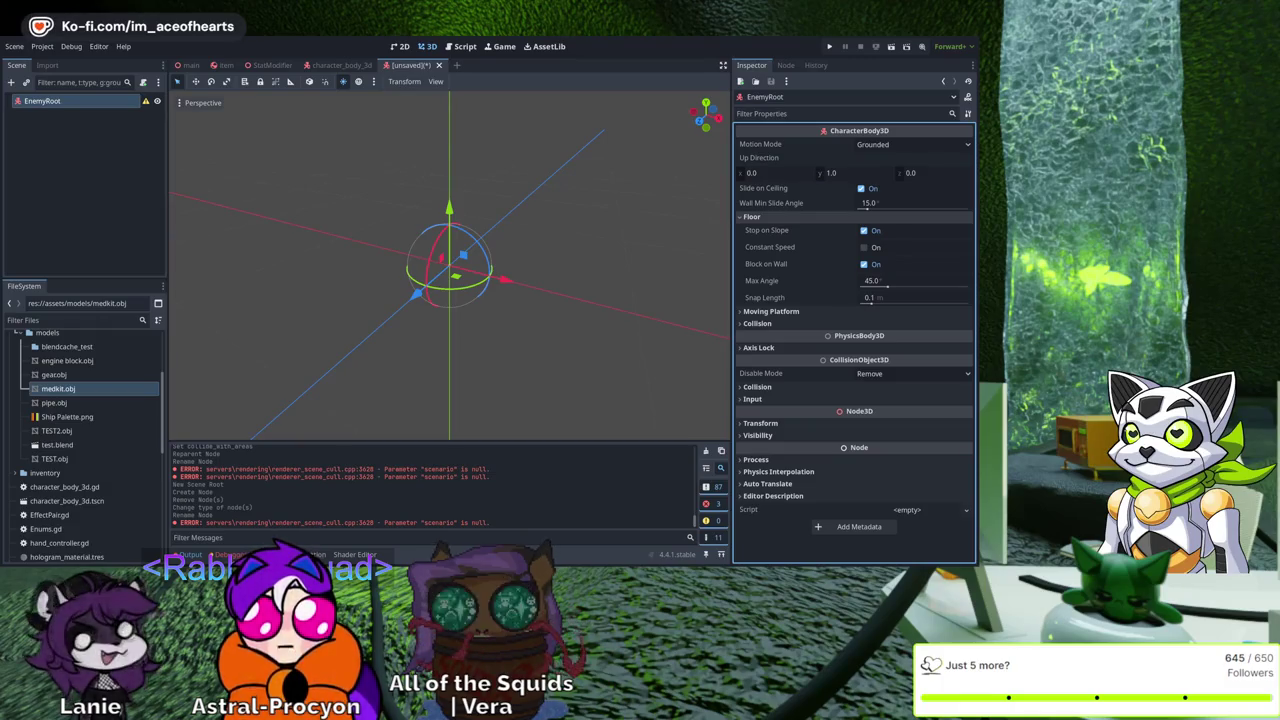
left_click(751, 217)
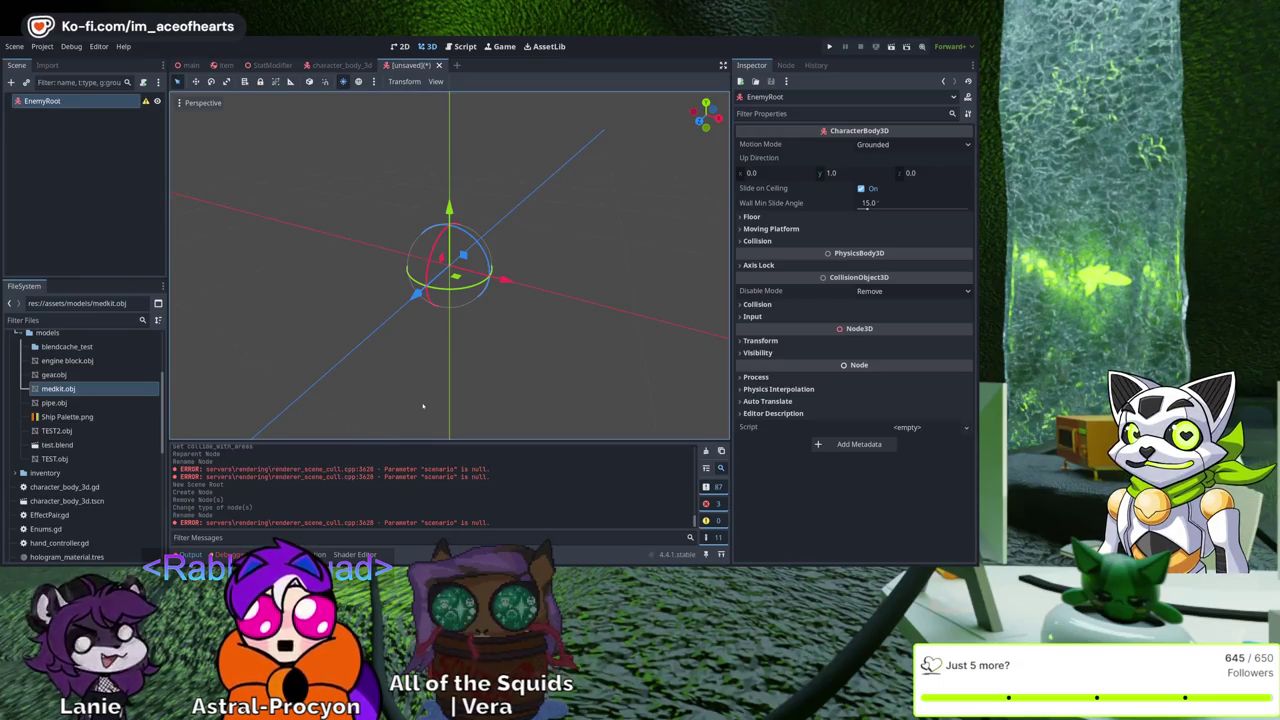
left_click(133, 218)
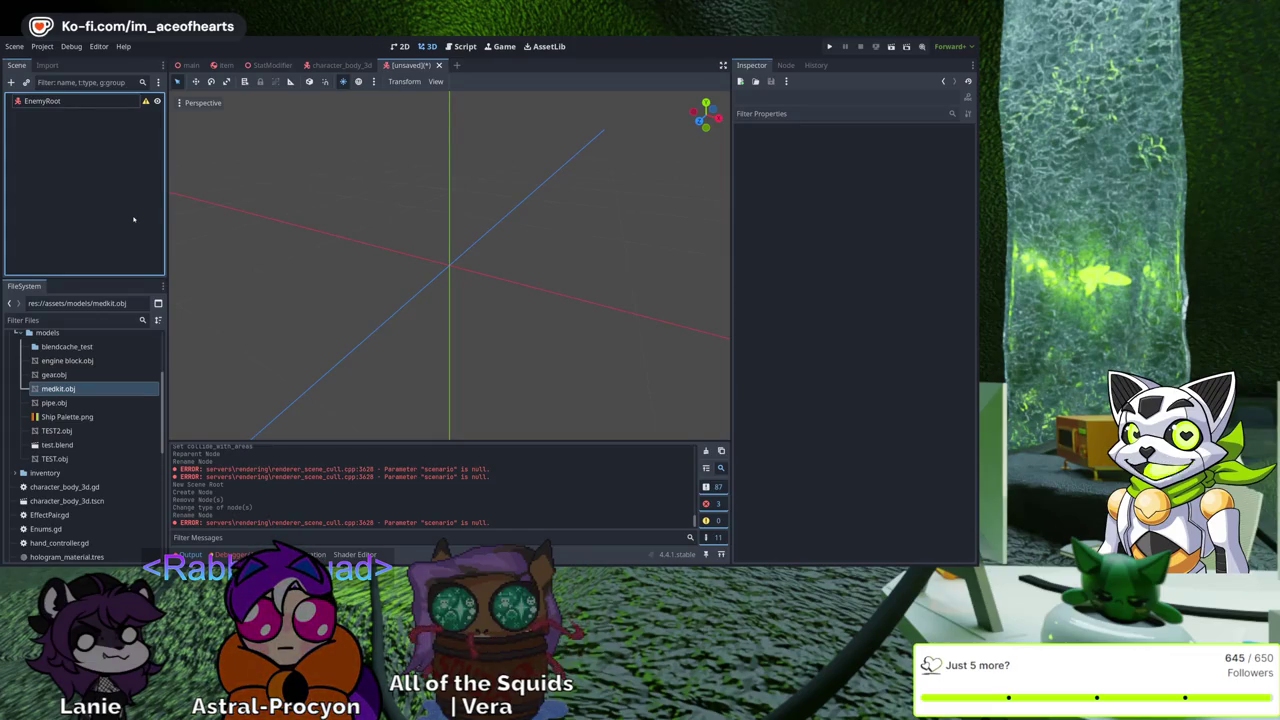
left_click(343, 200)
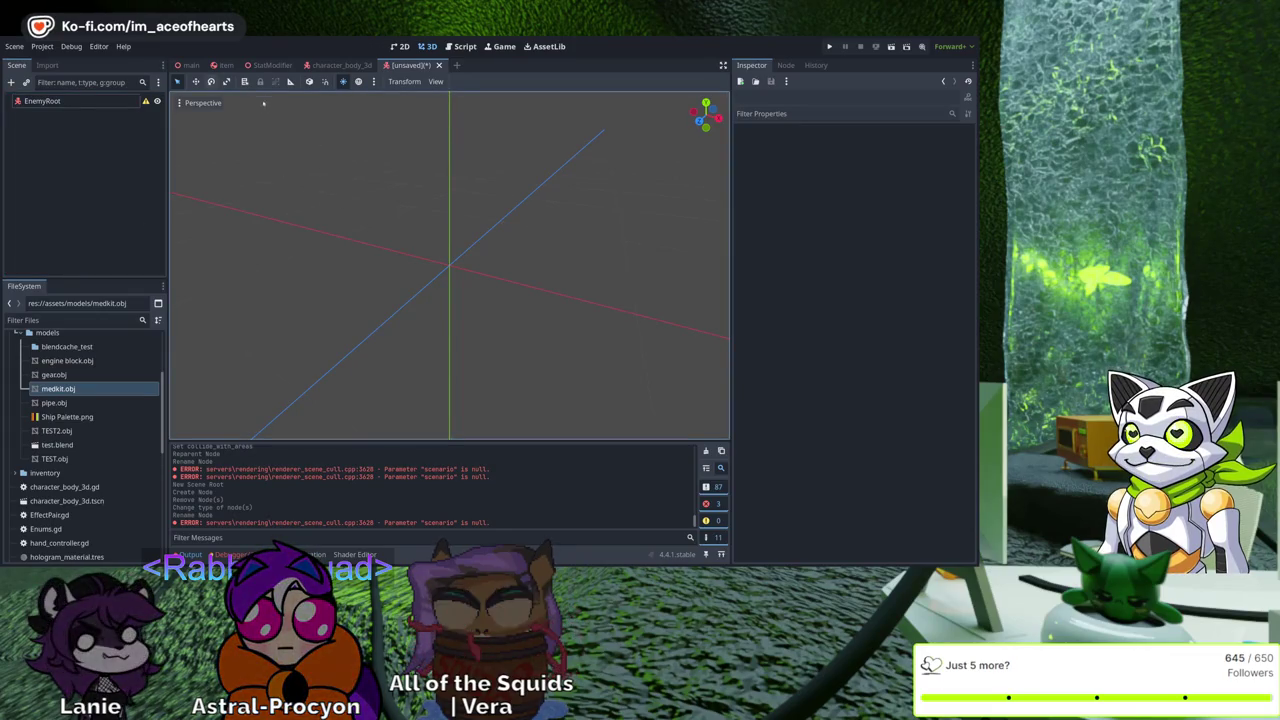
left_click(190, 65)
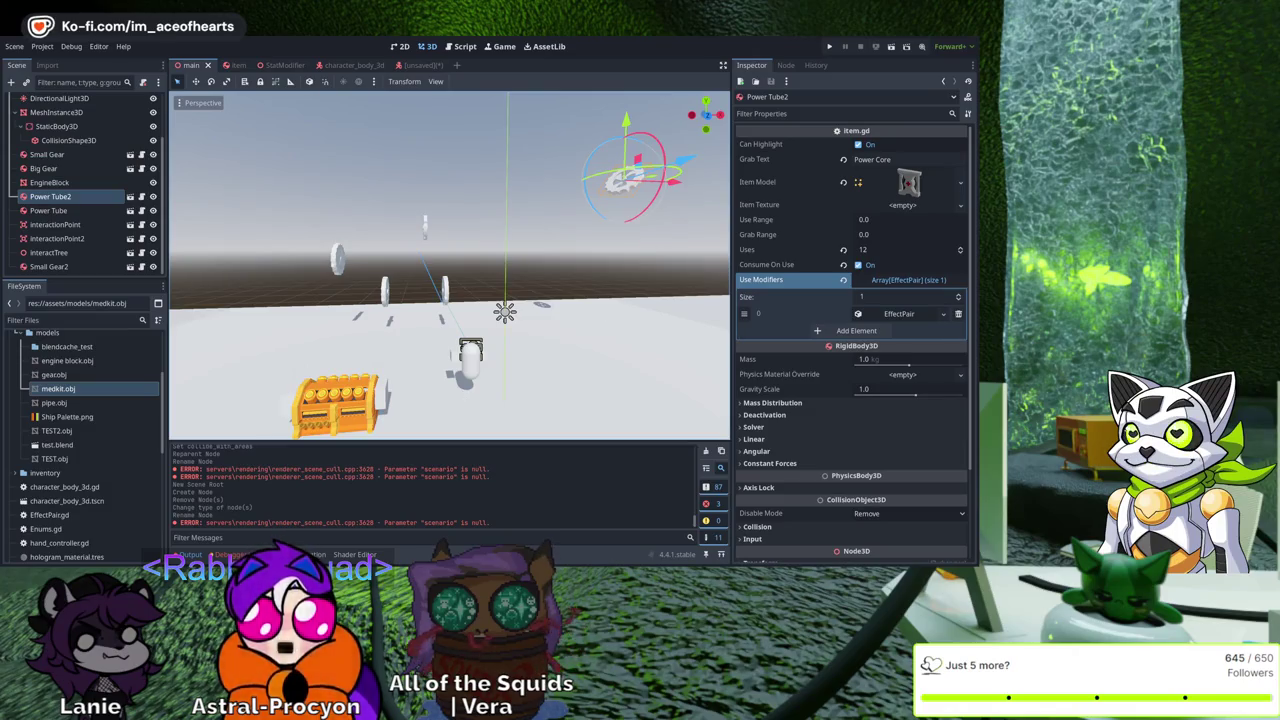
left_click(412, 65)
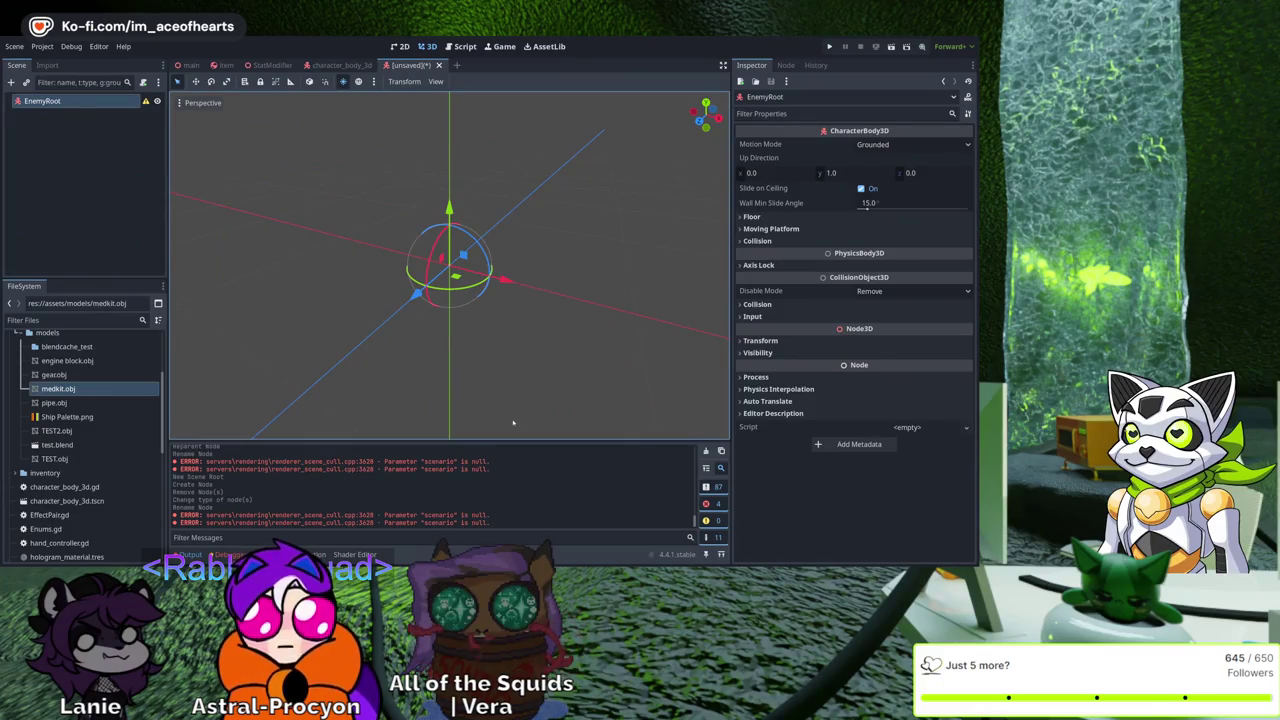
key("ctrl+s")
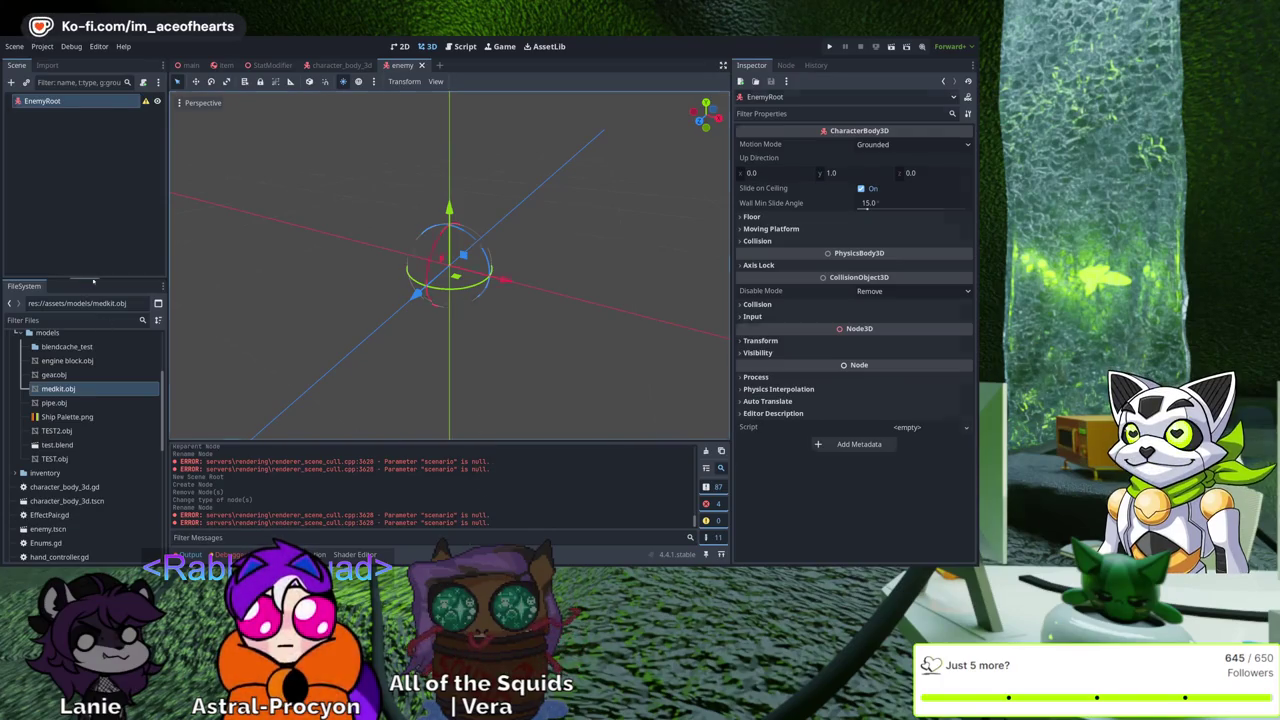
Clear the EnemyRoot selection and switch to the character_body_3d player scene.
left_click(127, 161)
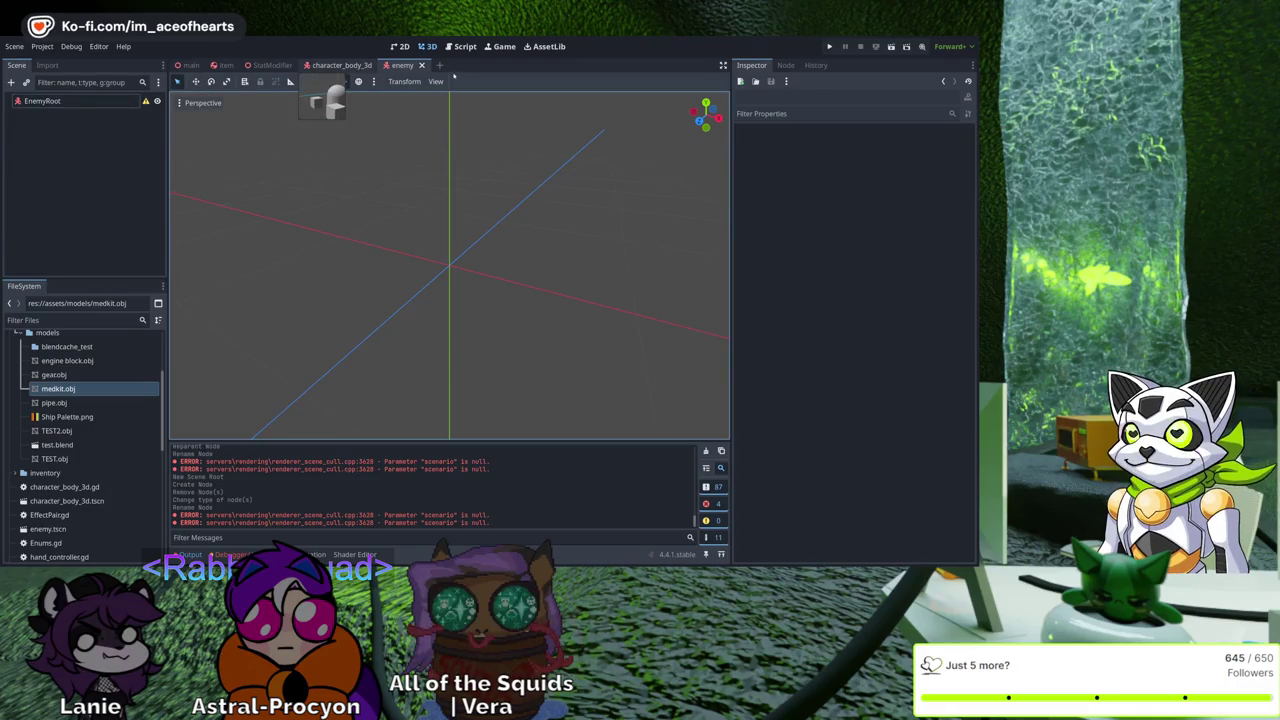
left_click(340, 65)
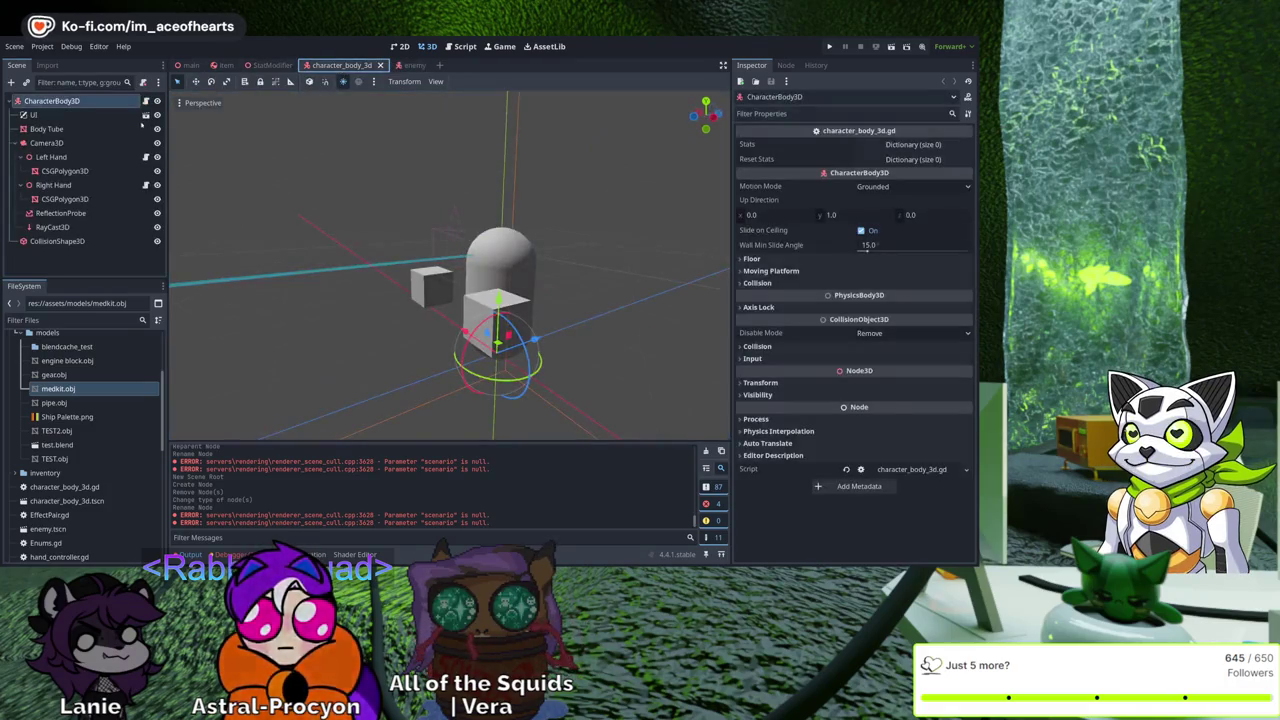
Copy the player's Body Tube mesh and paste it into the enemy scene.
left_click(100, 129)
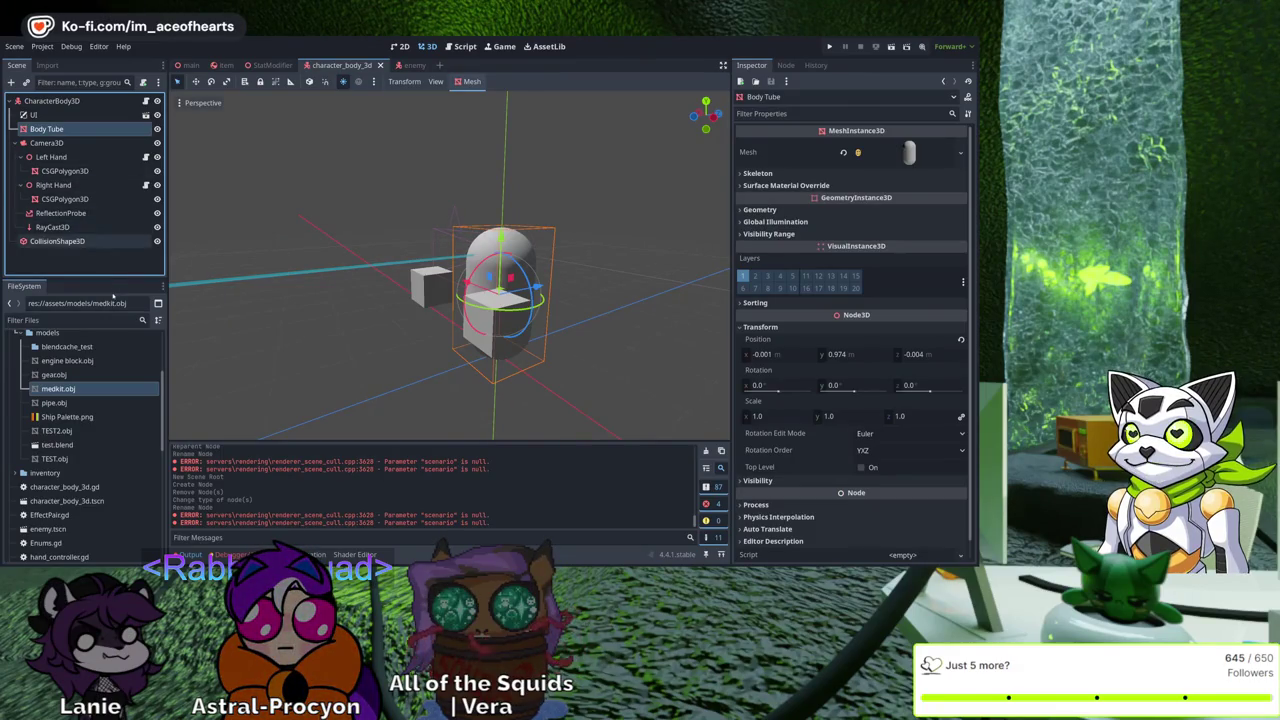
left_click(80, 241)
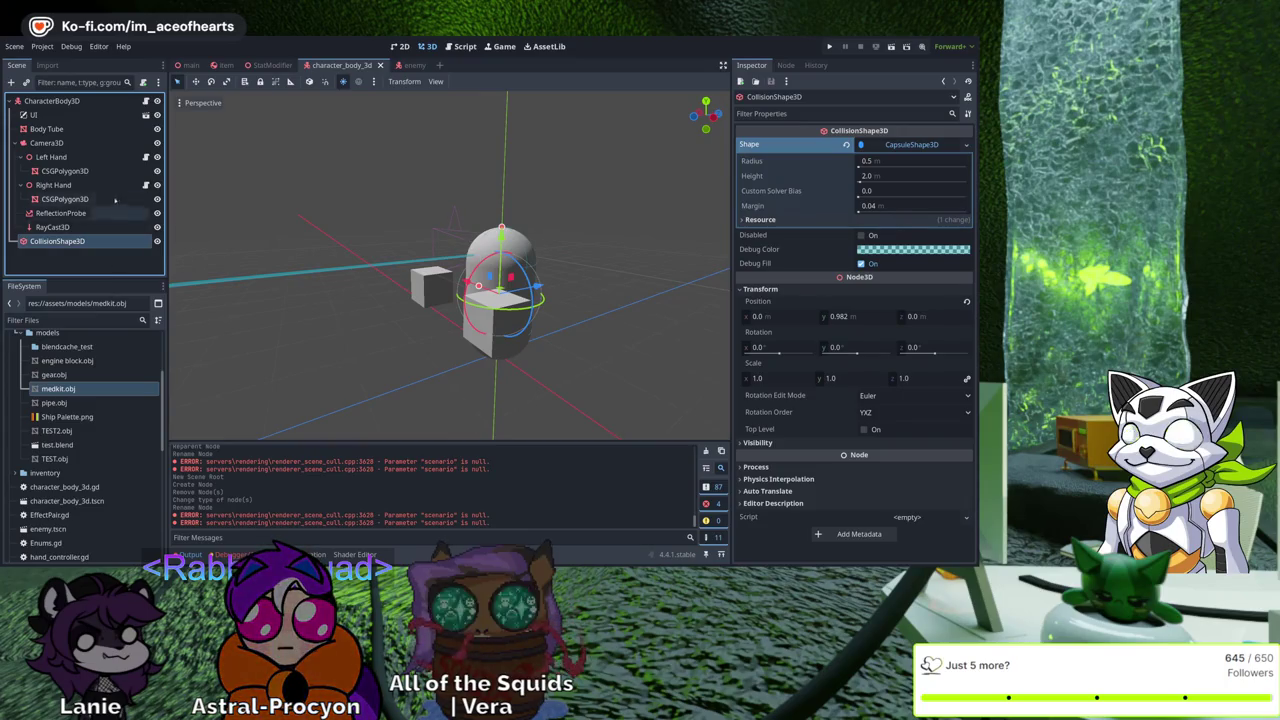
left_click(80, 129)
key("ctrl+c")
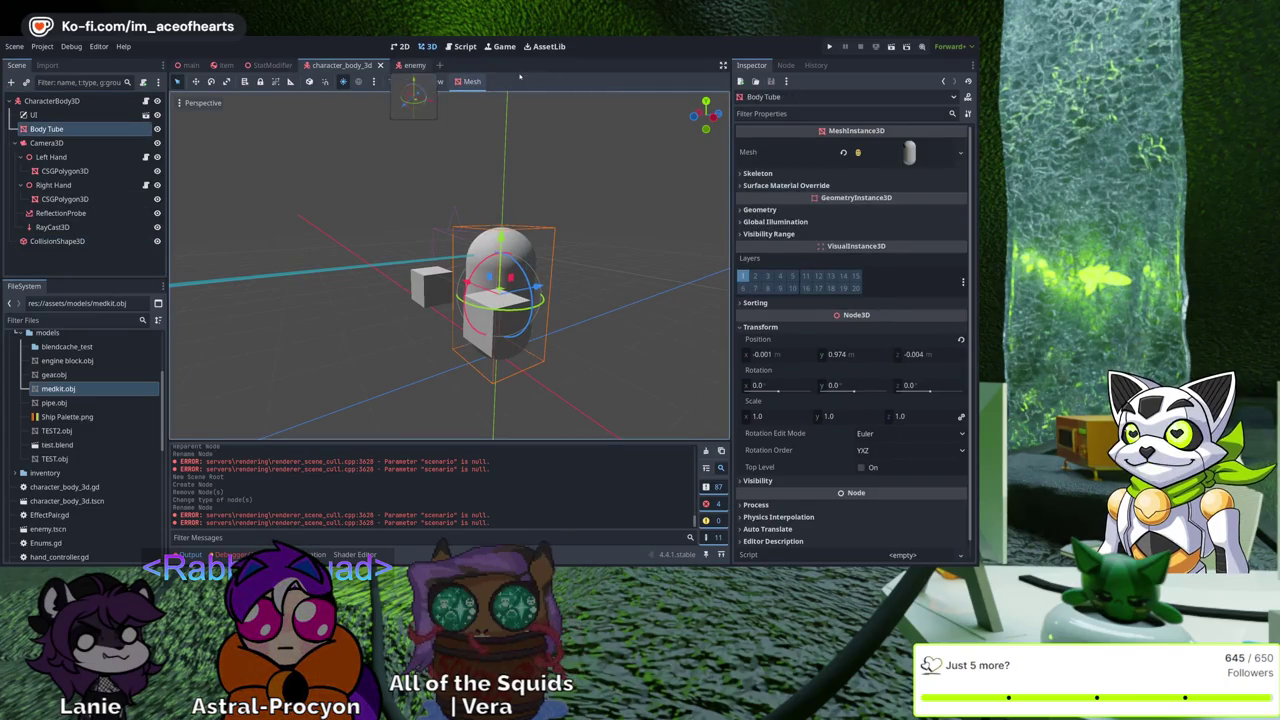
left_click(410, 65)
key("ctrl+v")
scroll(536, 273, "down", 10)
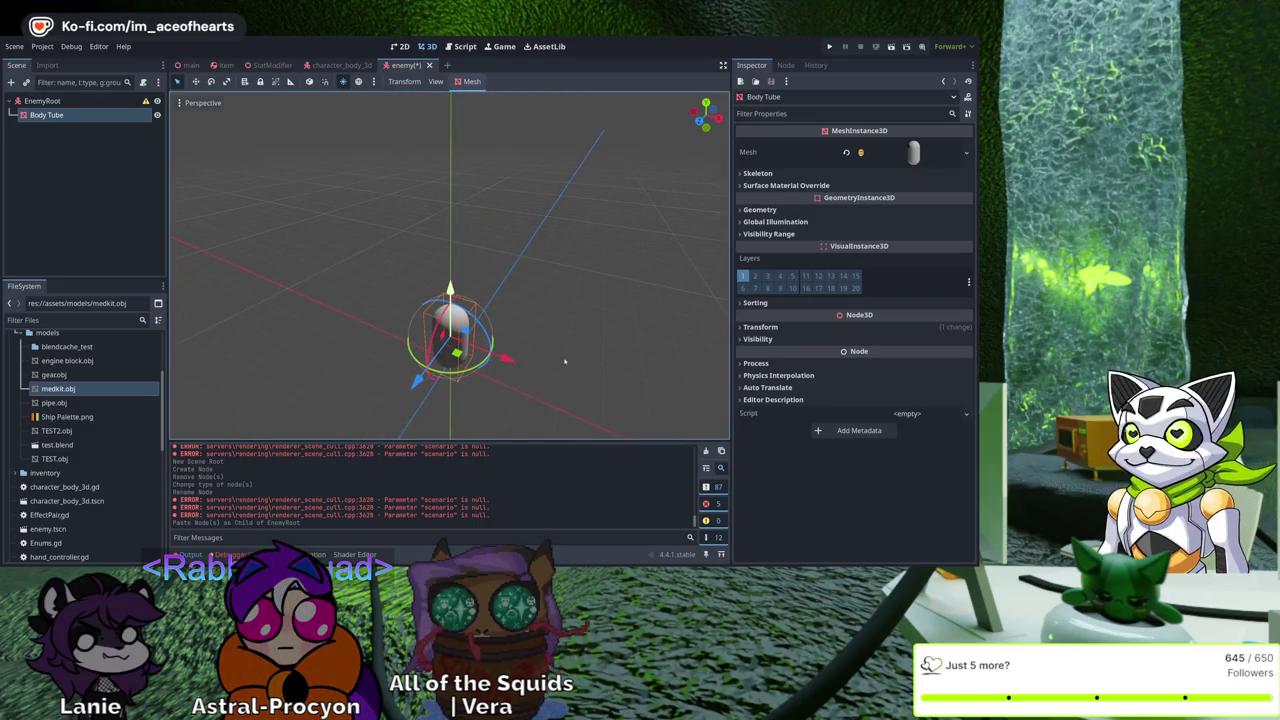
scroll(565, 362, "up", 6)
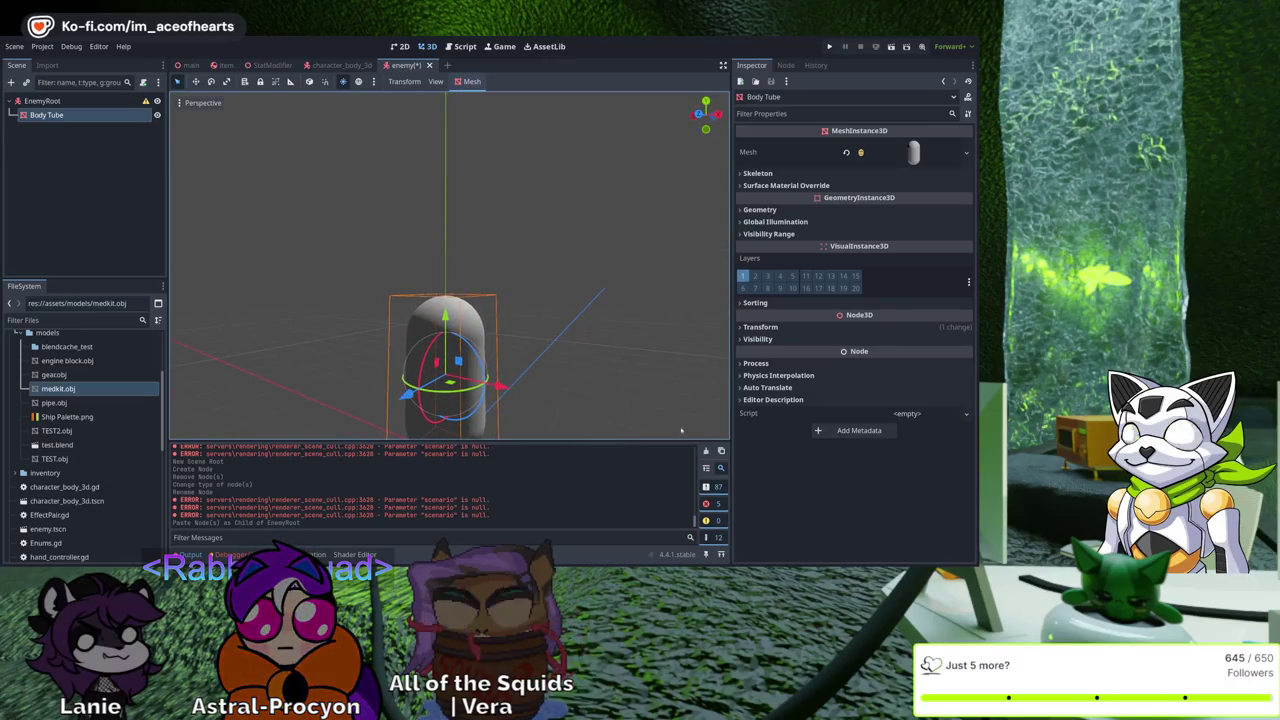
left_click_drag(586, 360, 664, 379)
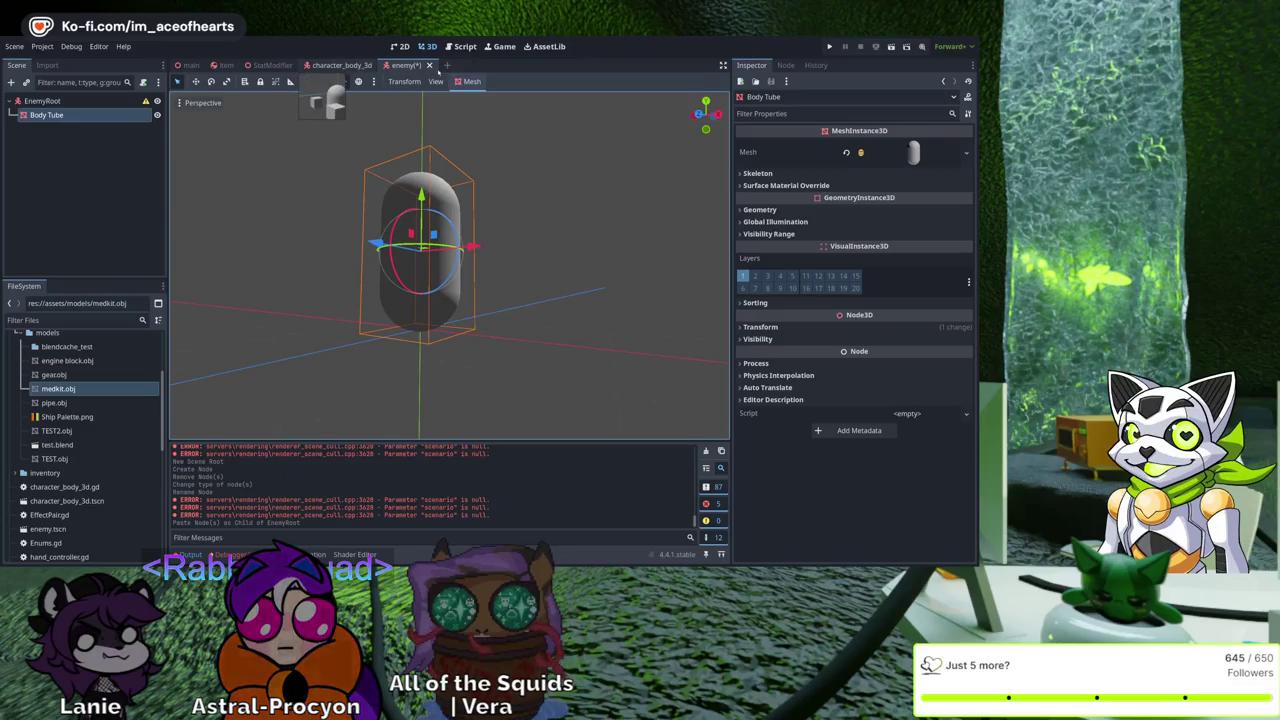
Paste the player's CollisionShape3D under EnemyRoot and save the enemy scene.
left_click(338, 65)
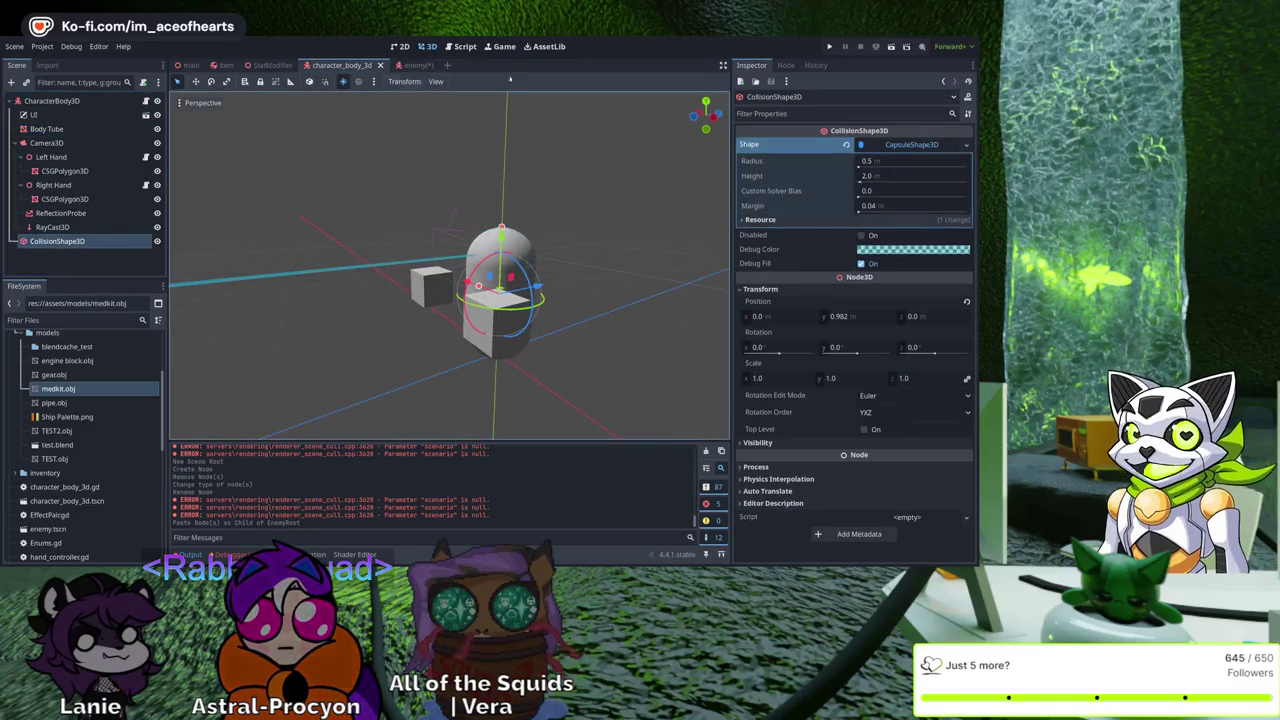
left_click(415, 65)
left_click(42, 101)
key("ctrl+v")
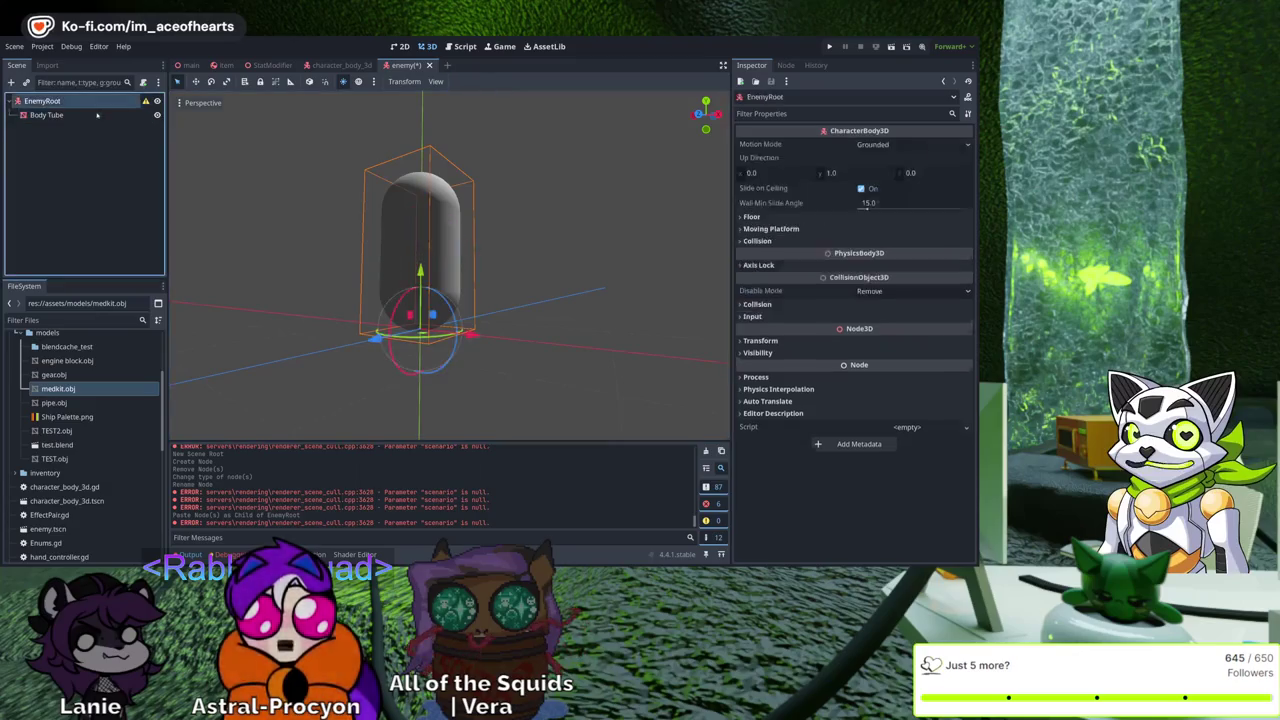
key("ctrl+s")
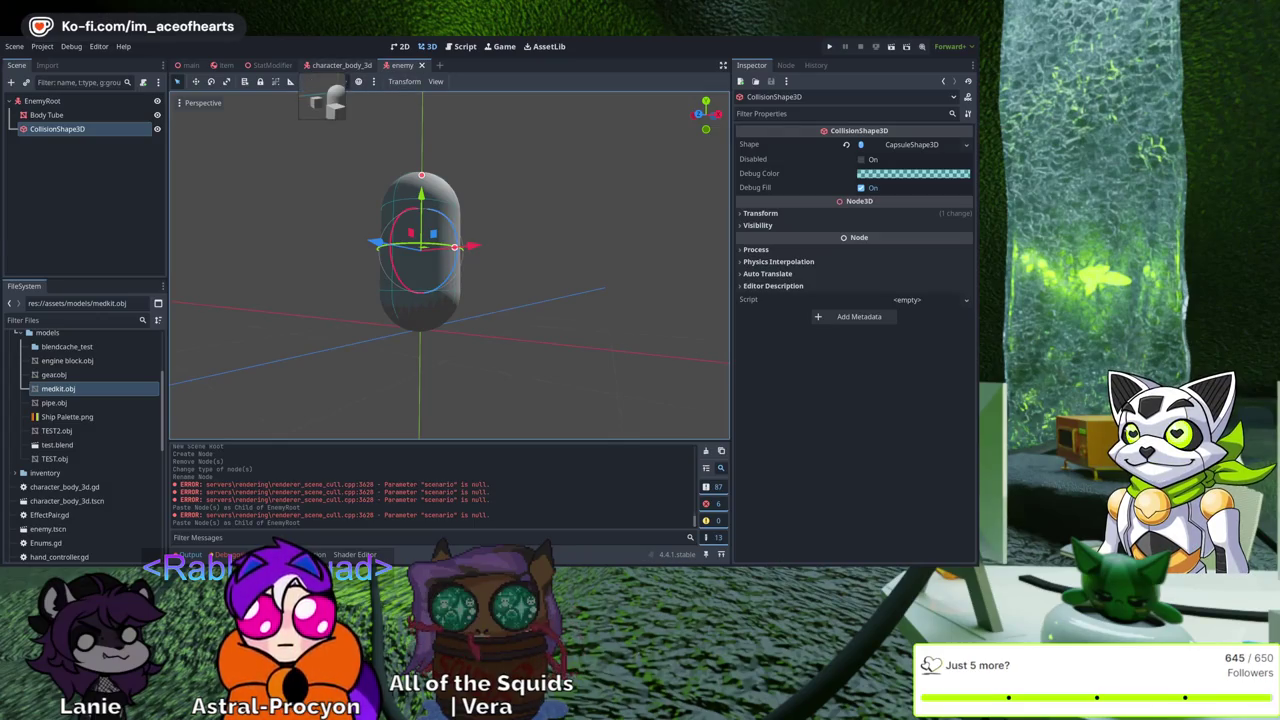
Check the player's hand cube material, save the red-capsule enemy scene, and go to the main level.
left_click(338, 65)
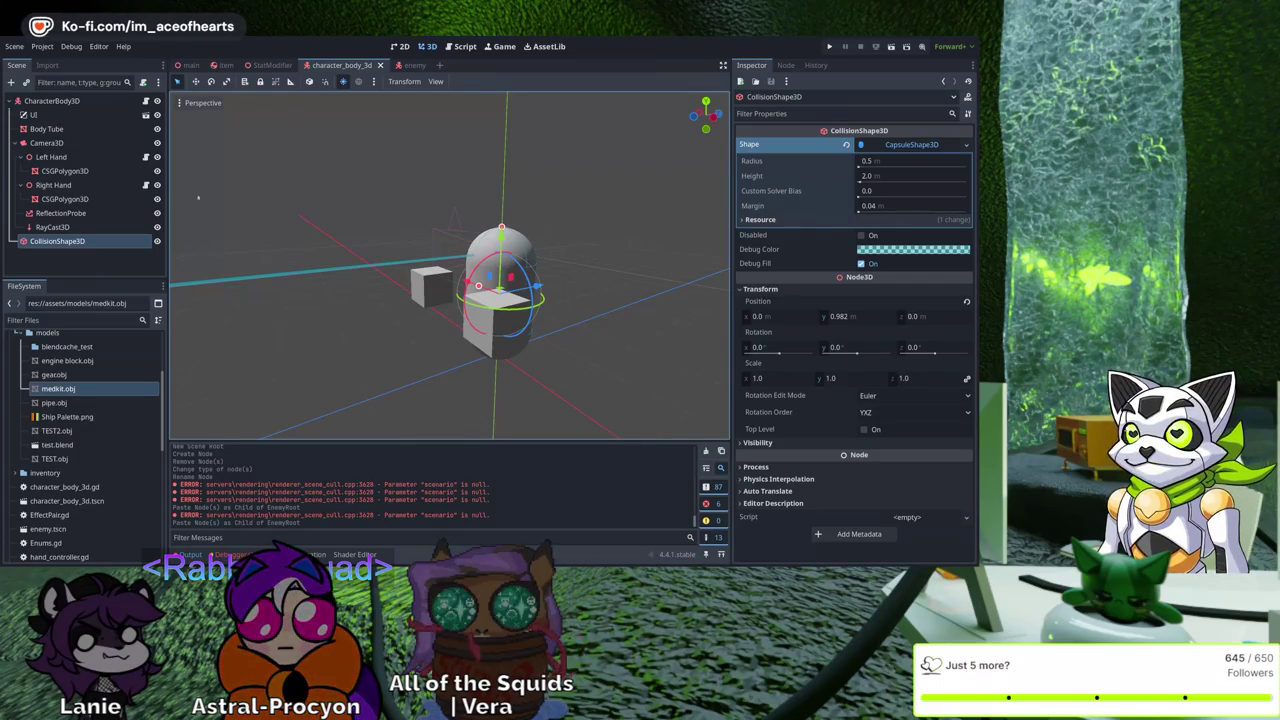
left_click(65, 171)
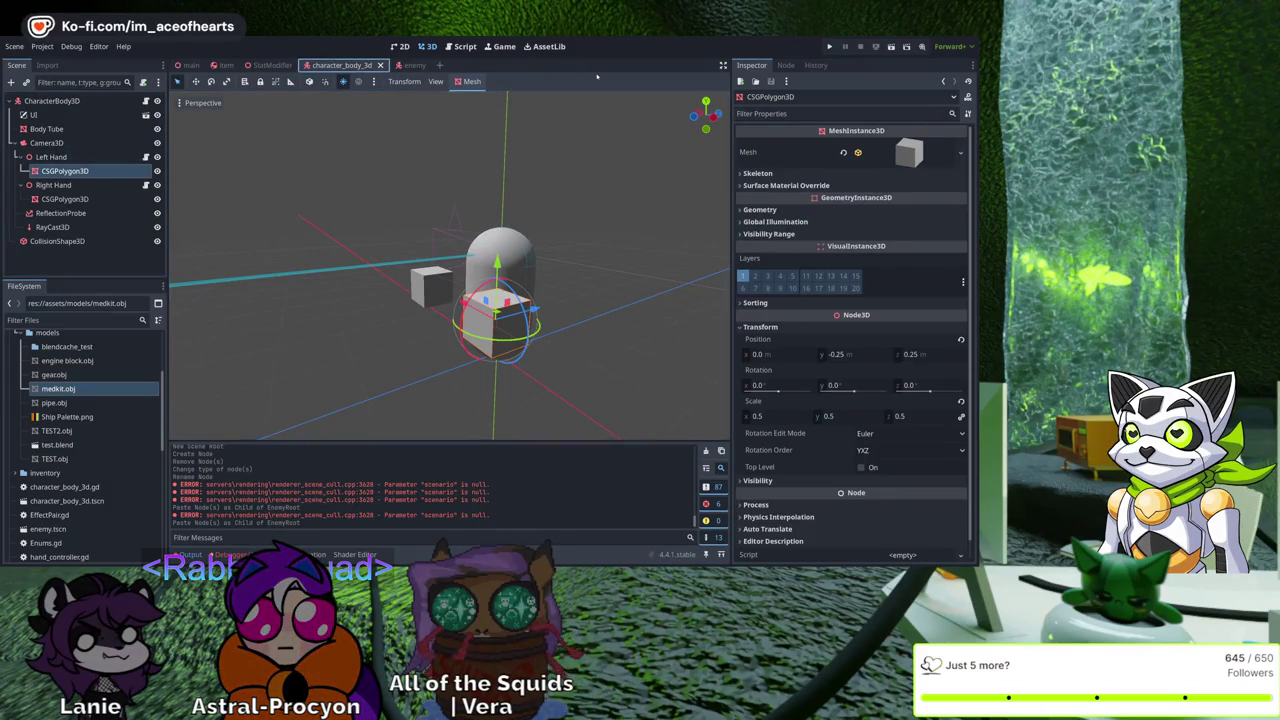
key("ctrl+s")
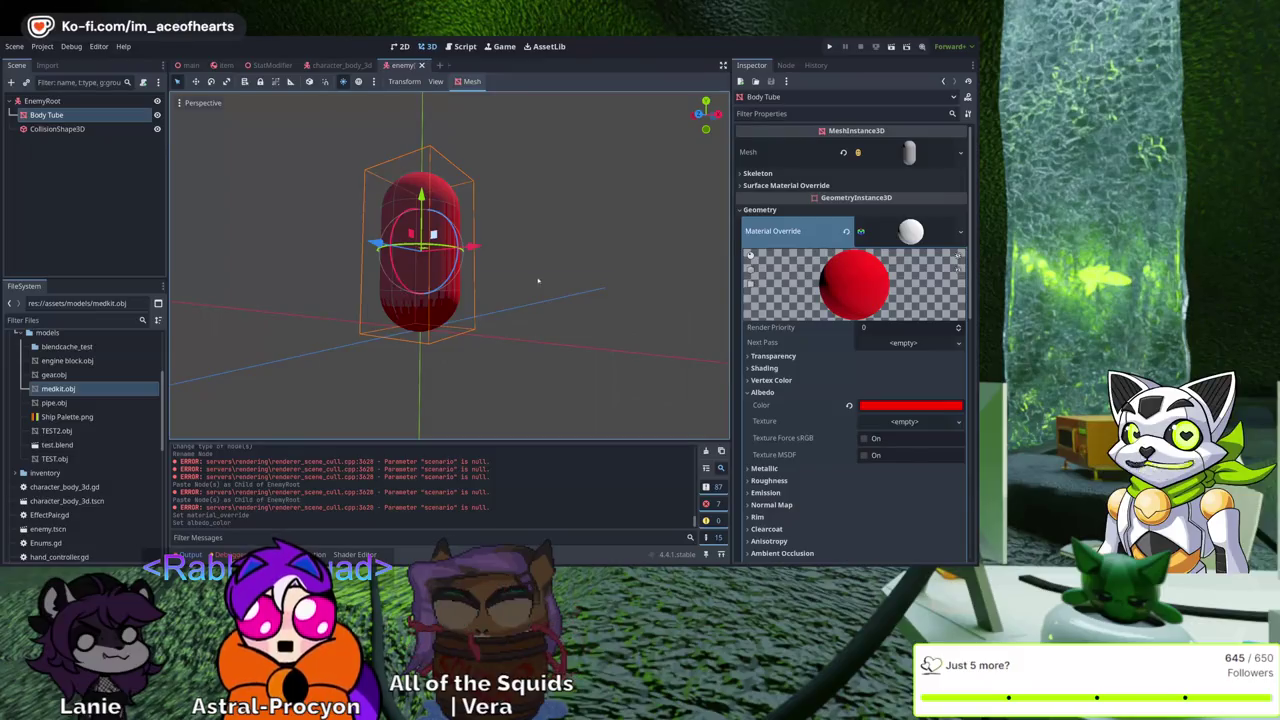
left_click(187, 65)
scroll(104, 480, "down", 5)
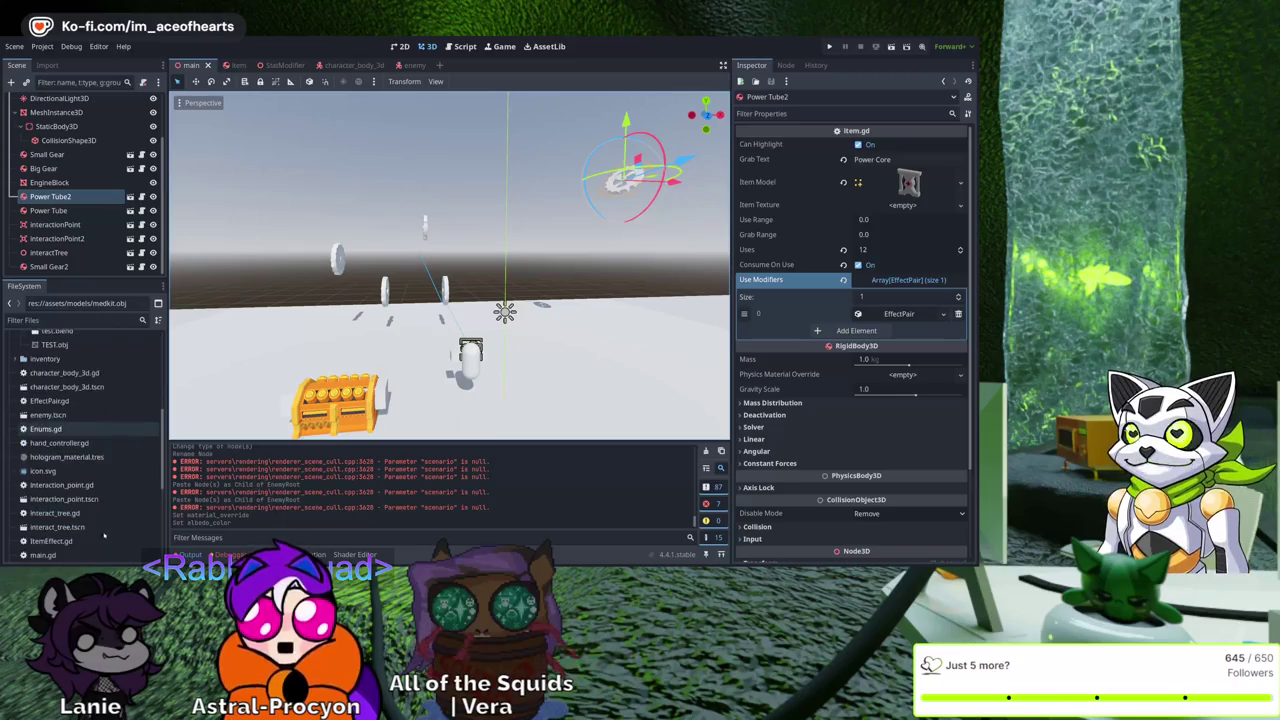
Place an instance of enemy.tscn into the main level.
mouse_move(48, 414)
left_mouse_down()
mouse_move(497, 349)
mouse_move(417, 346)
left_mouse_up()
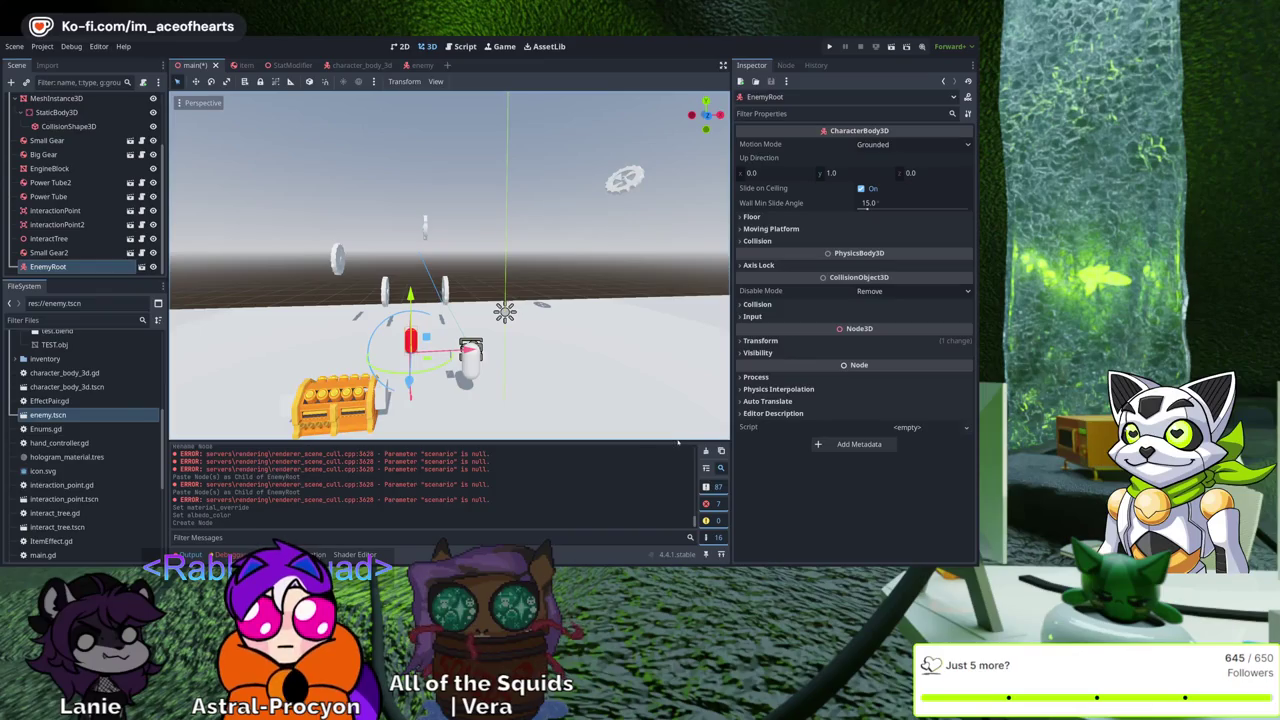
left_click(600, 380)
left_click(530, 160)
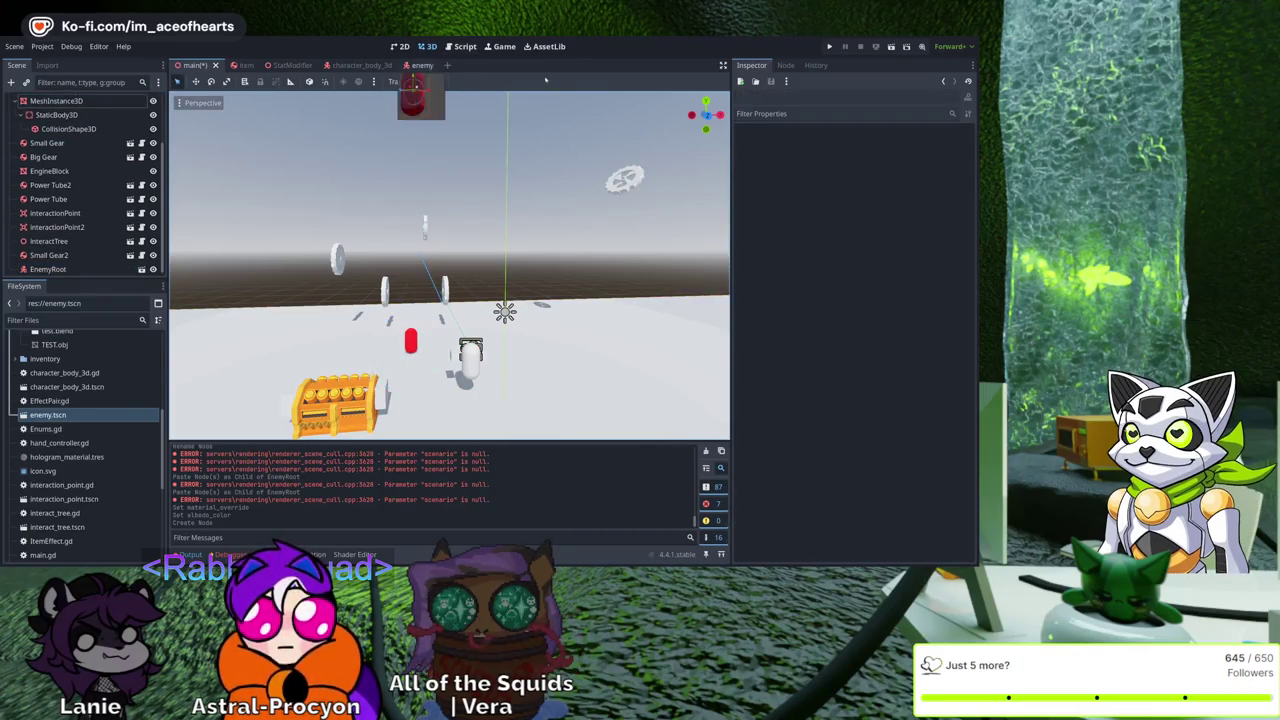
Reopen the enemy scene and attach a new enemy.gd script to EnemyRoot.
left_click(415, 65)
left_click(42, 101)
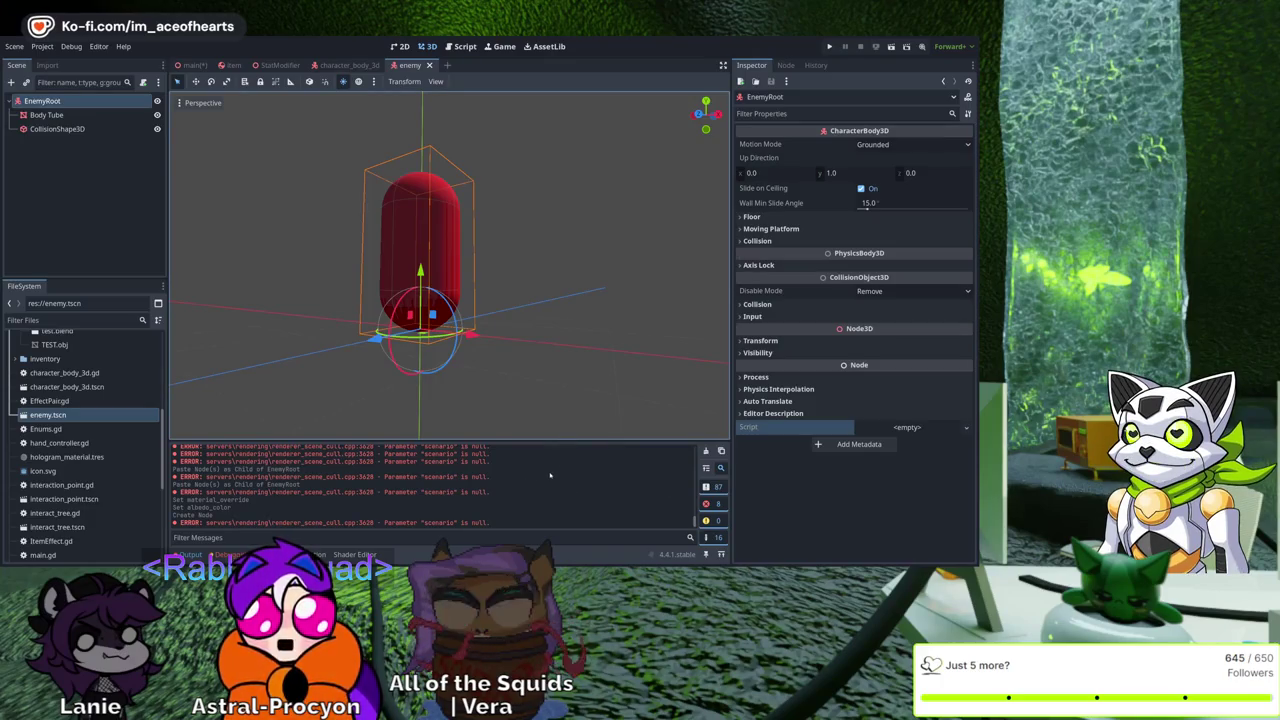
left_click(565, 441)
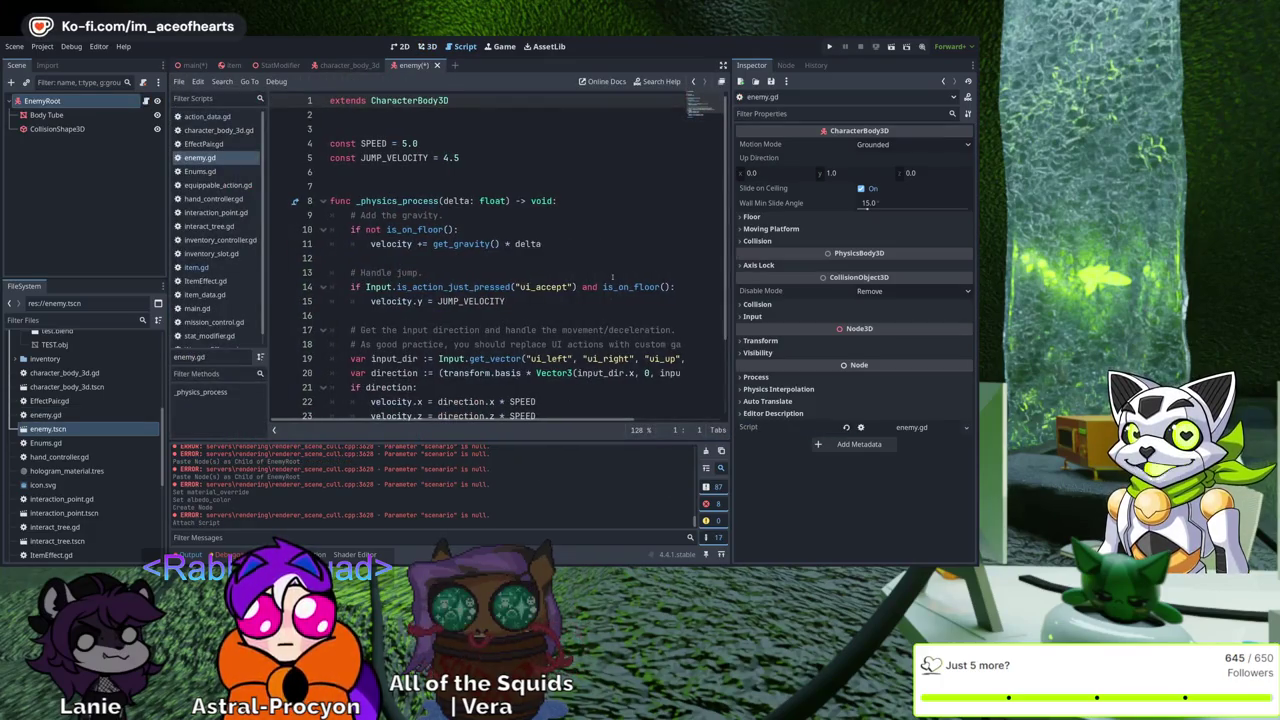
Delete enemy.gd's jump and movement code, keeping gravity and move_and_slide, then save and run the game.
scroll(612, 281, "down", 2)
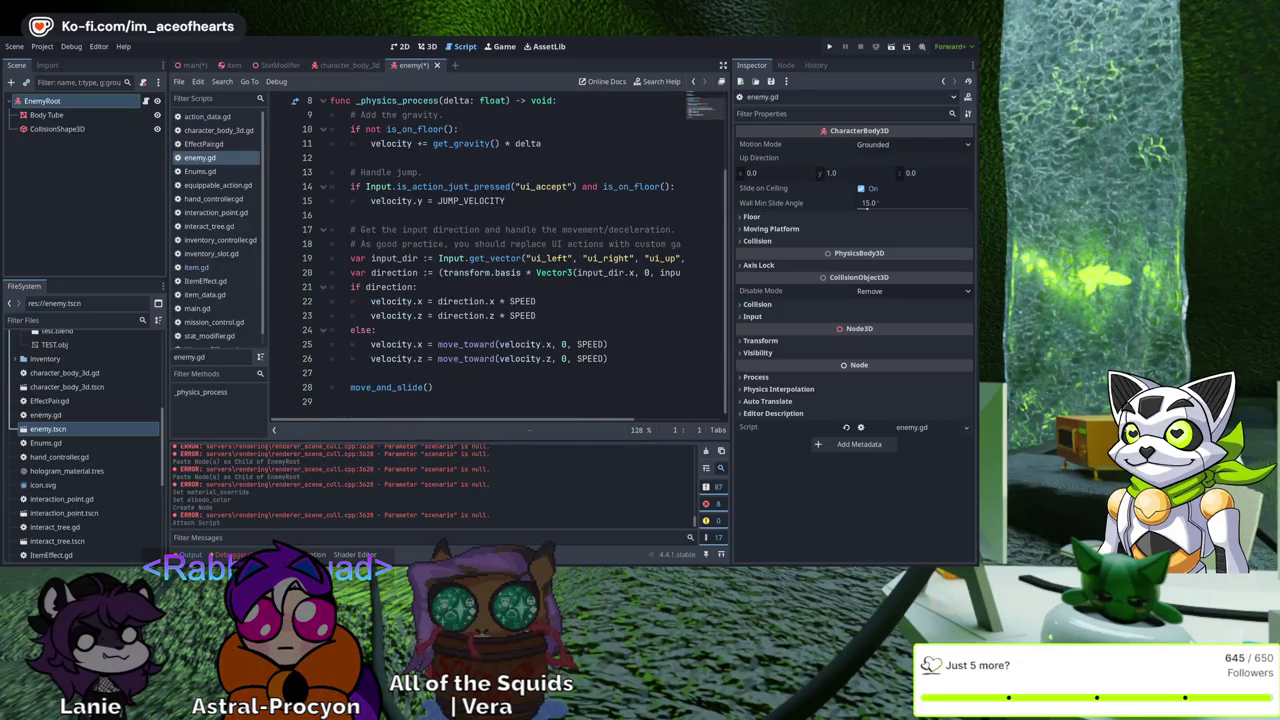
scroll(541, 418, "up", 3)
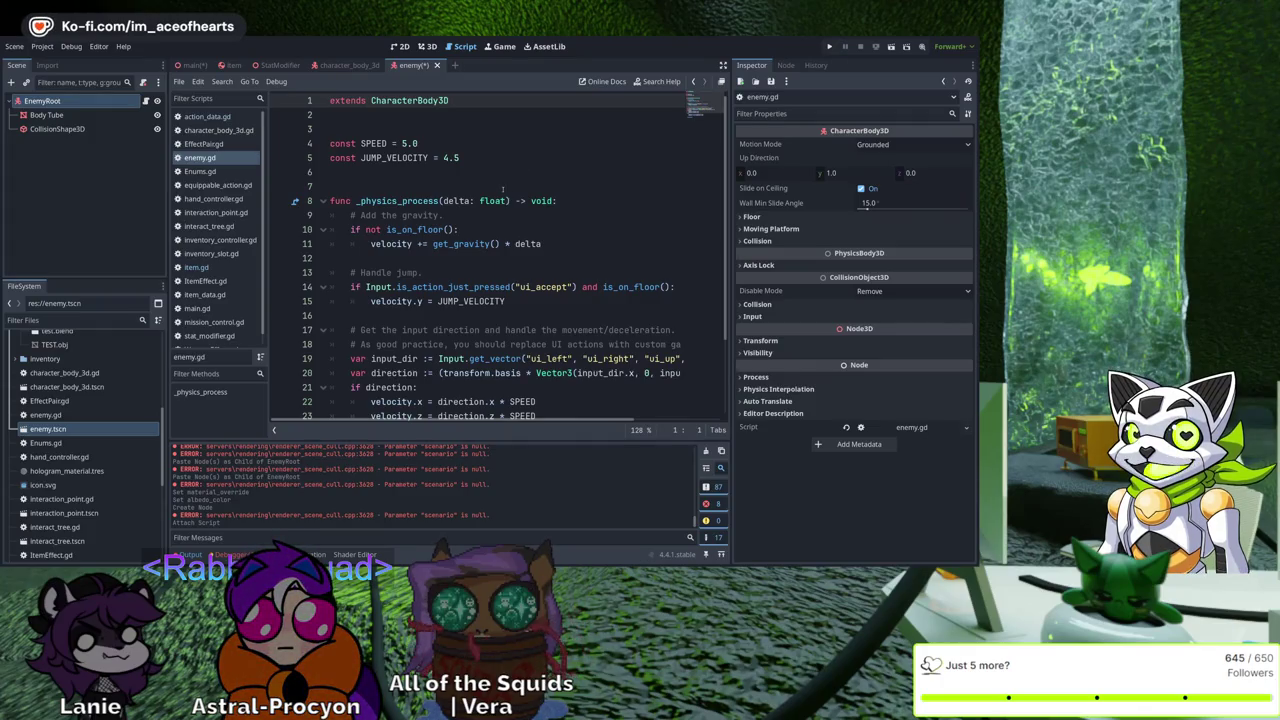
key("Down")
key("Down")
key("Down")
key("End")
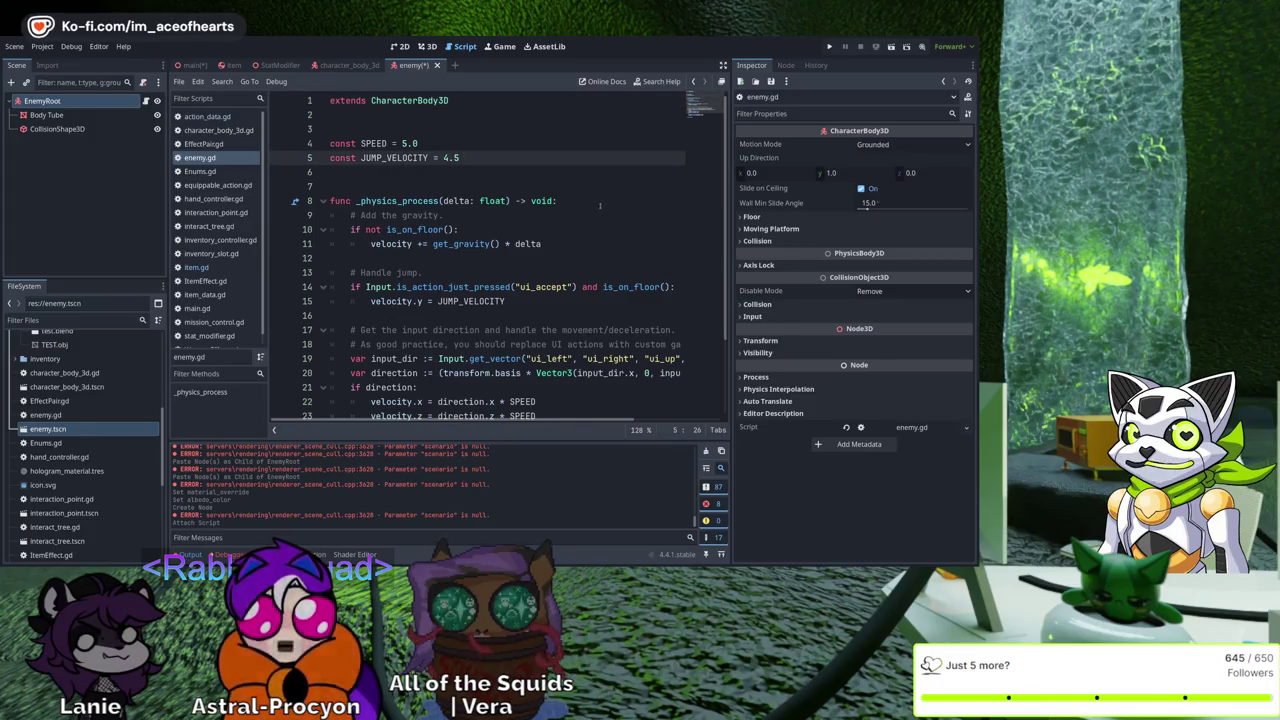
scroll(654, 376, "down", 2)
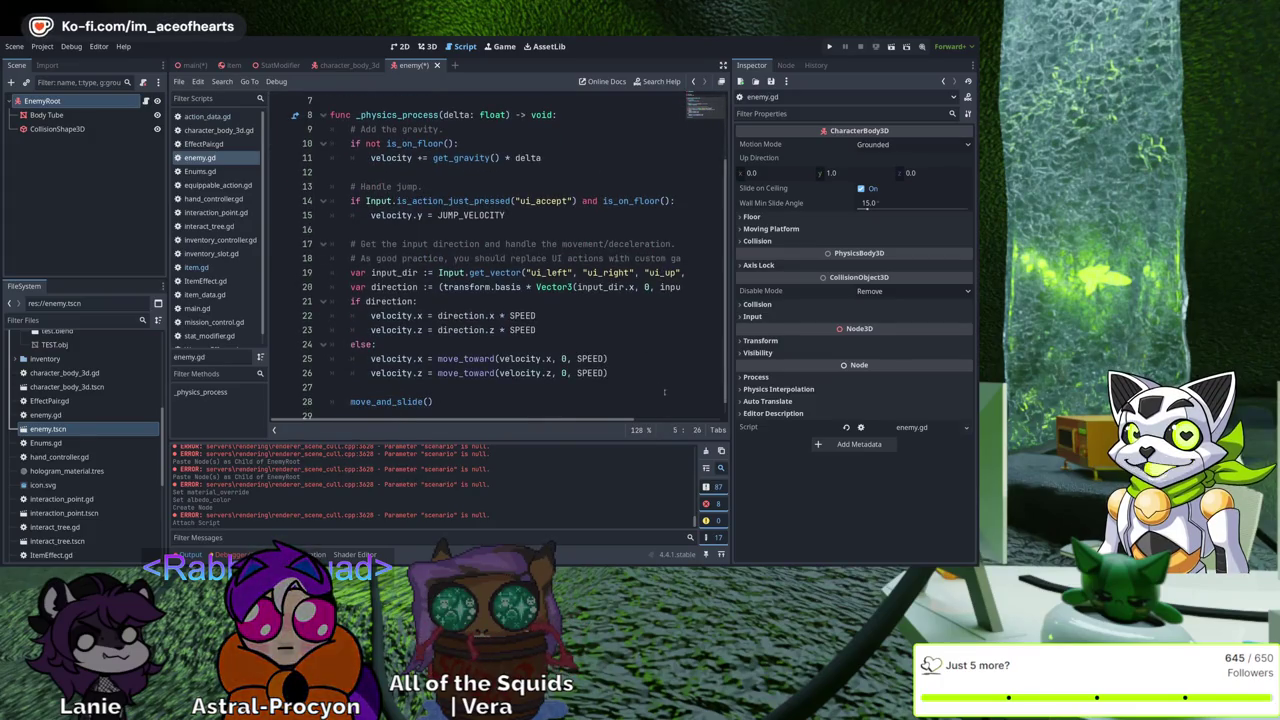
scroll(664, 392, "up", 1)
scroll(634, 401, "down", 1)
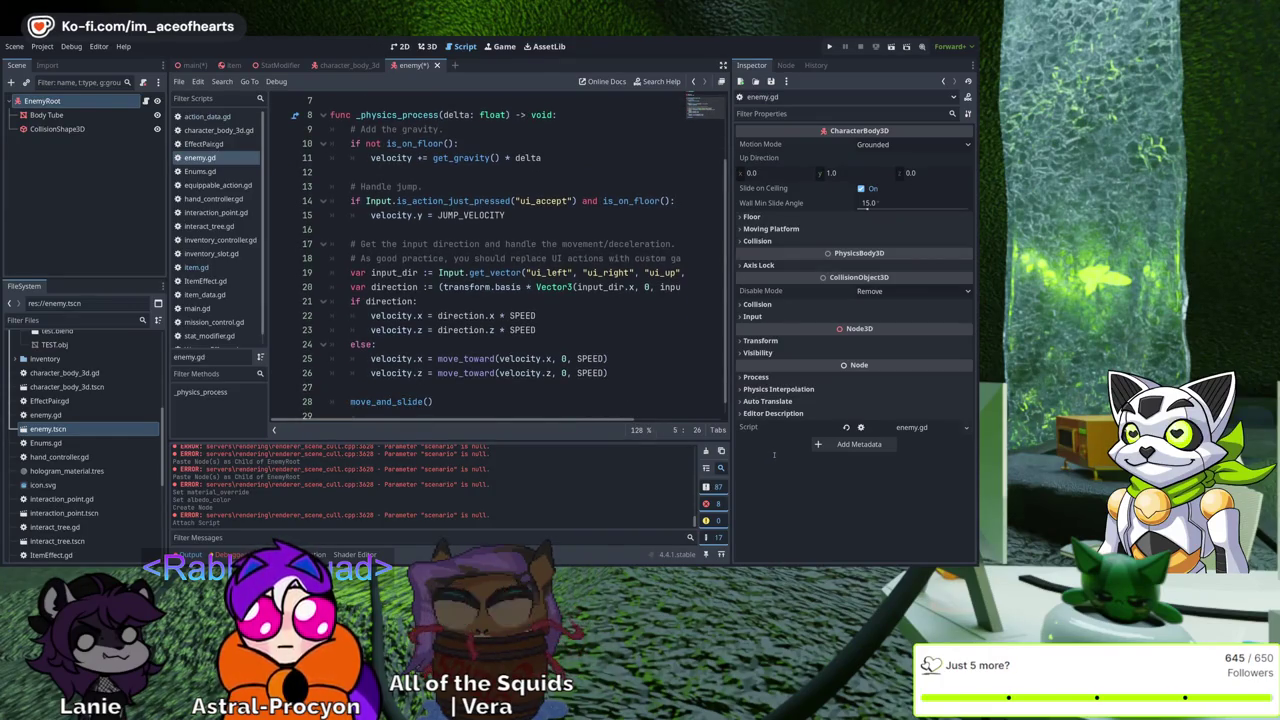
left_click(607, 373)
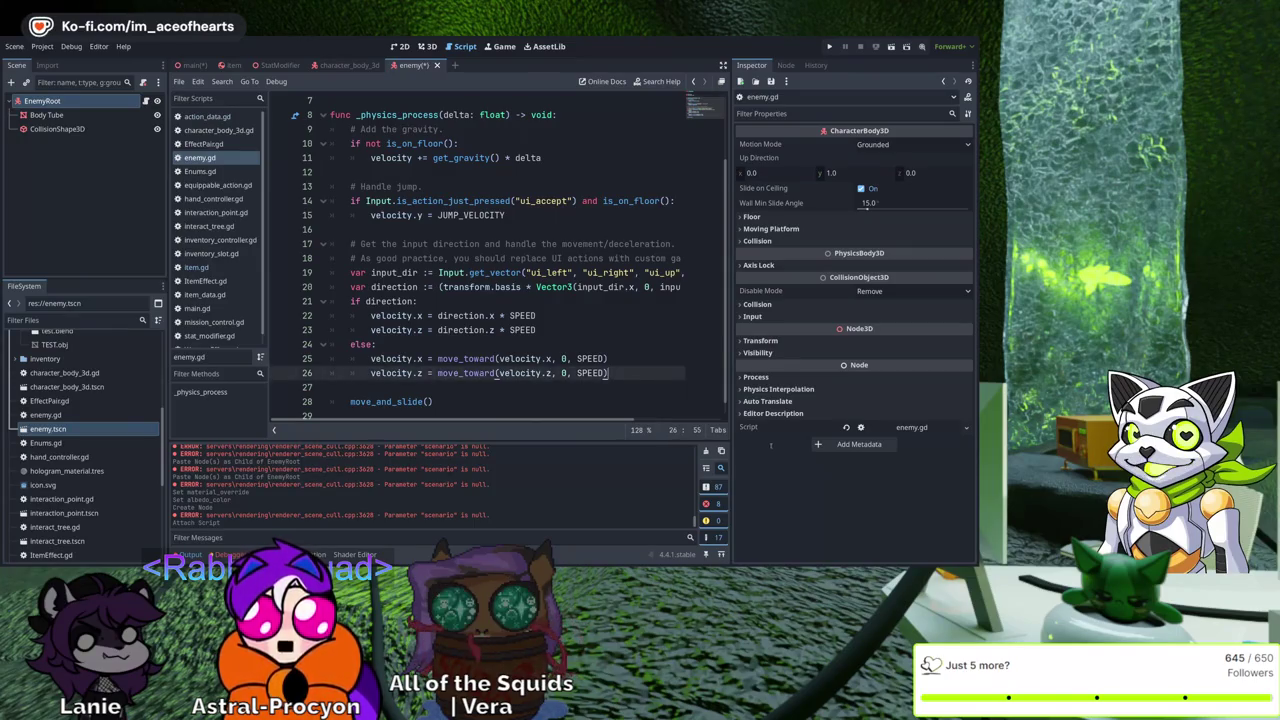
left_click(351, 186, "shift")
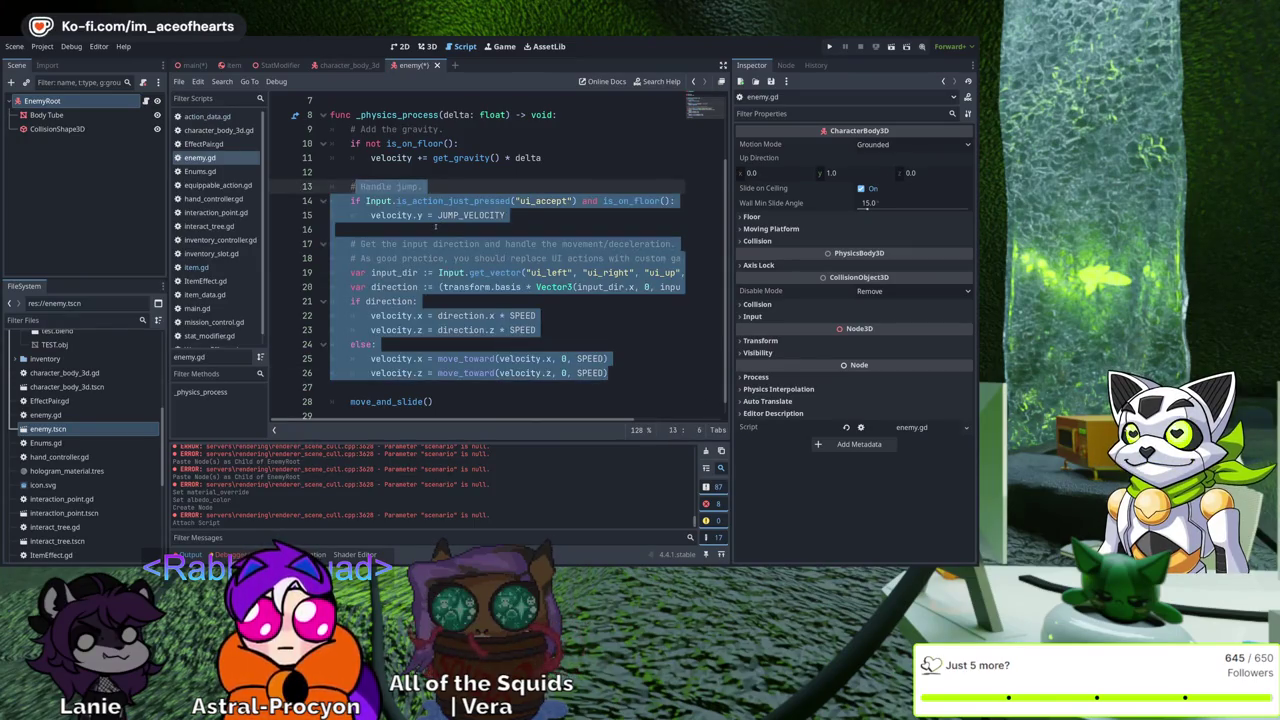
key("BackSpace")
key("BackSpace")
key("BackSpace")
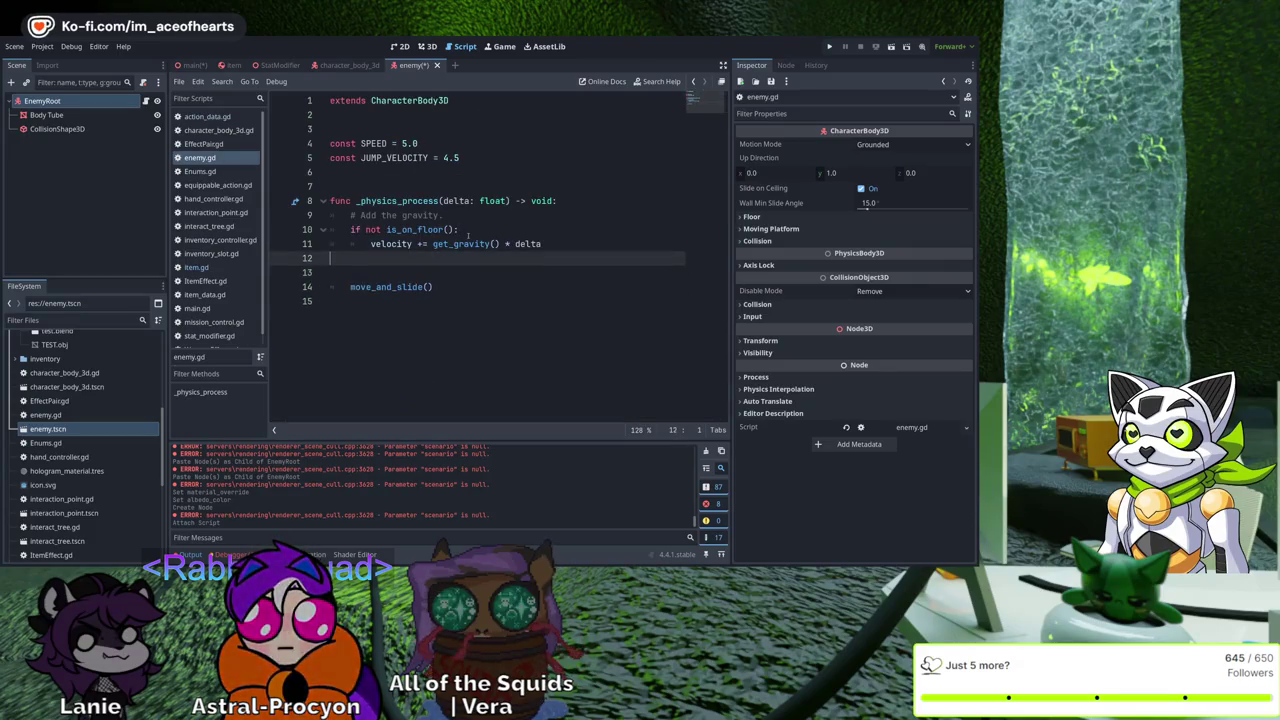
key("ctrl+s")
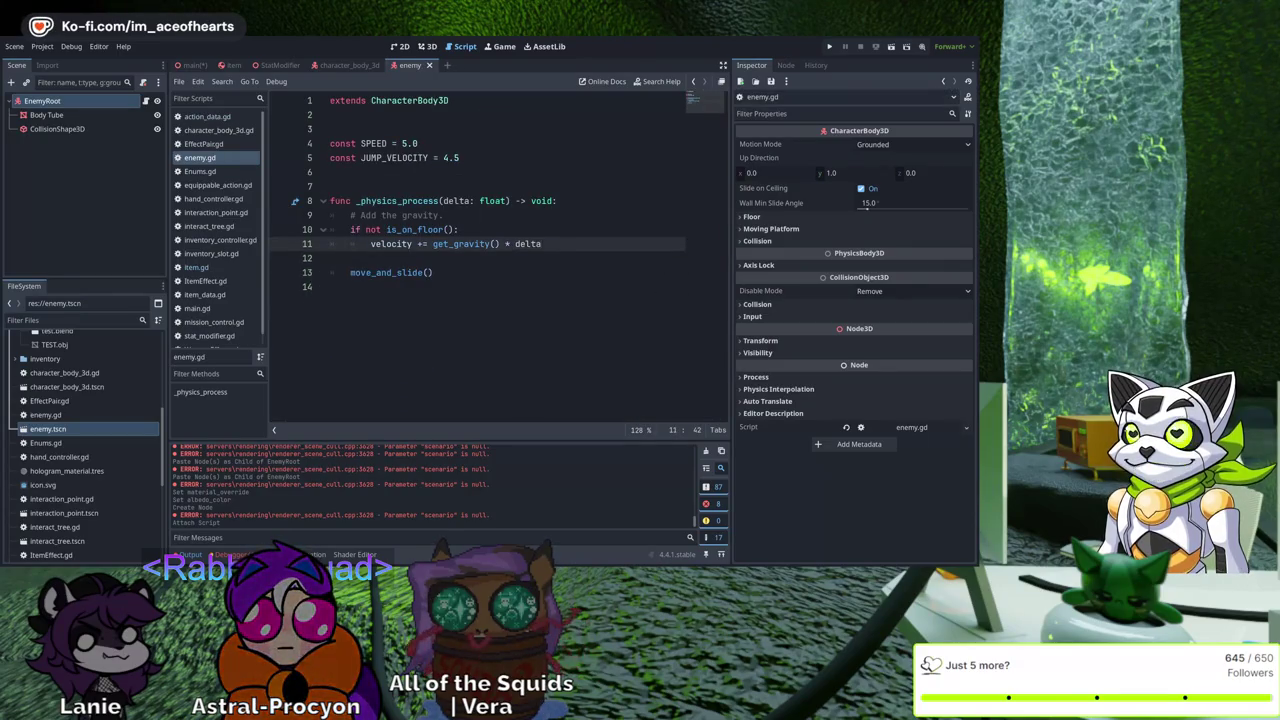
key("F5")
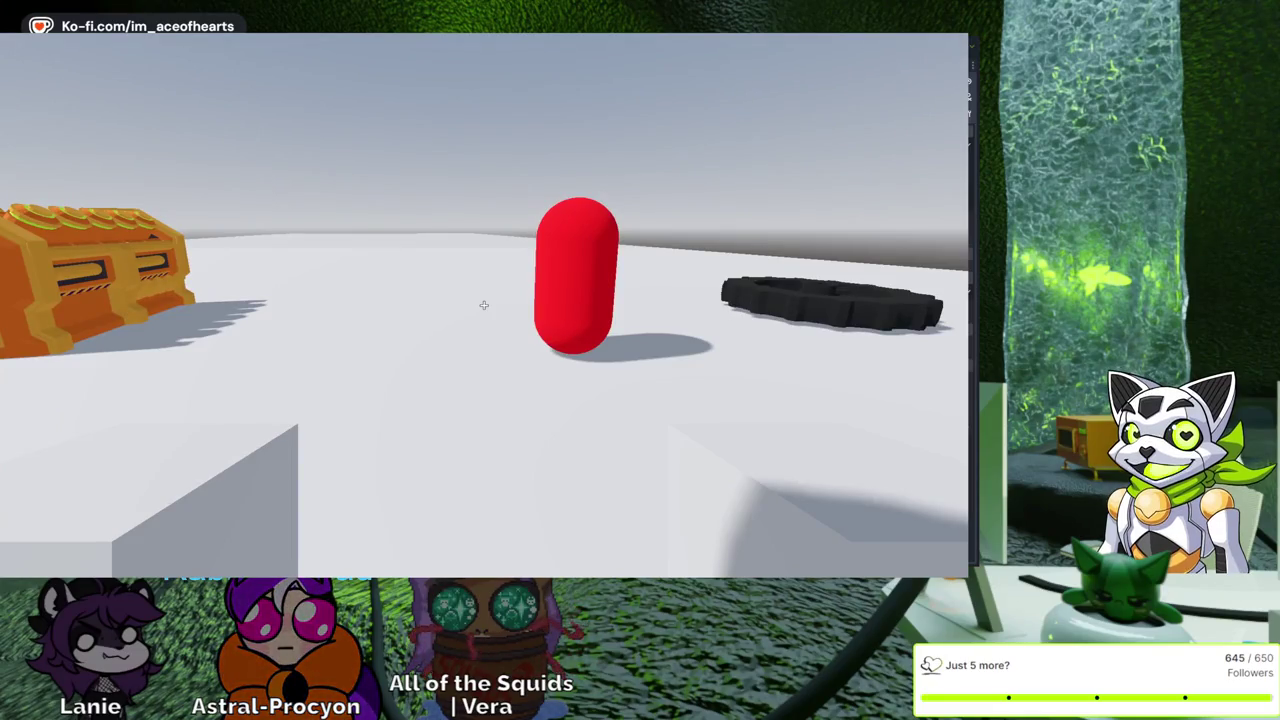
Stop the running game with F8.
key("F8")
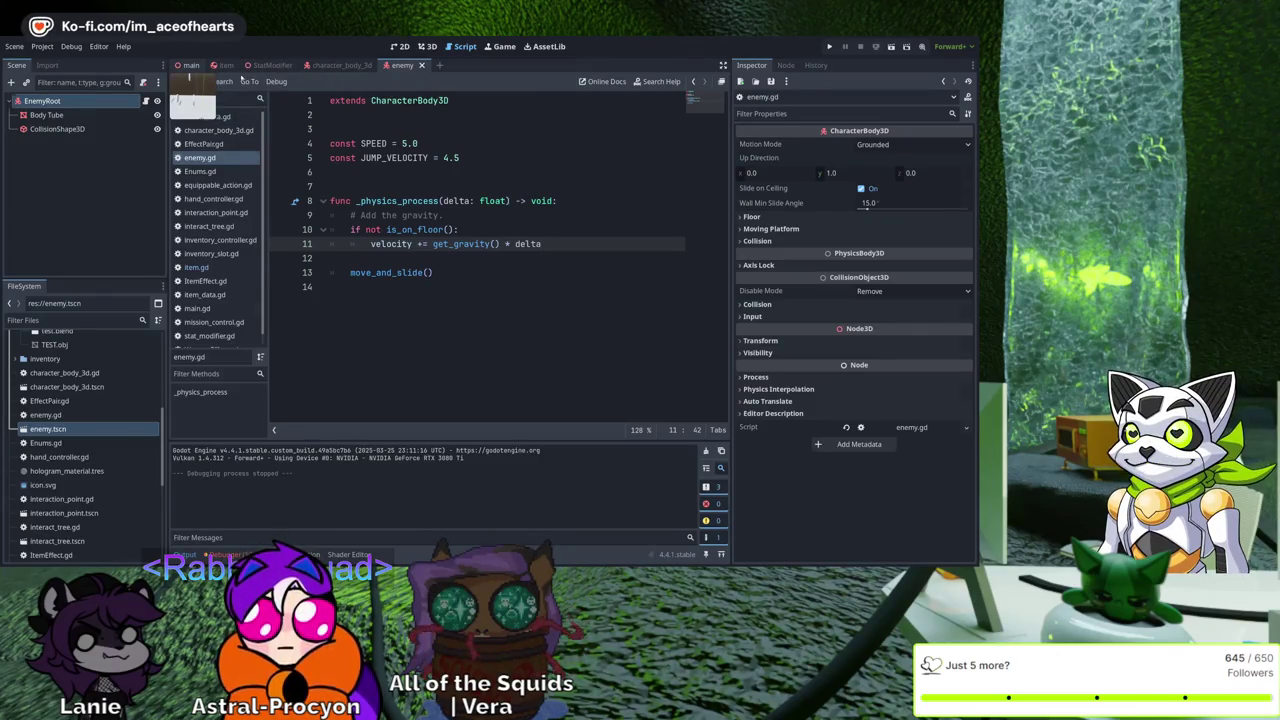
In the main scene's 3D view, paste a copied node under Small Gear.
left_click(190, 65)
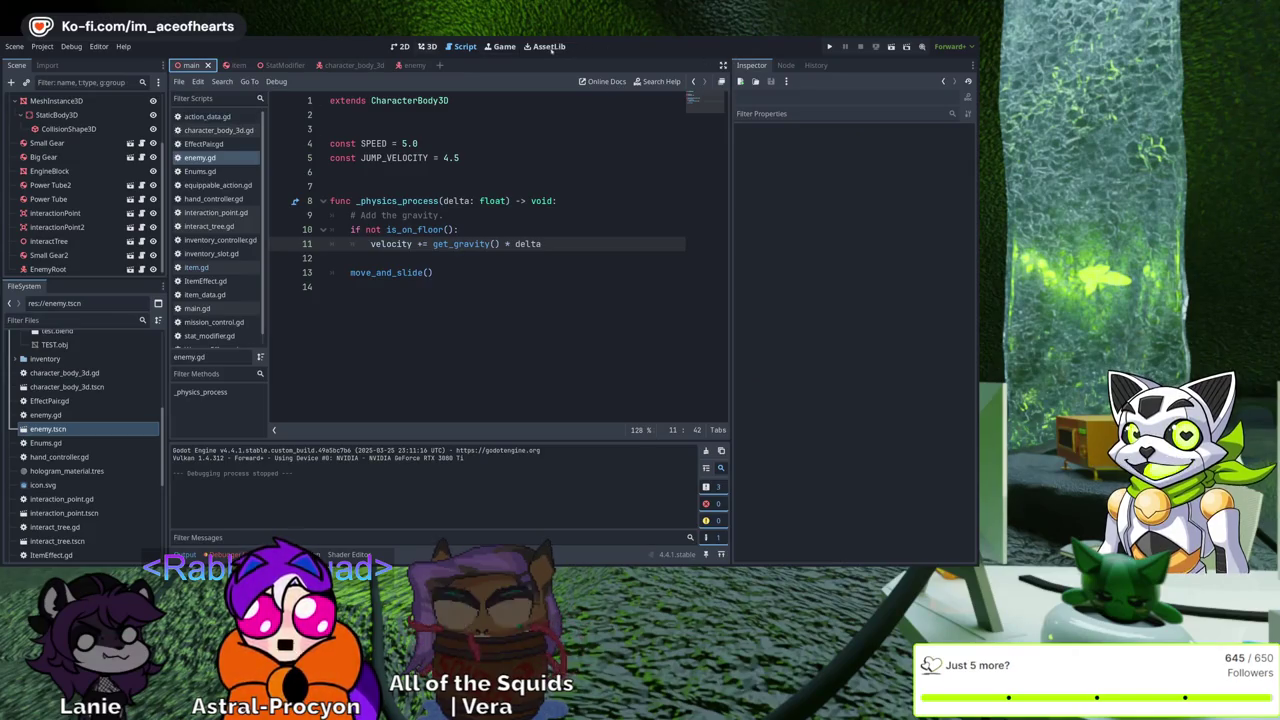
key("ctrl+F2")
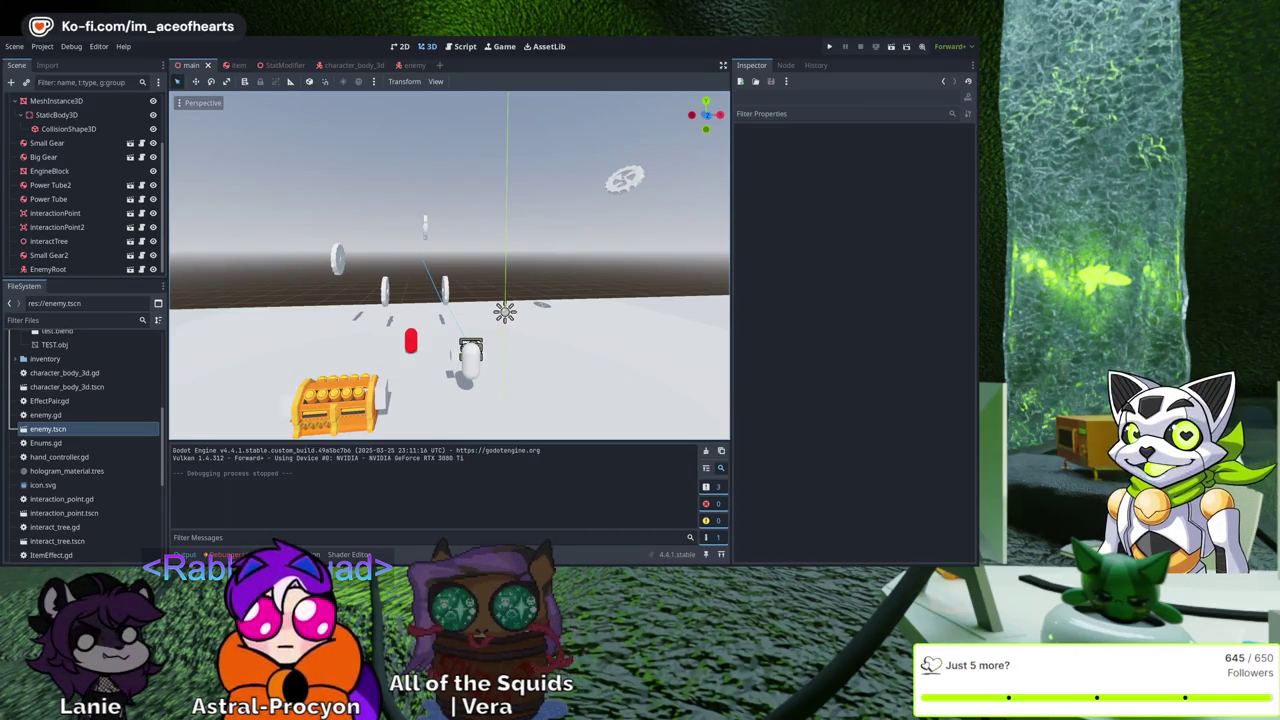
left_click(445, 290)
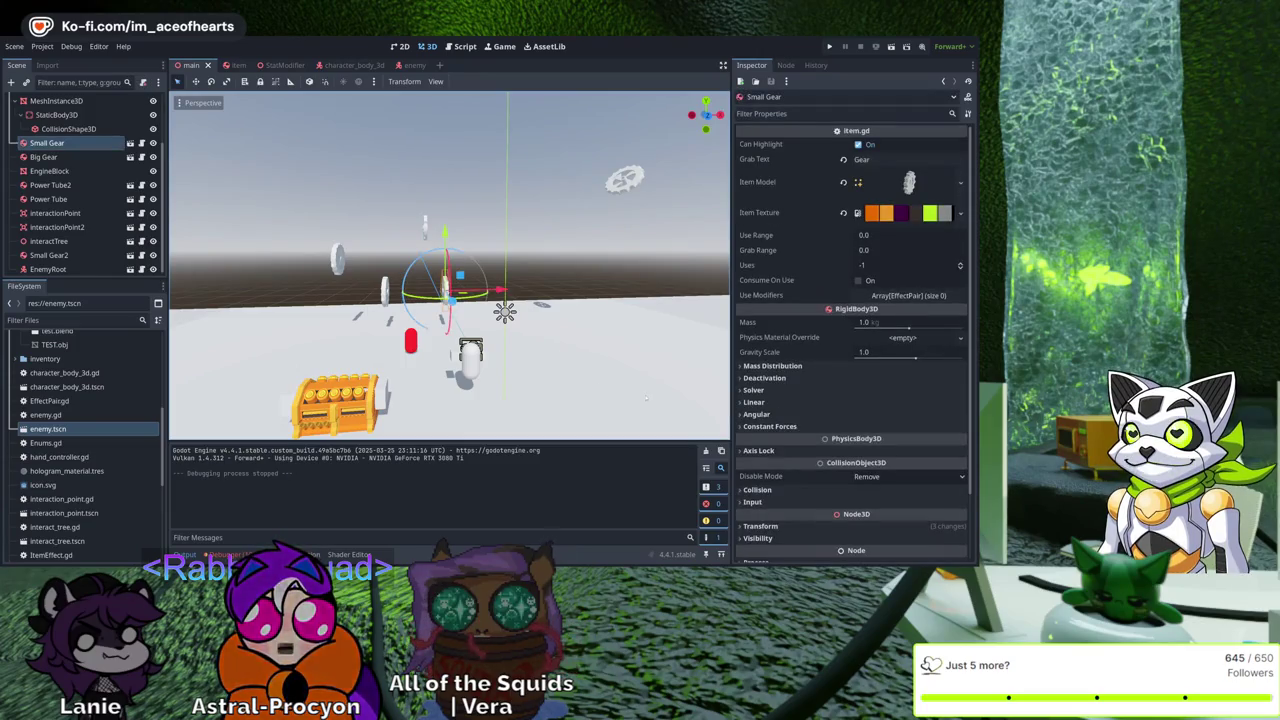
key("ctrl+v")
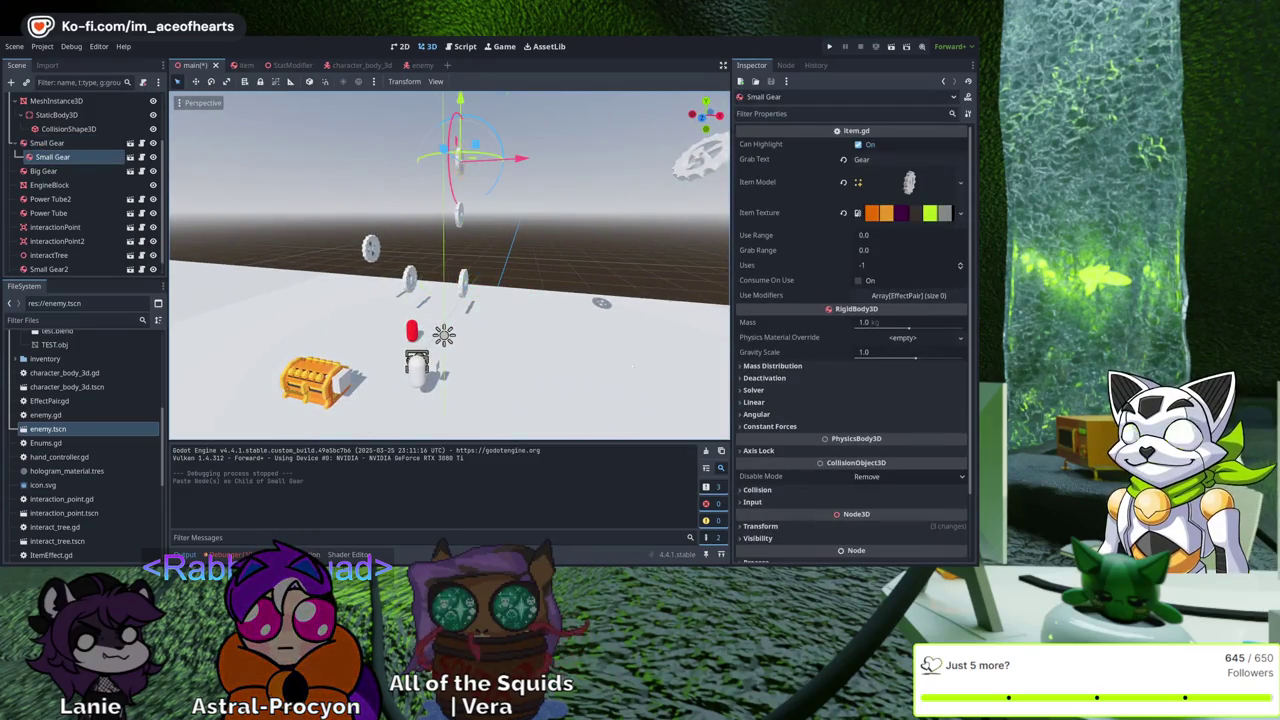
Move the pasted gear along X and lower it onto the floor beside Small Gear.
left_click_drag(522, 157, 612, 153)
mouse_move(550, 100)
left_mouse_down()
mouse_move(541, 236)
mouse_move(530, 240)
left_mouse_up()
left_click(678, 300)
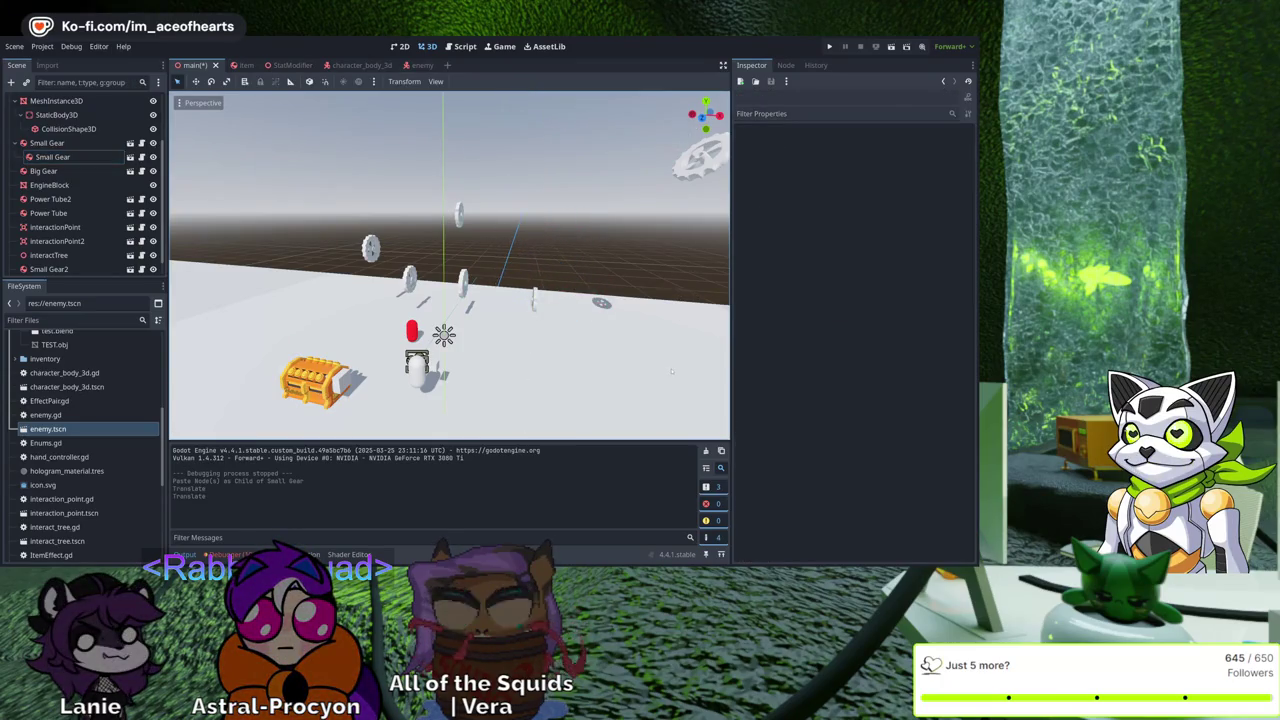
left_click(534, 300)
left_click_drag(551, 286, 540, 268)
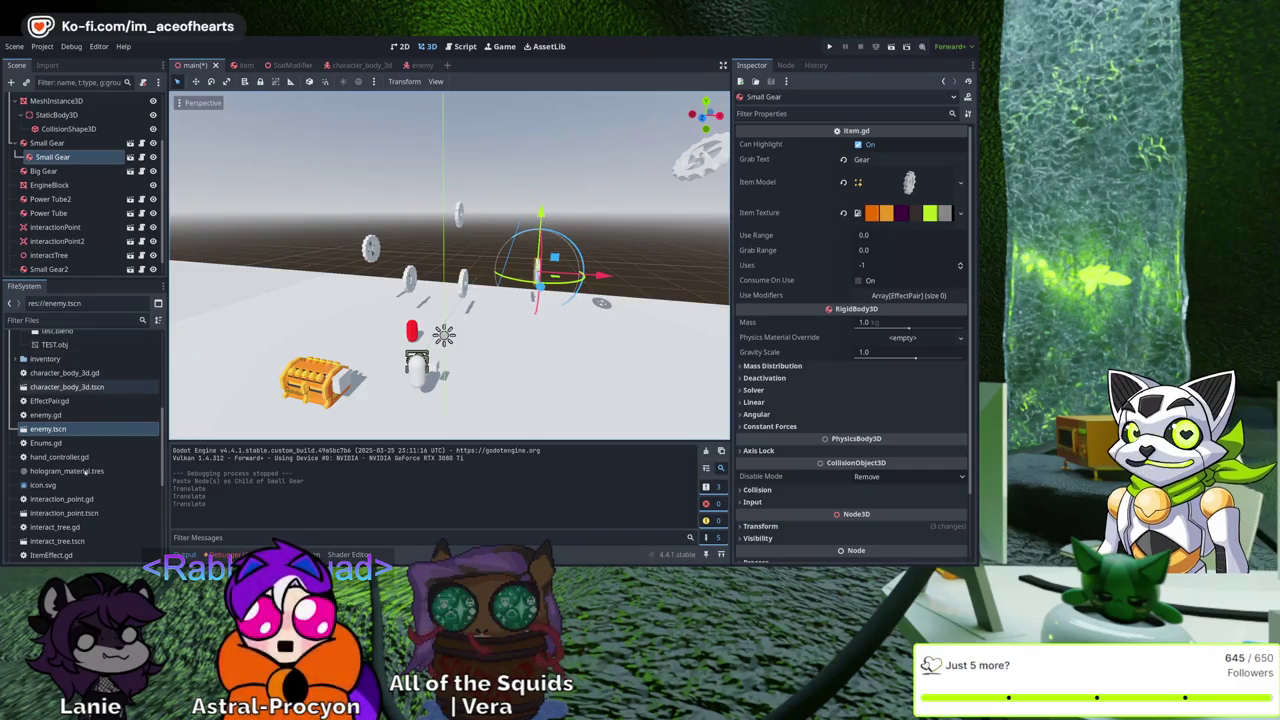
Set the copied gear's Item Model to pipe.obj.
scroll(86, 470, "up", 5)
mouse_move(54, 460)
left_mouse_down()
mouse_move(910, 200)
mouse_move(908, 182)
left_mouse_up()
left_click_drag(450, 300, 530, 290)
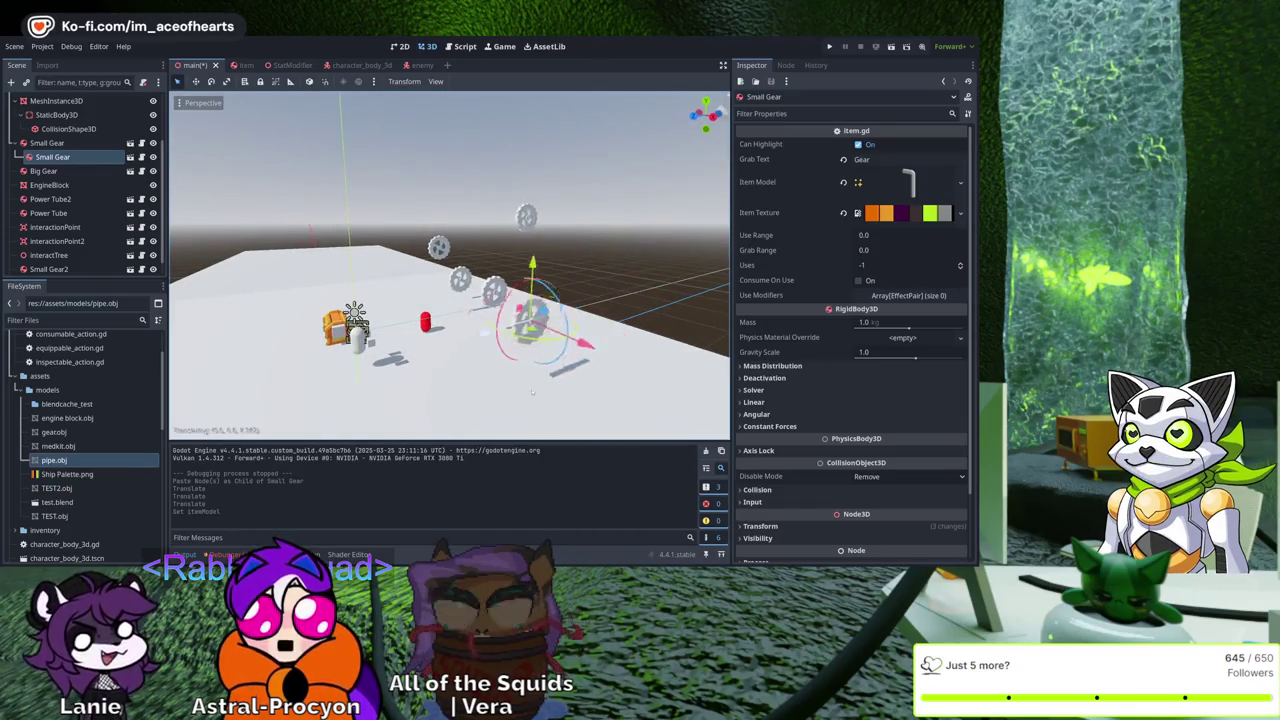
Rotate and move the pipe item beside the red capsule, then save and run with F5.
scroll(450, 265, "up", 4)
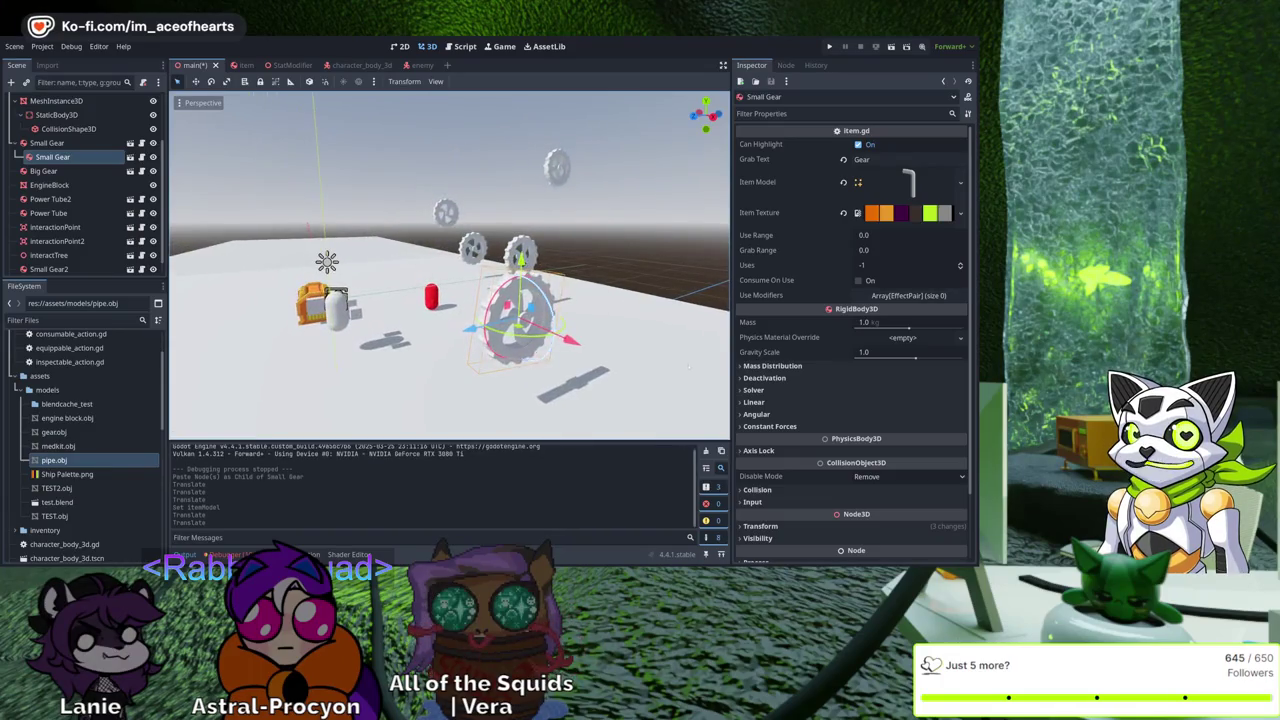
key("r")
left_click(677, 357)
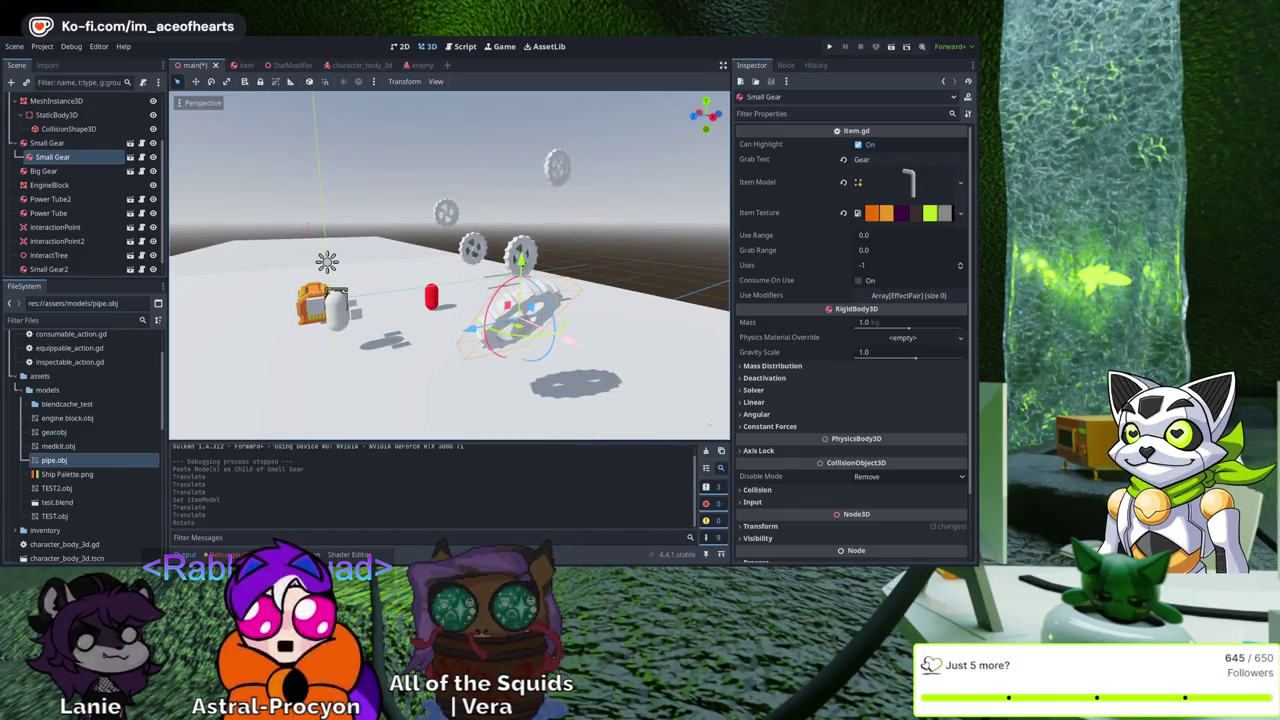
key("g")
left_click(634, 390)
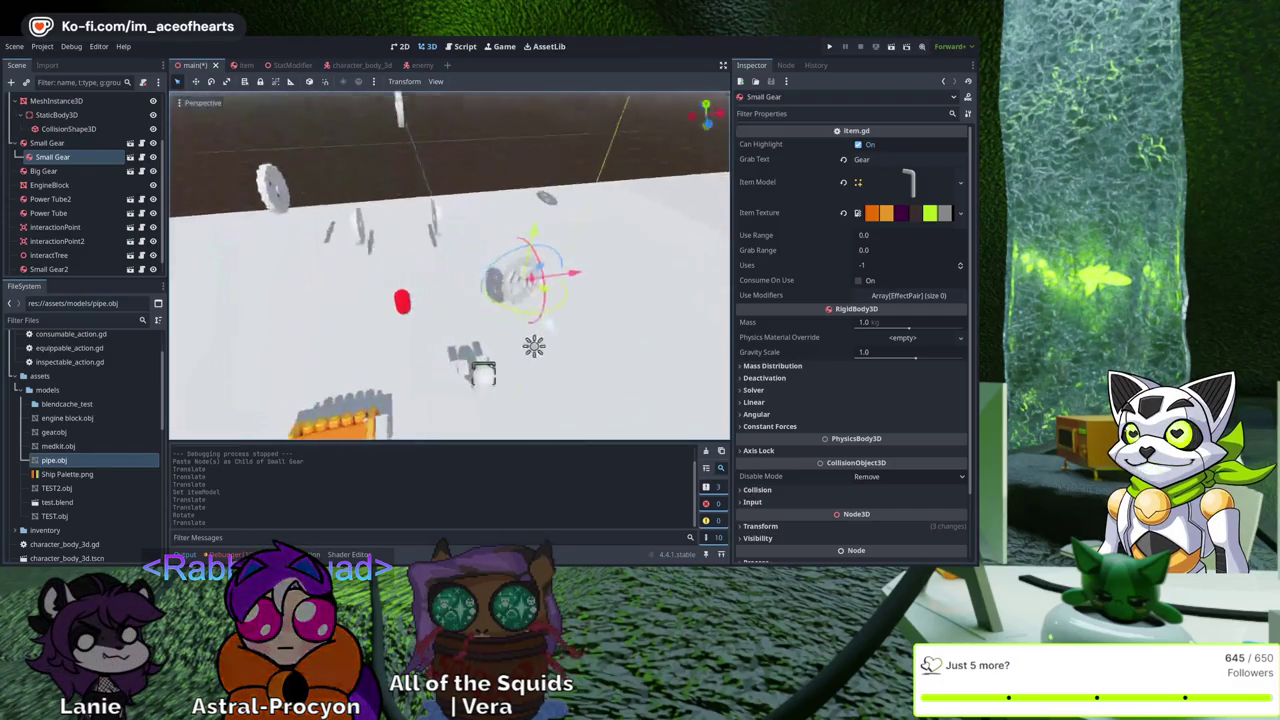
key("g")
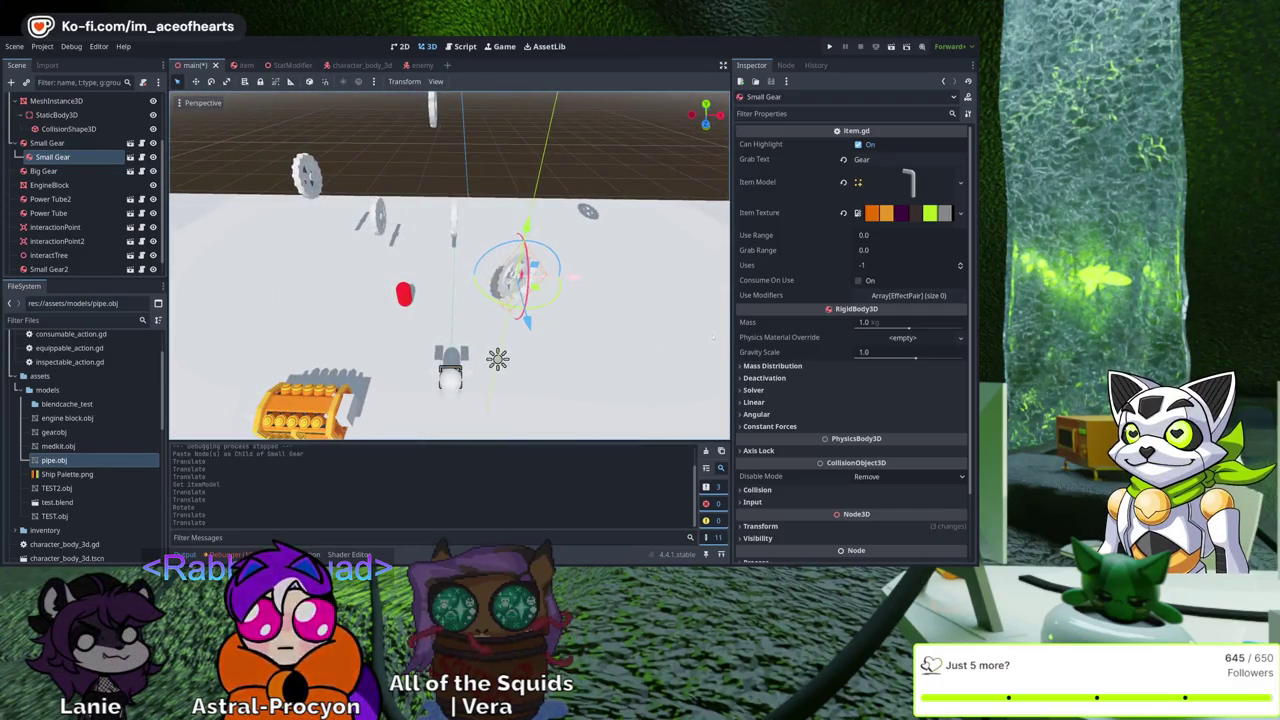
left_click(650, 337)
key("r")
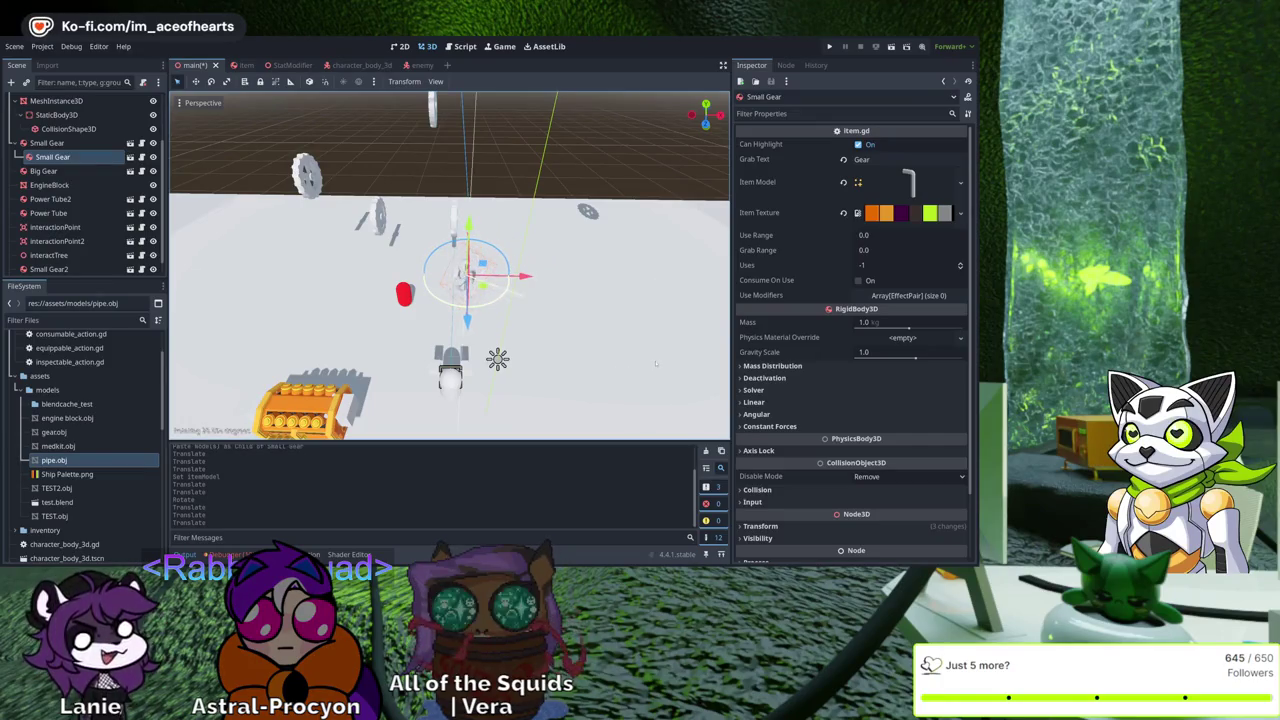
left_click(640, 346)
left_click(640, 346)
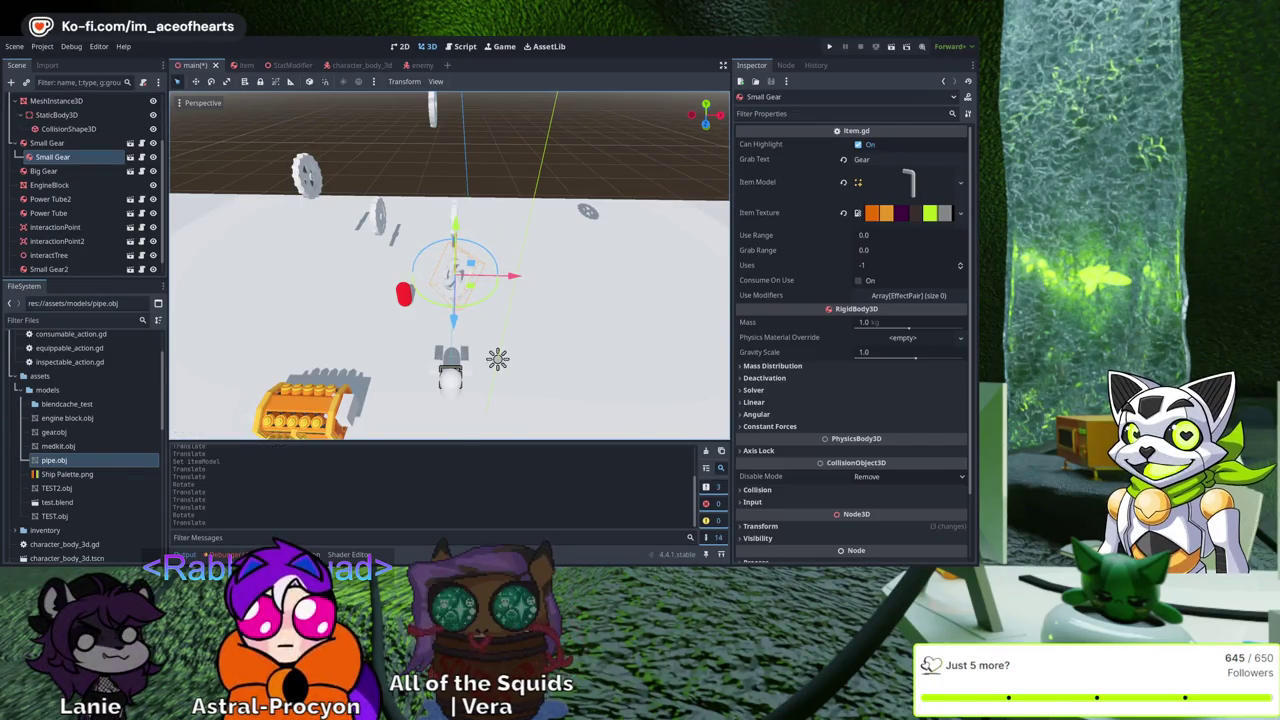
key("F5")
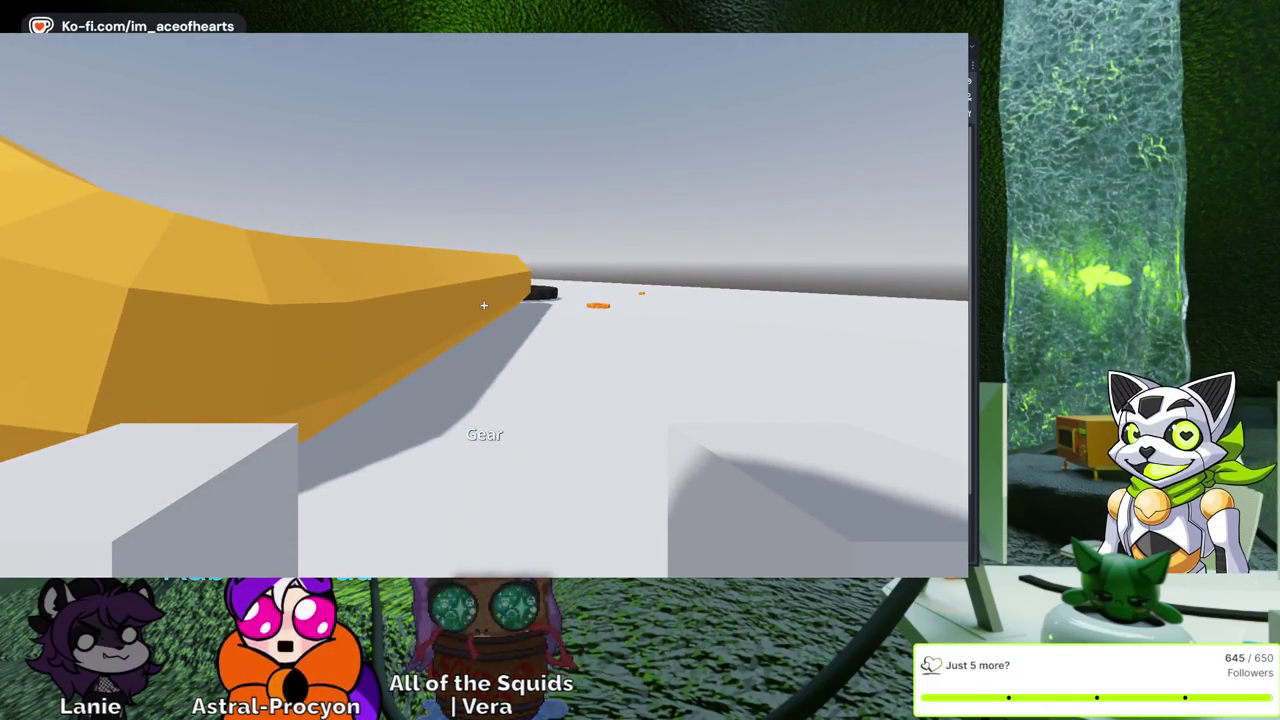
Stop the running game with F8 and switch to Blender.
key("F8")
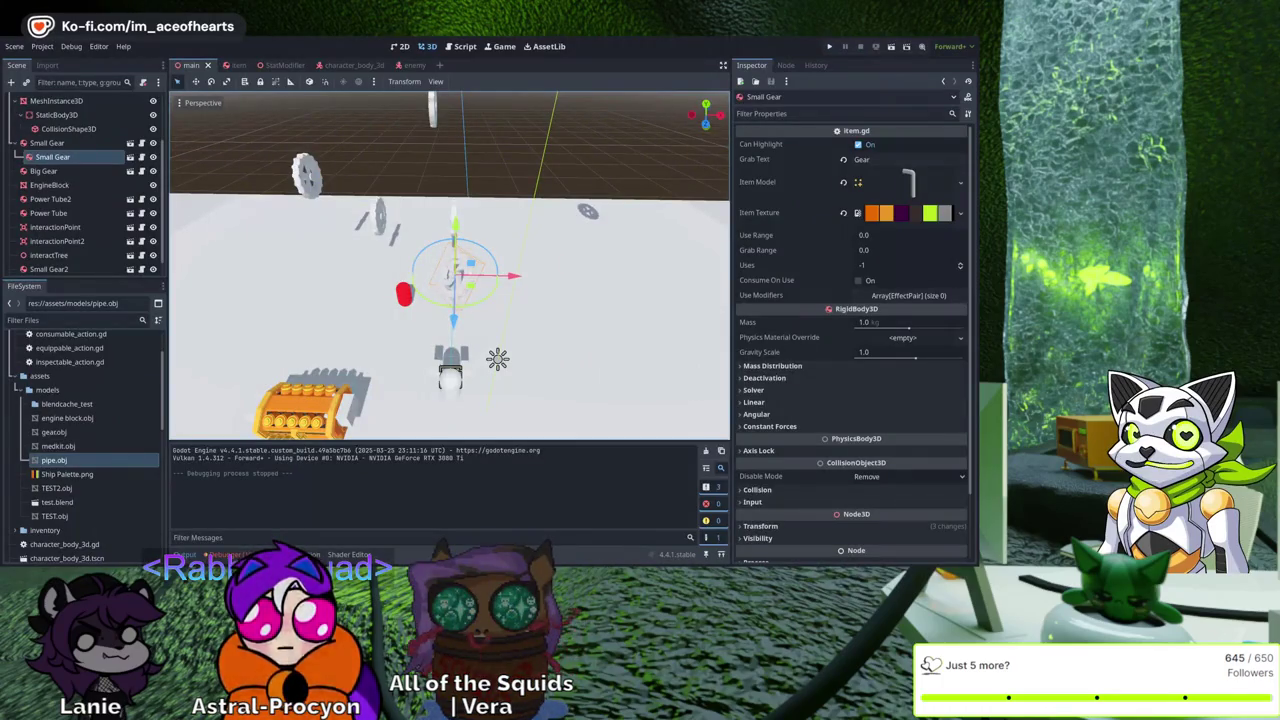
key("alt+Tab")
Paste the pipe model into the scene, clear its location and scale it to 0.
scroll(236, 452, "down", 6)
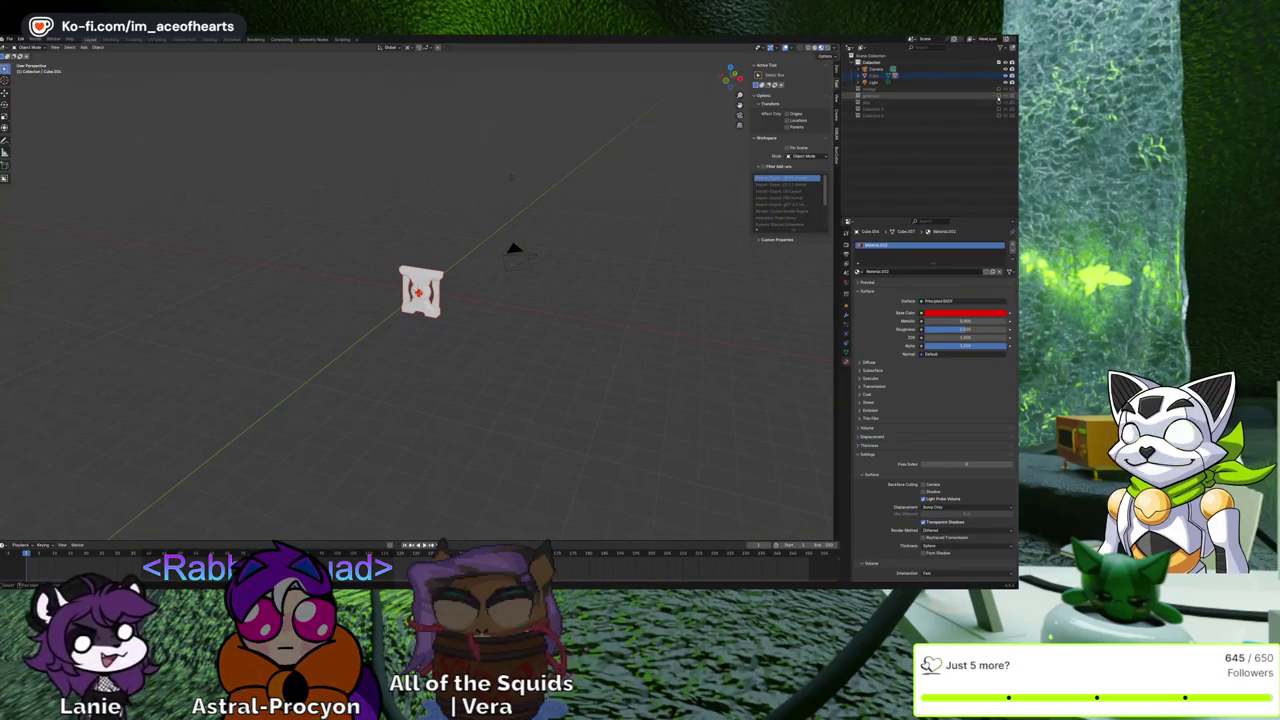
key("ctrl+v")
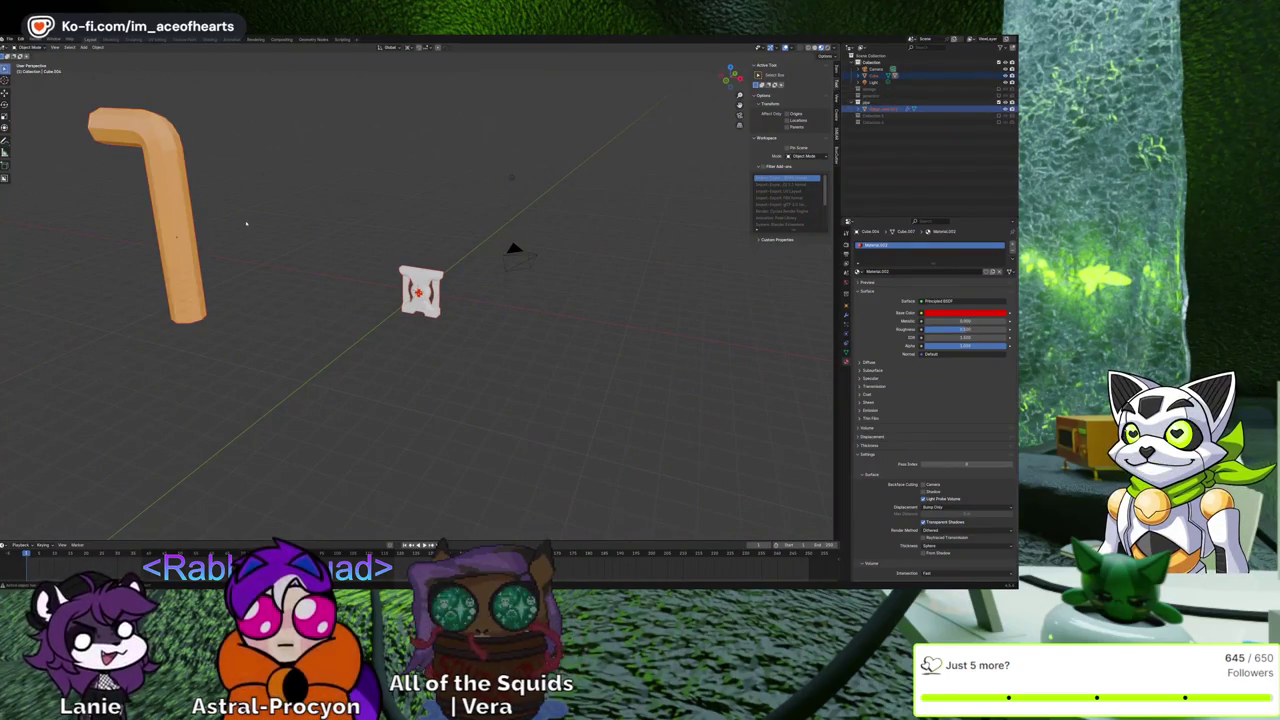
key("alt+g")
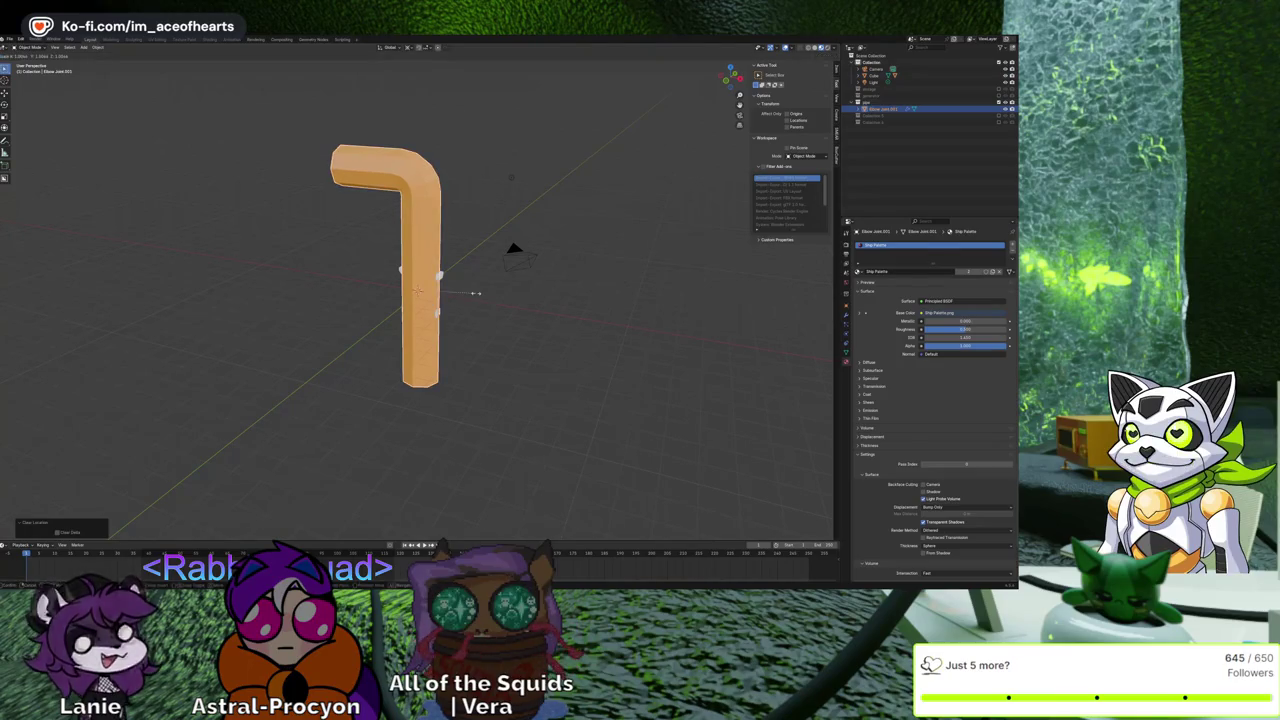
type("s0")
key("Return")
scroll(420, 290, "up", 5)
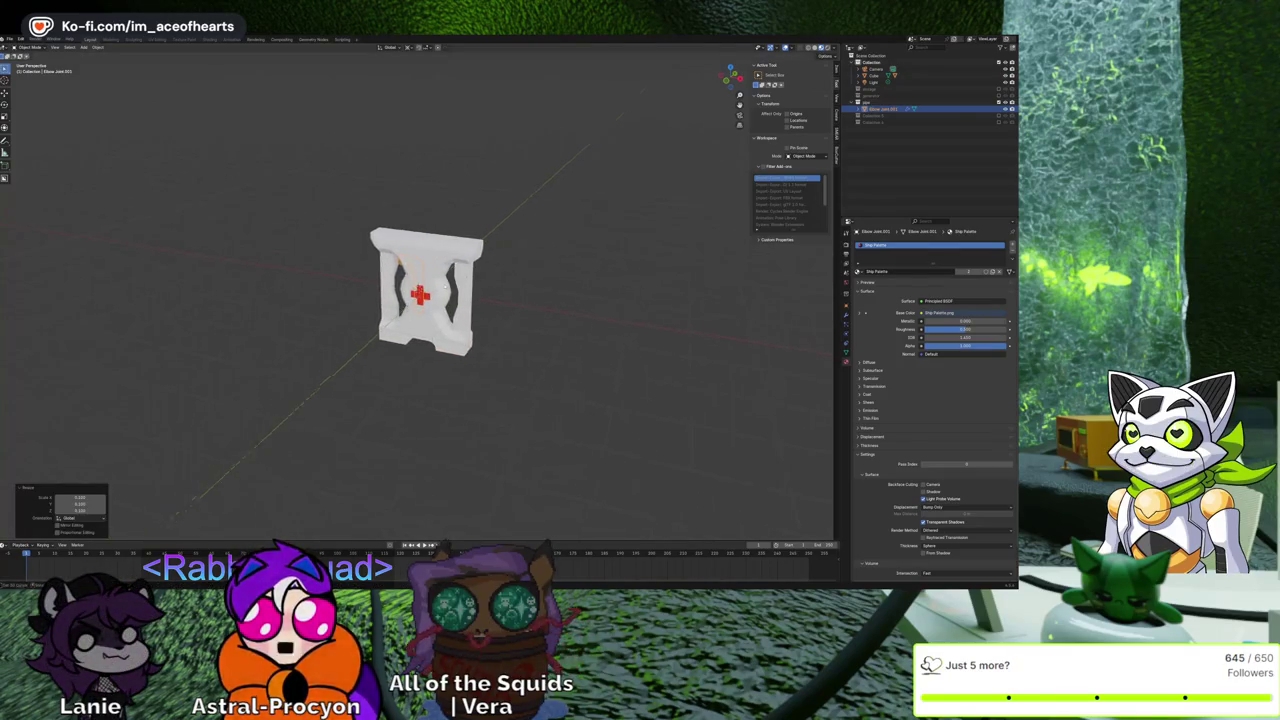
key("KP_1")
Apply rotation and scale to the medkit object.
key("ctrl+z")
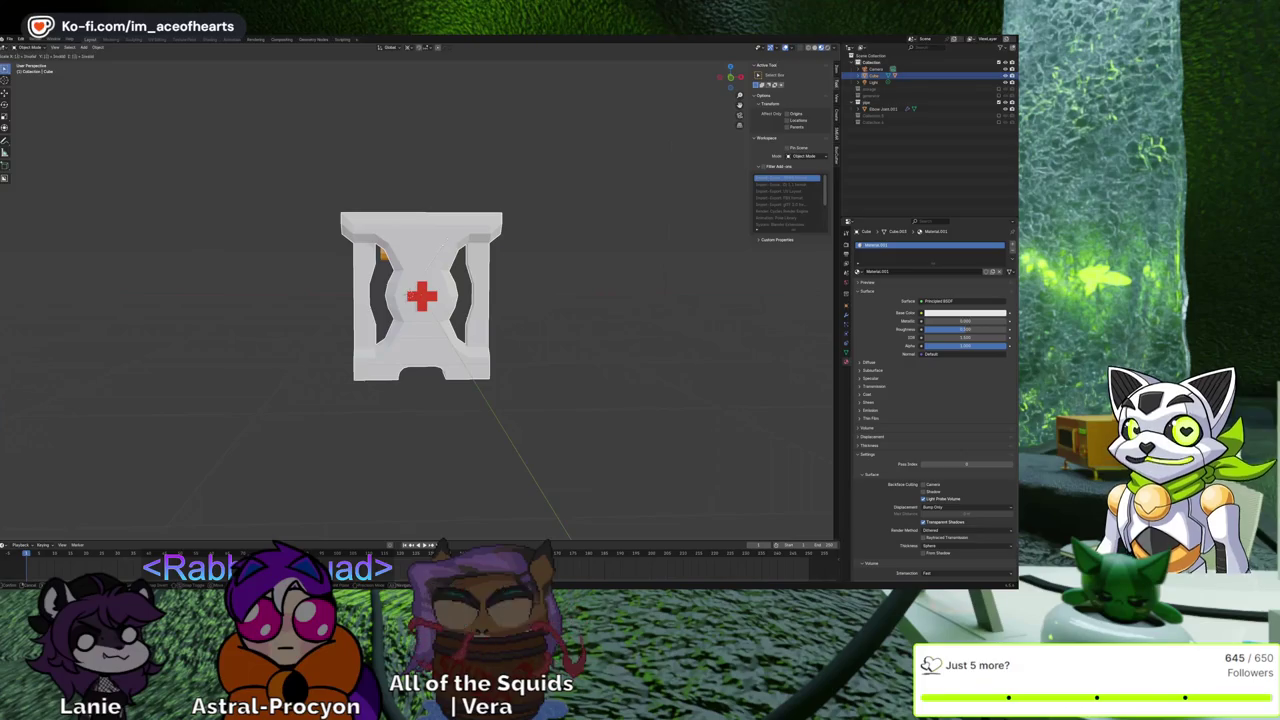
scroll(420, 290, "down", 4)
key("ctrl+a")
left_click(420, 262)
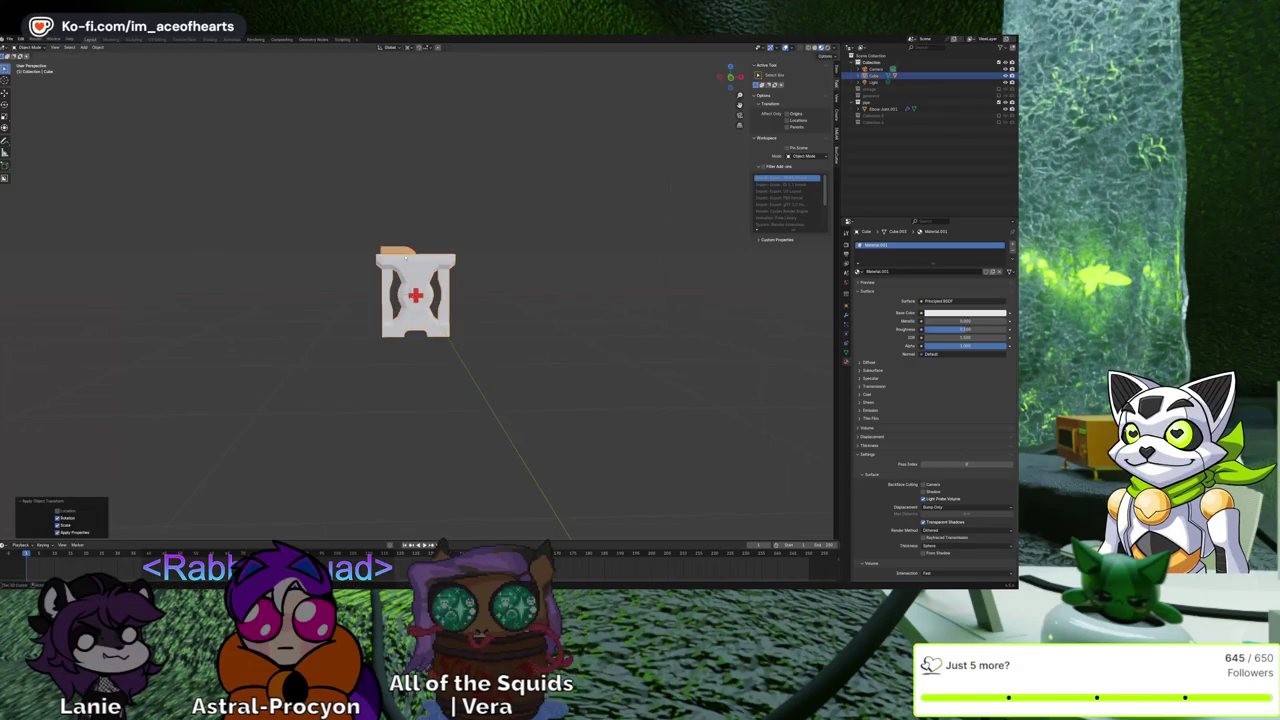
left_click(408, 258, "alt")
left_click(405, 260)
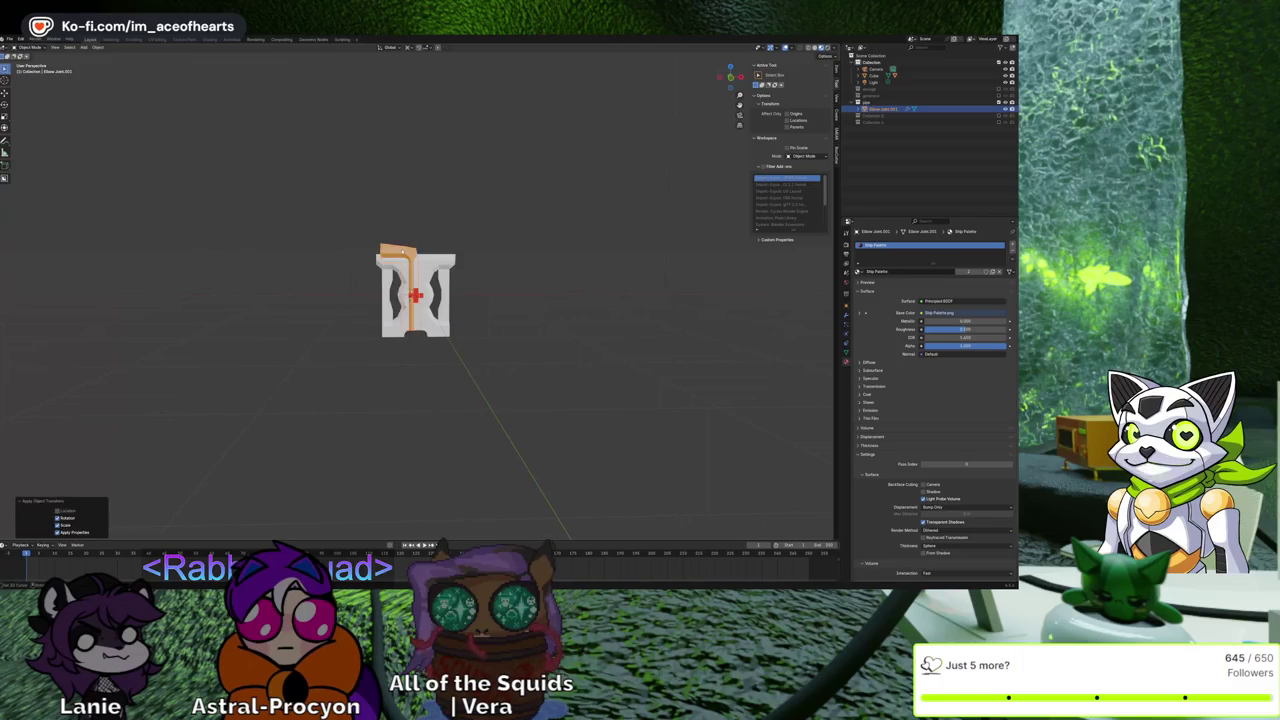
Select the elbow pipe behind the medkit and show its Solidify modifier.
scroll(524, 322, "up", 4)
key("ctrl+z")
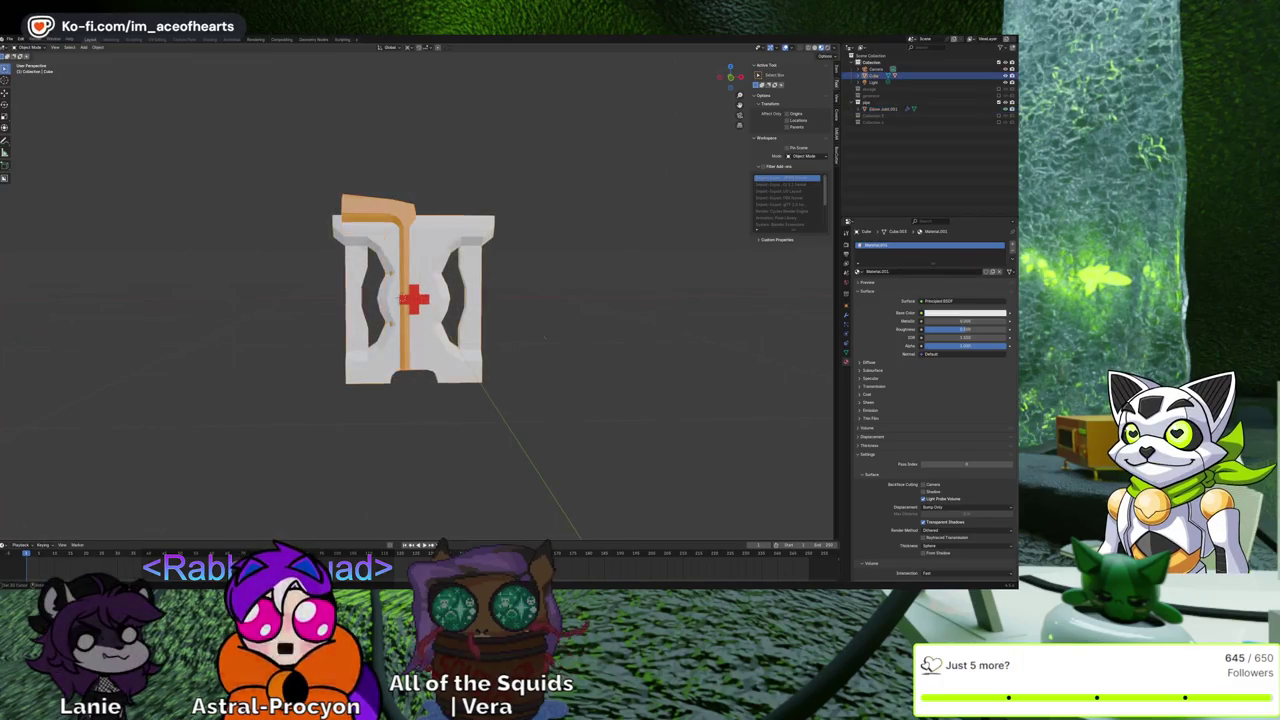
left_click(381, 203)
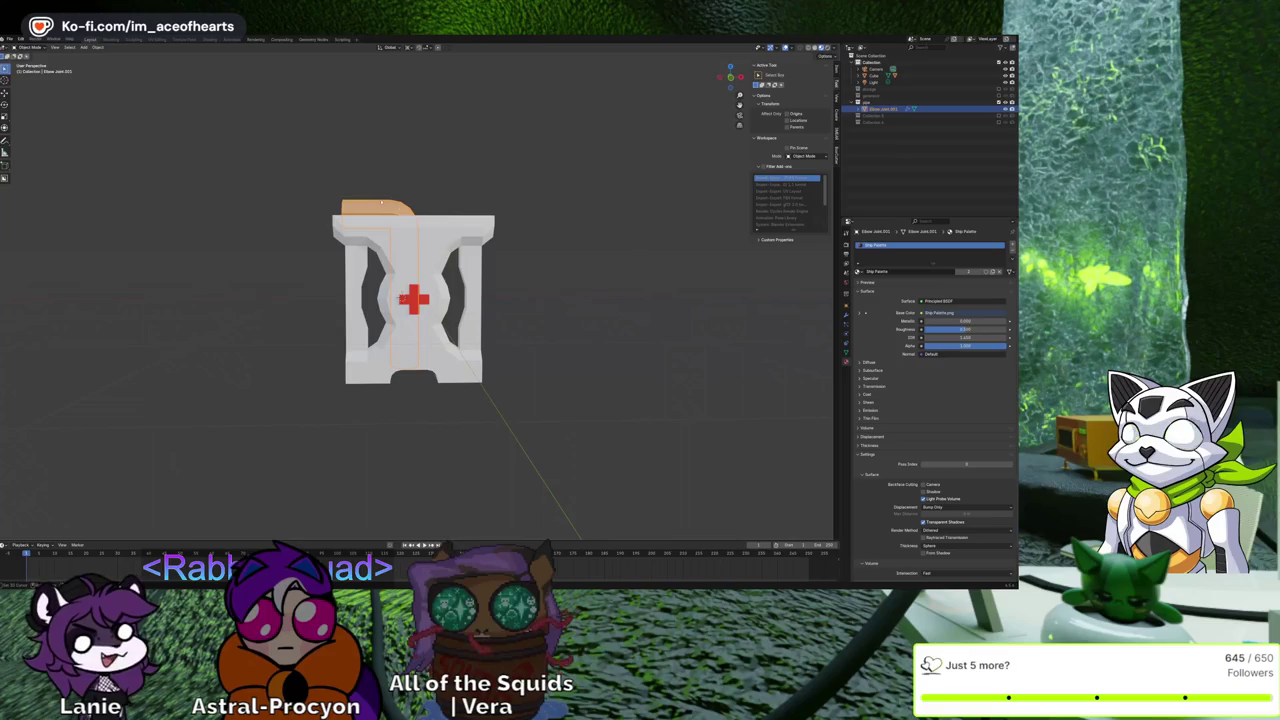
left_click(846, 314)
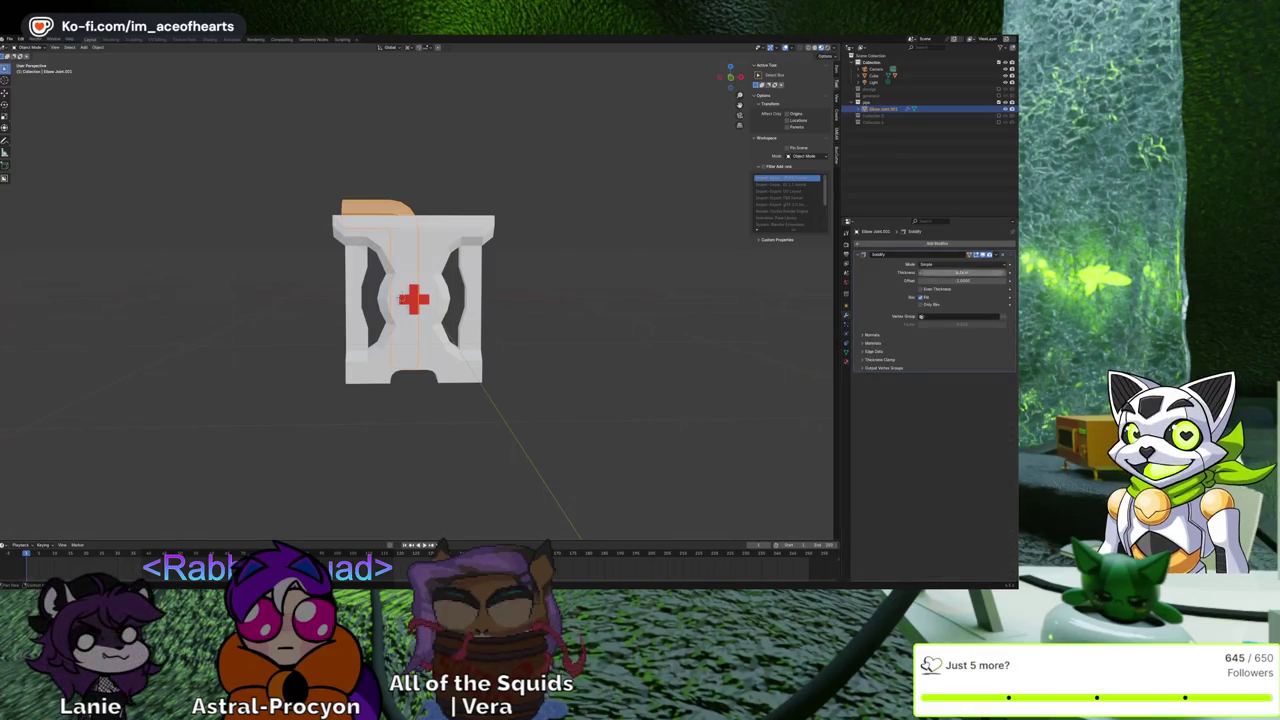
left_click(997, 254)
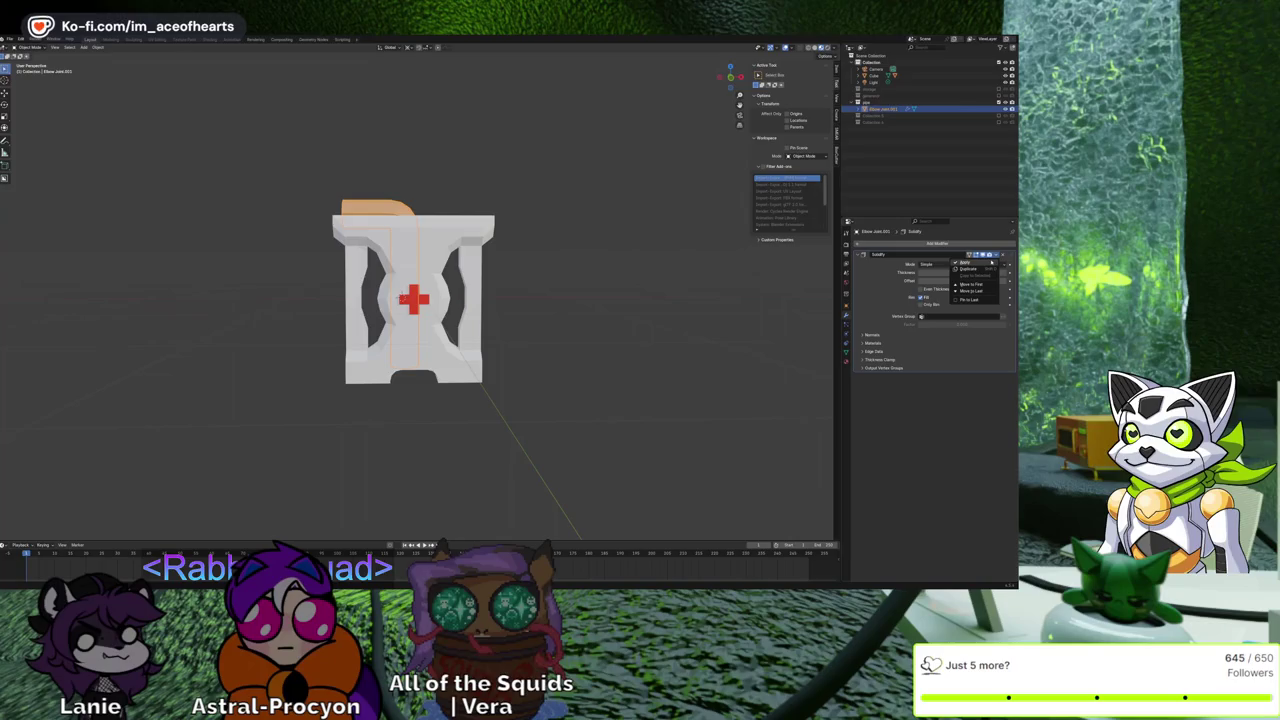
Store a duplicate of the elbow pipe in a collection, then apply Solidify to the original.
key("shift+d")
right_click(523, 223)
key("m")
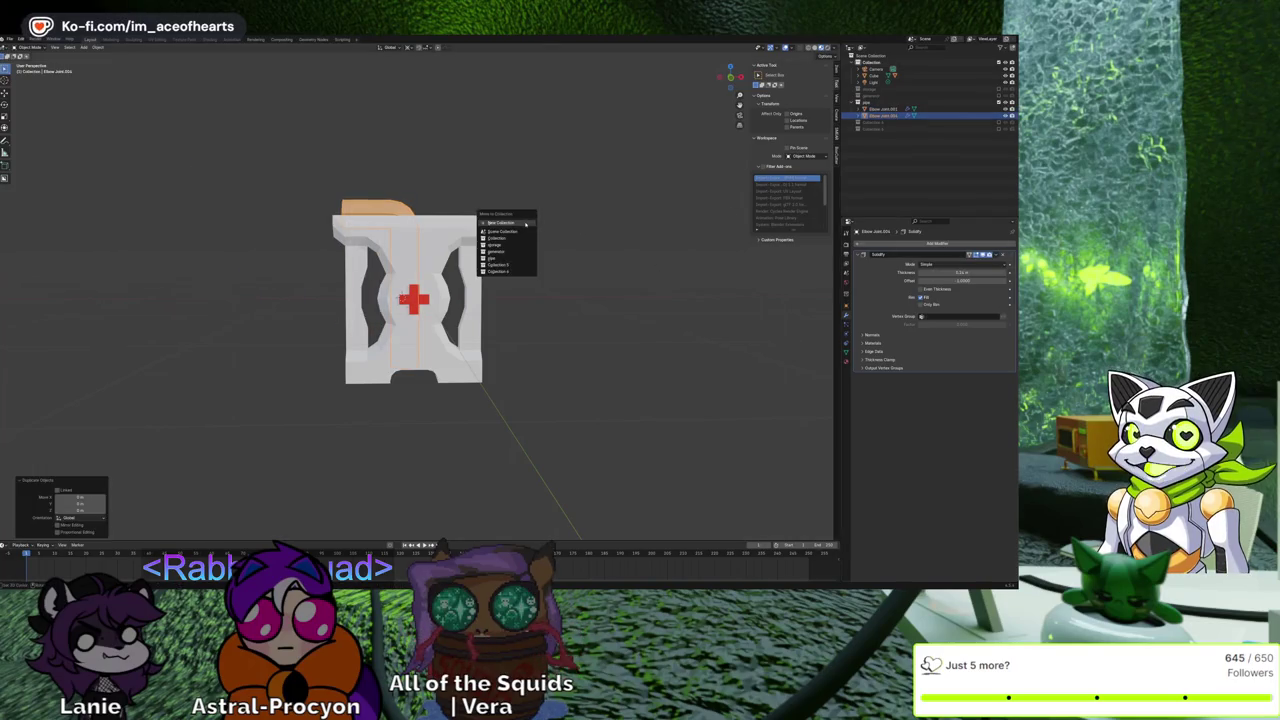
left_click(525, 223)
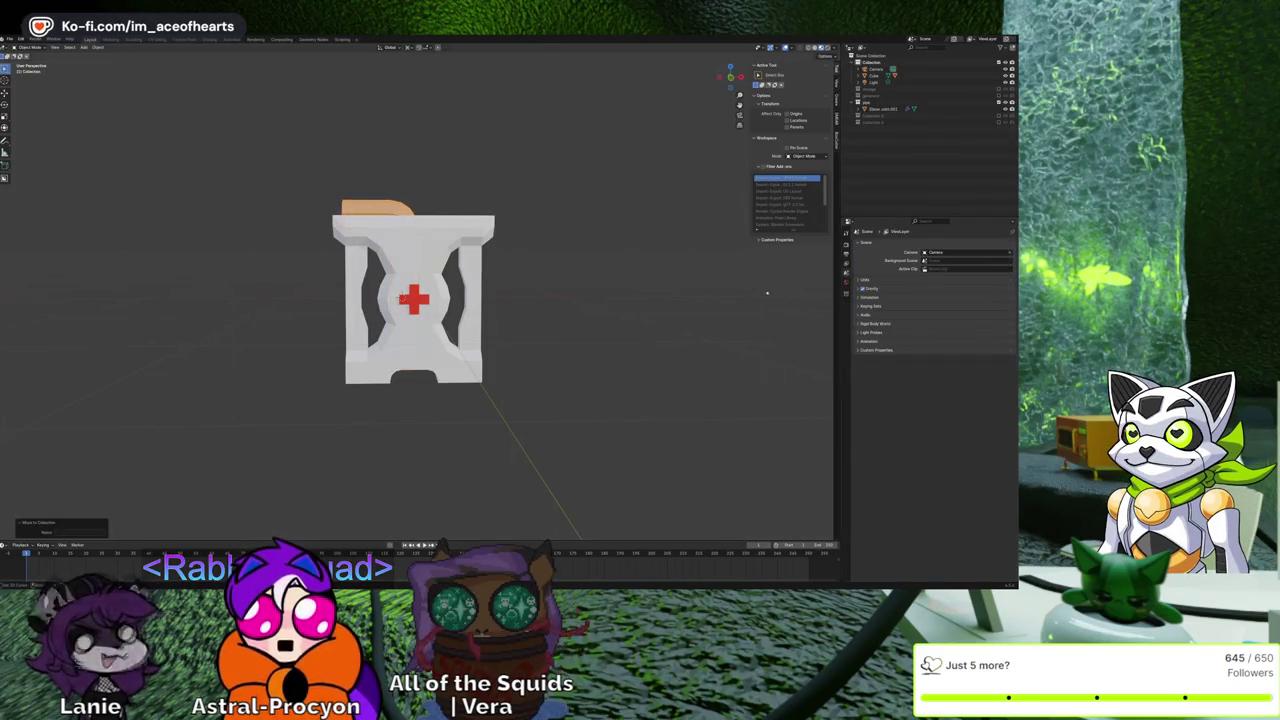
left_click(880, 108)
left_click(980, 255)
left_click(966, 262)
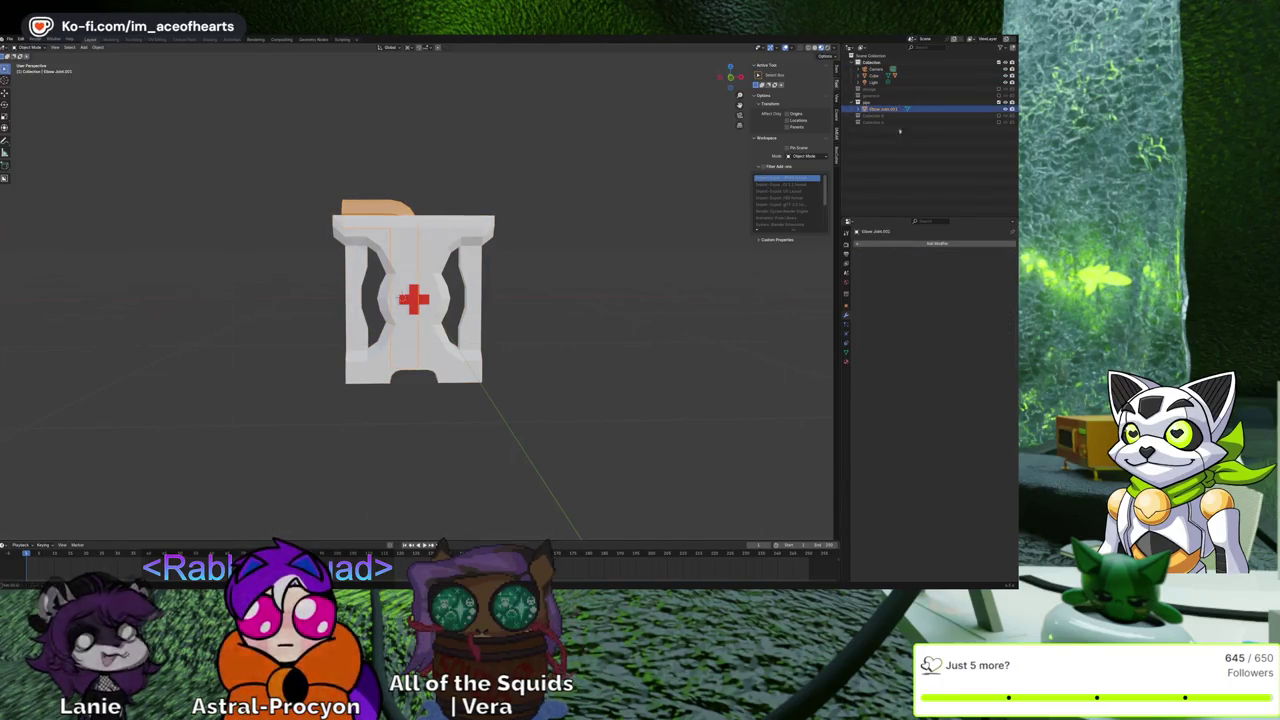
Move the medkit's red cross and white body into a new collection and hide them.
left_click(400, 297)
key("m")
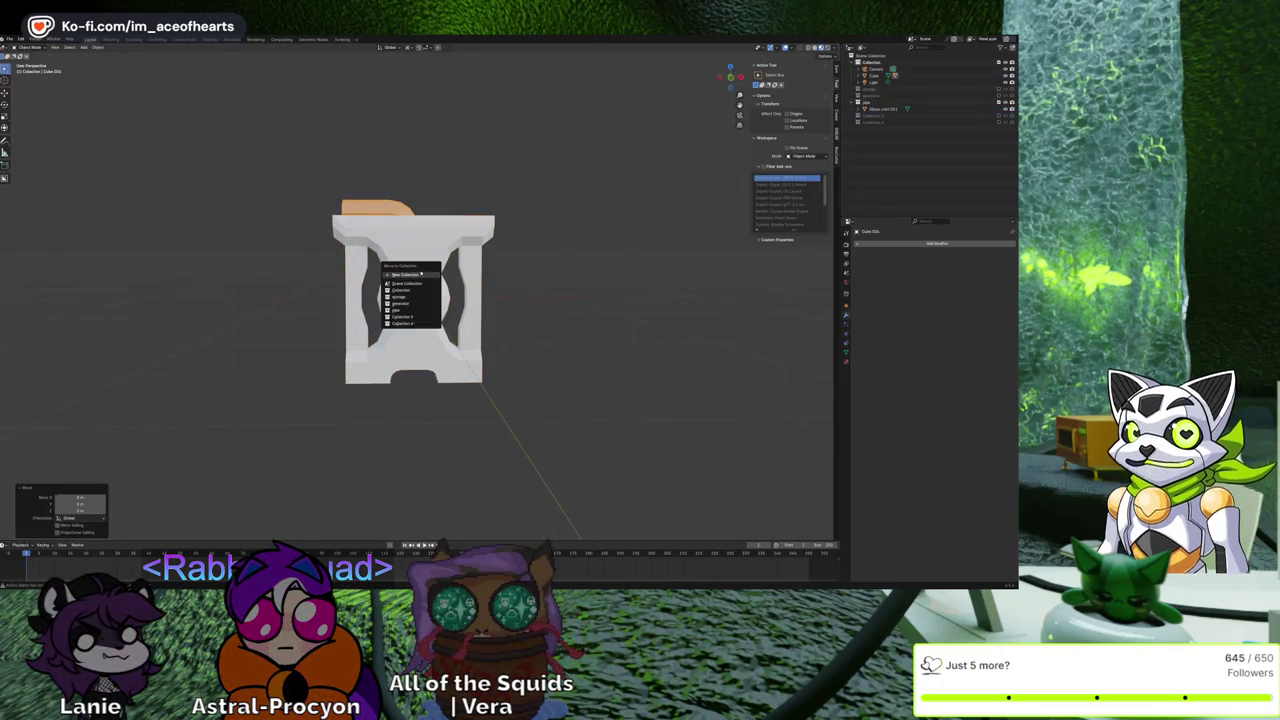
left_click(421, 273)
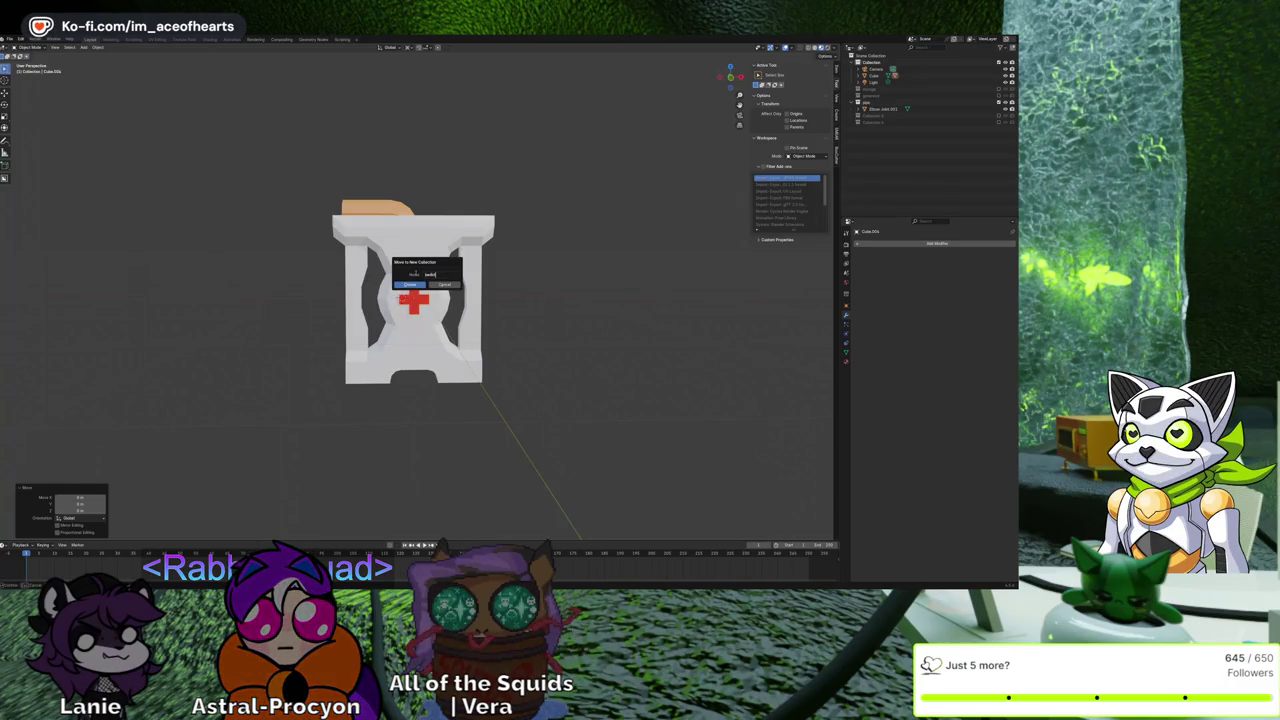
key("Return")
key("h")
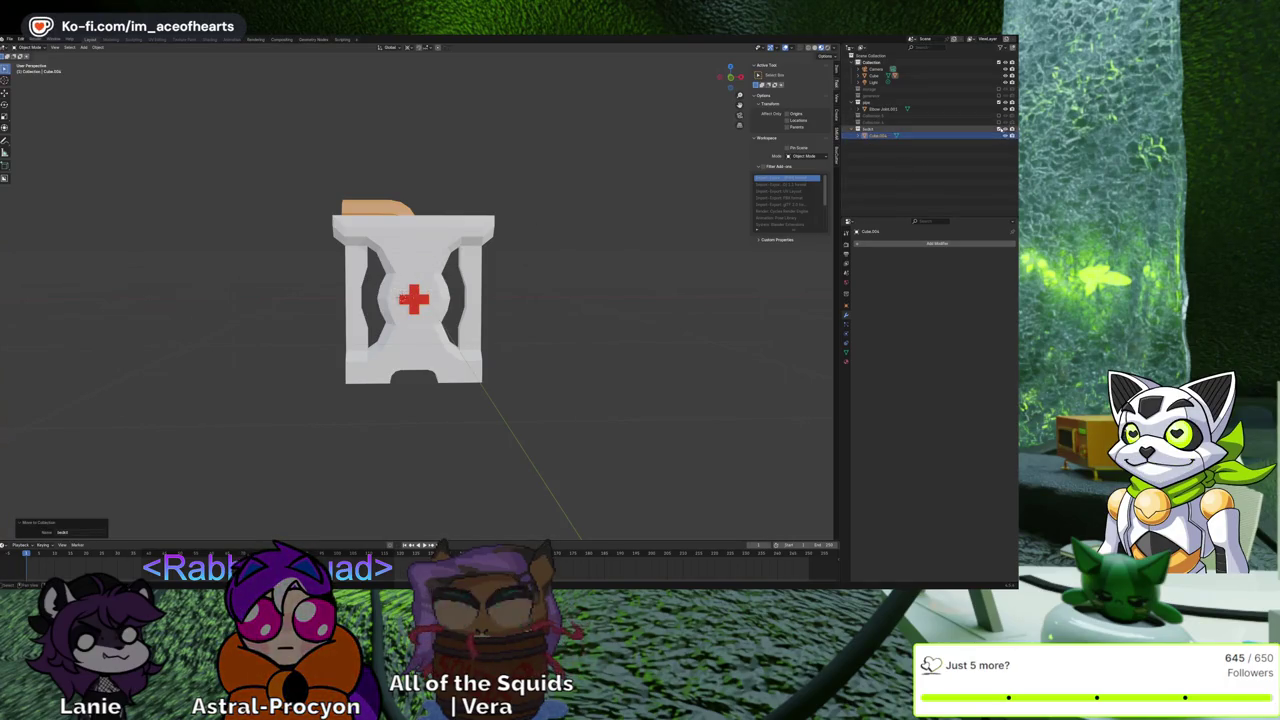
left_click(430, 237)
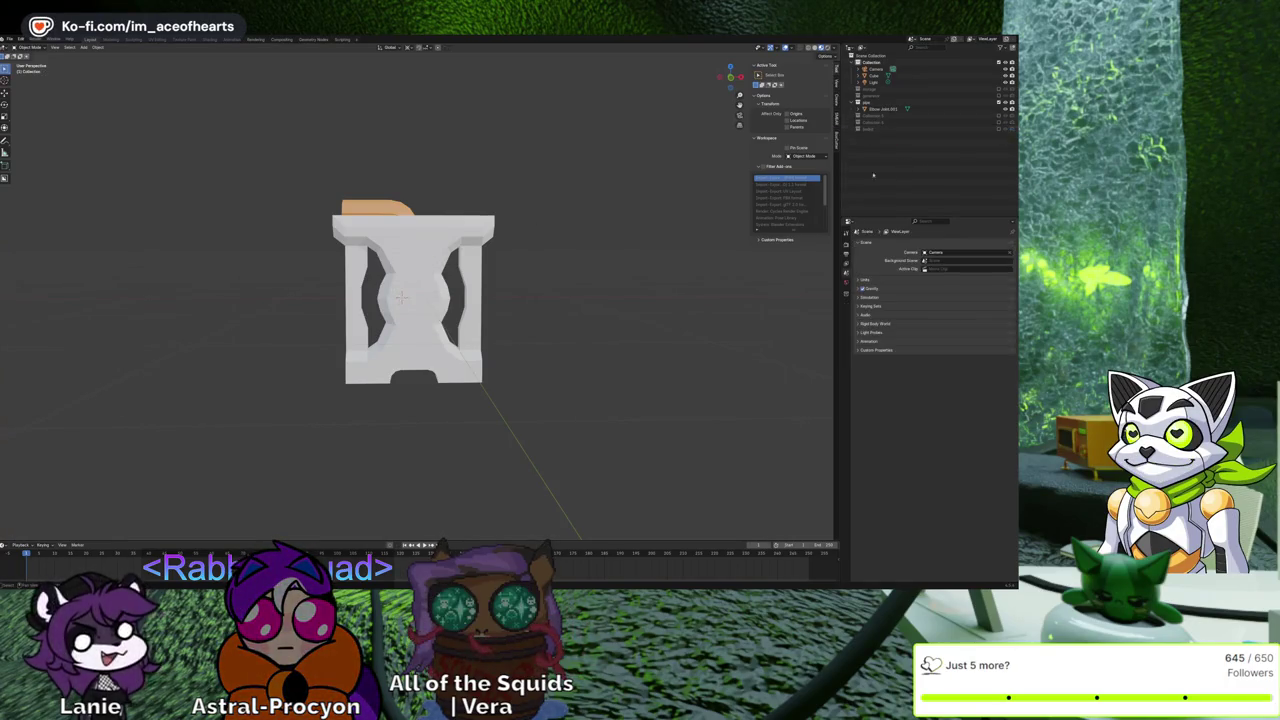
key("m")
left_click(412, 288)
left_click(412, 288)
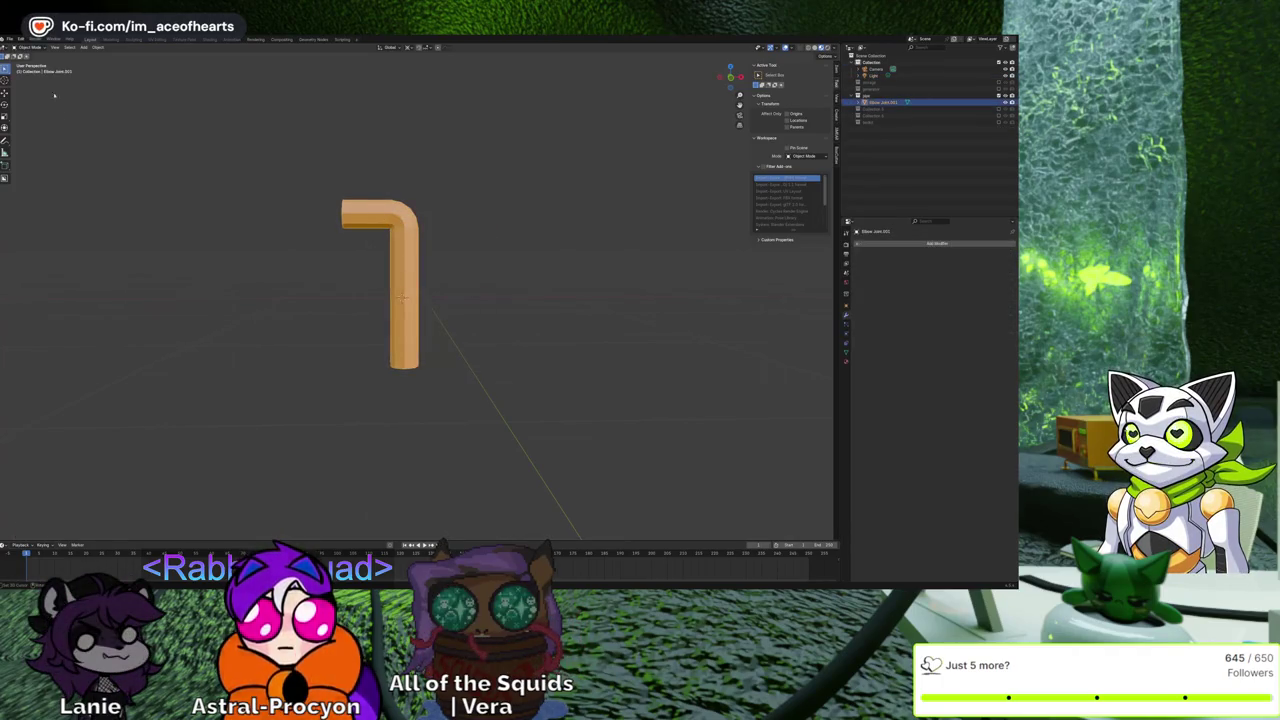
left_click(9, 39)
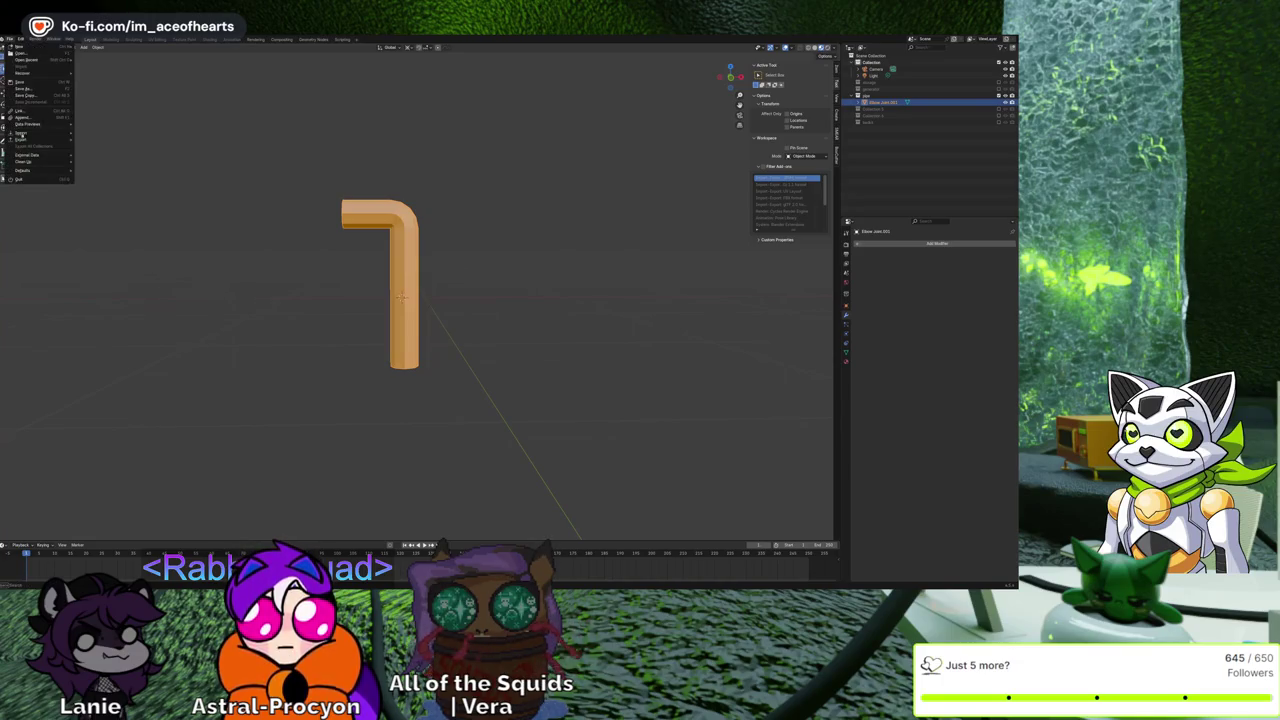
Export the elbow pipe as pipe.obj into the Godot project's models folder and switch to Godot.
mouse_move(40, 139)
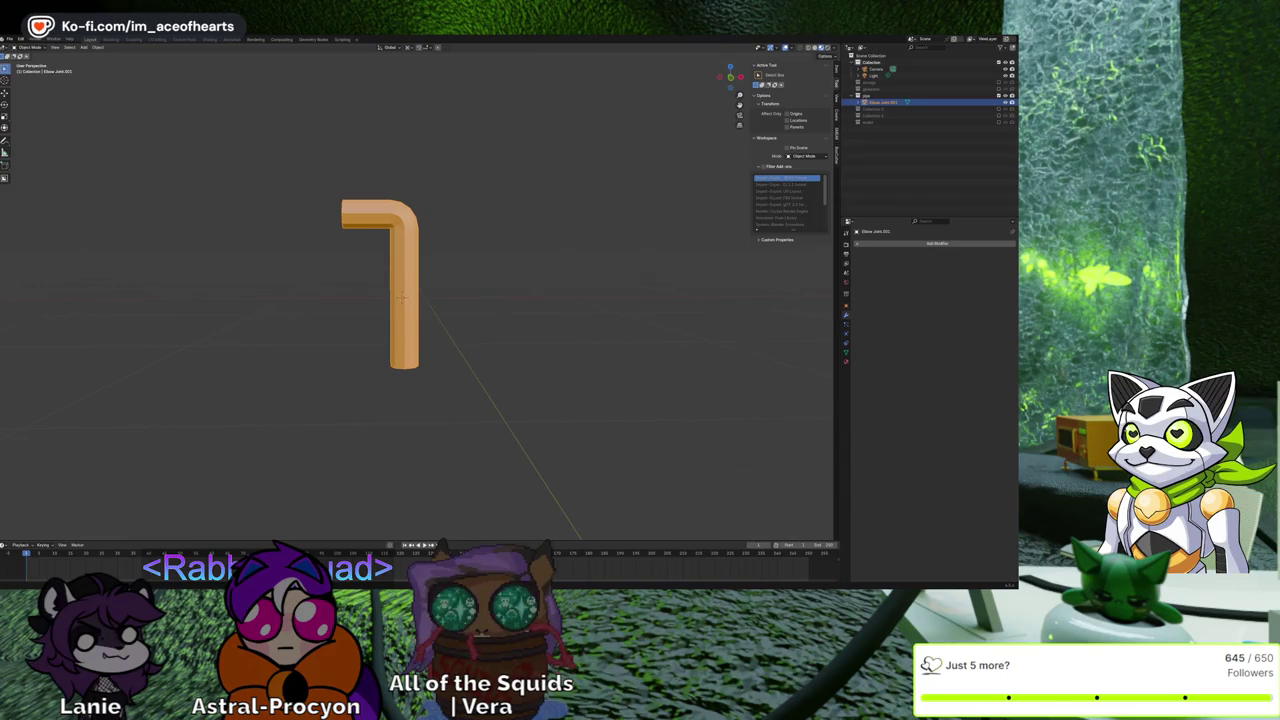
key("alt+Tab")
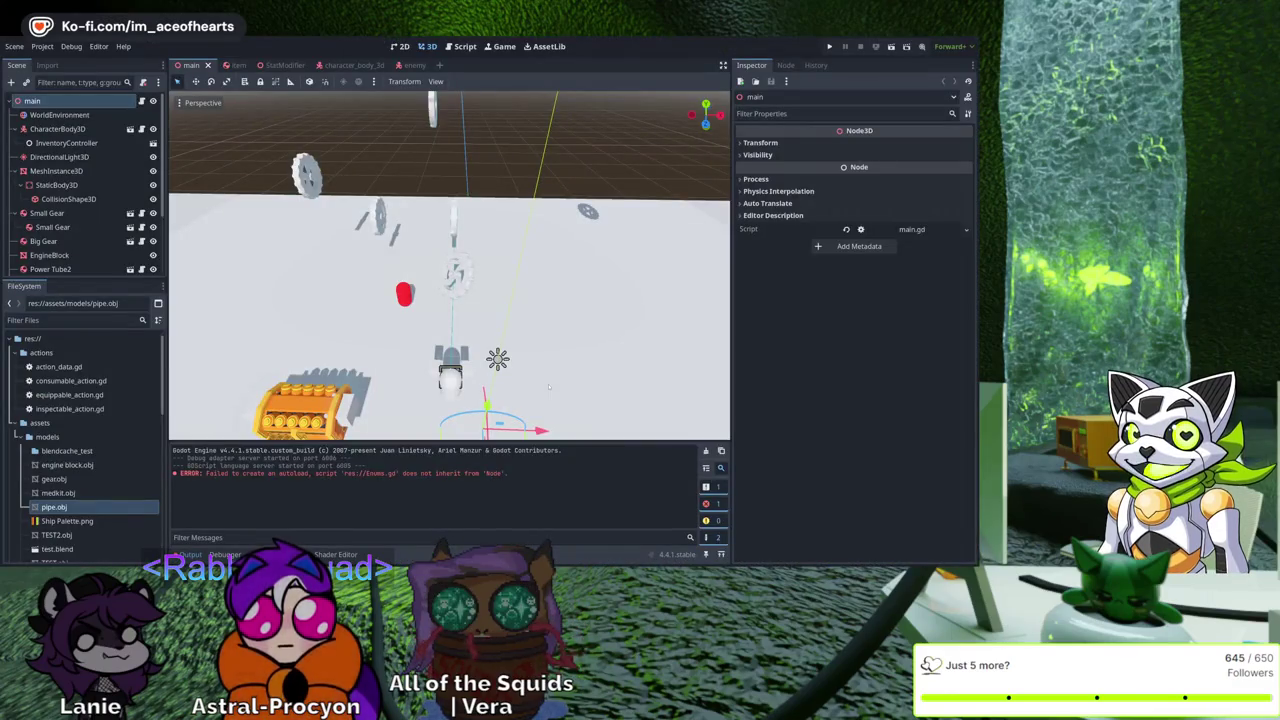
Run the game, pick up the gear and open the inventory.
scroll(702, 252, "down", 5)
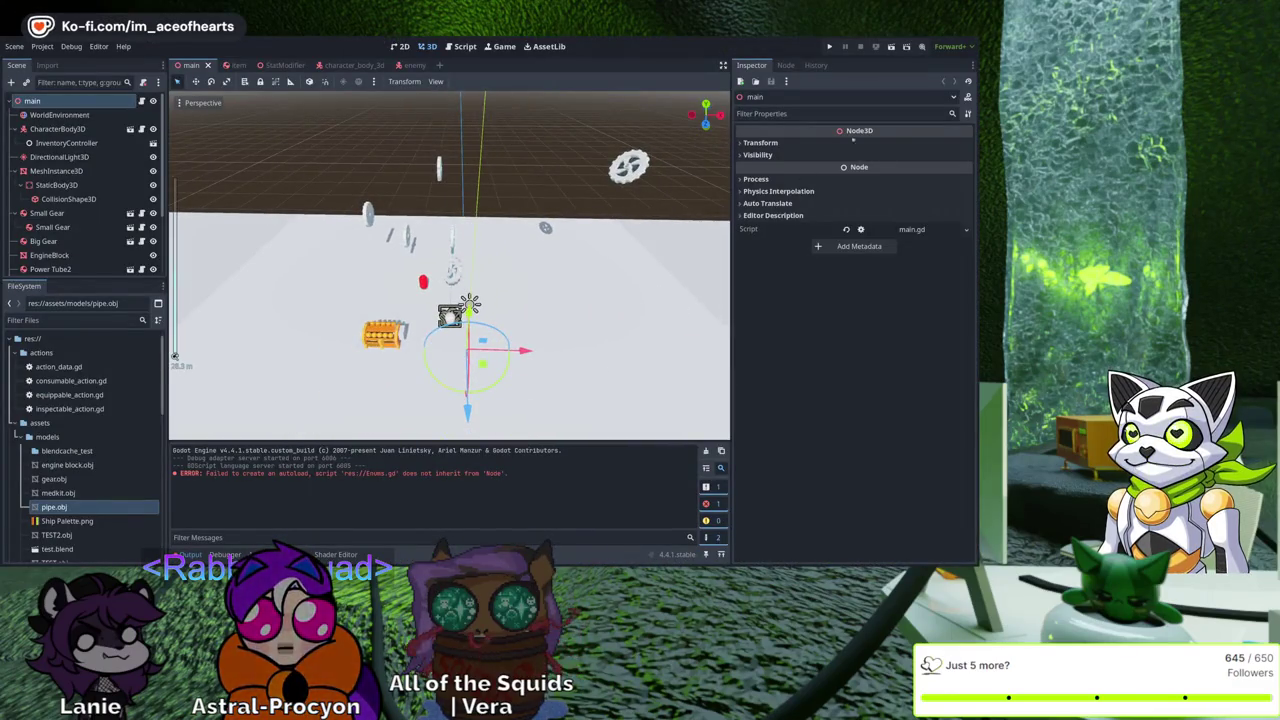
key("F5")
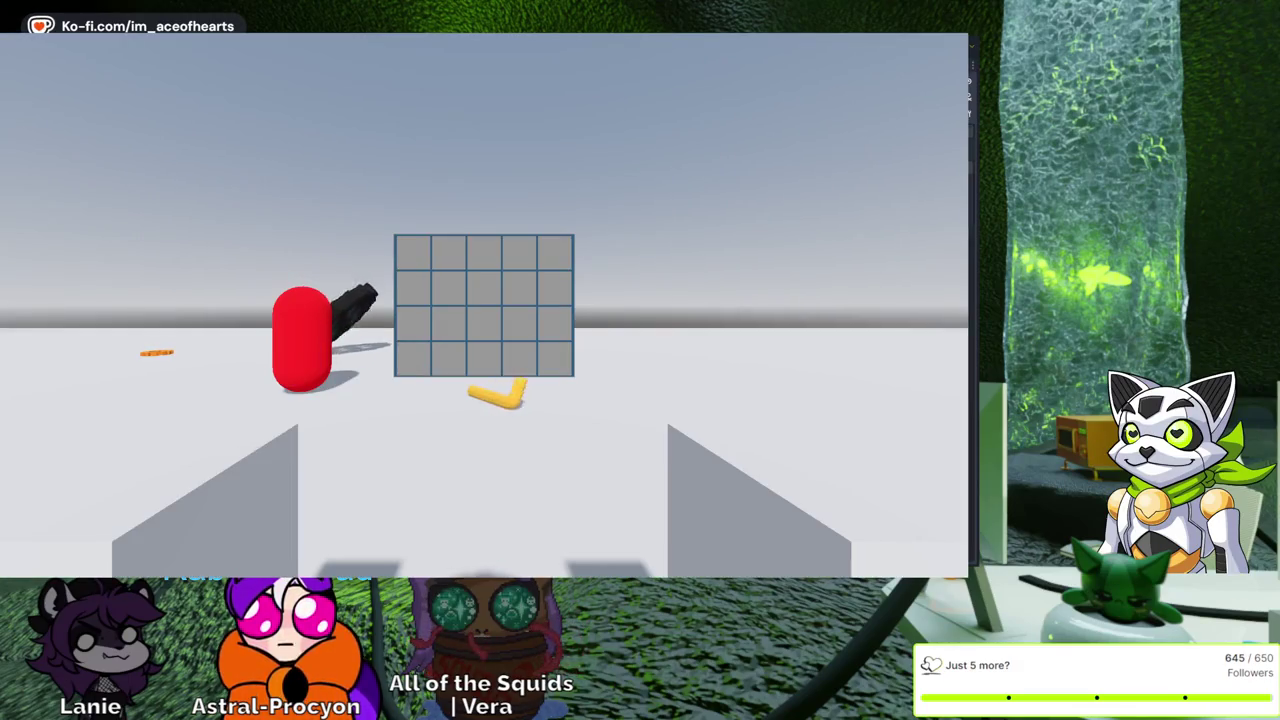
key("w")
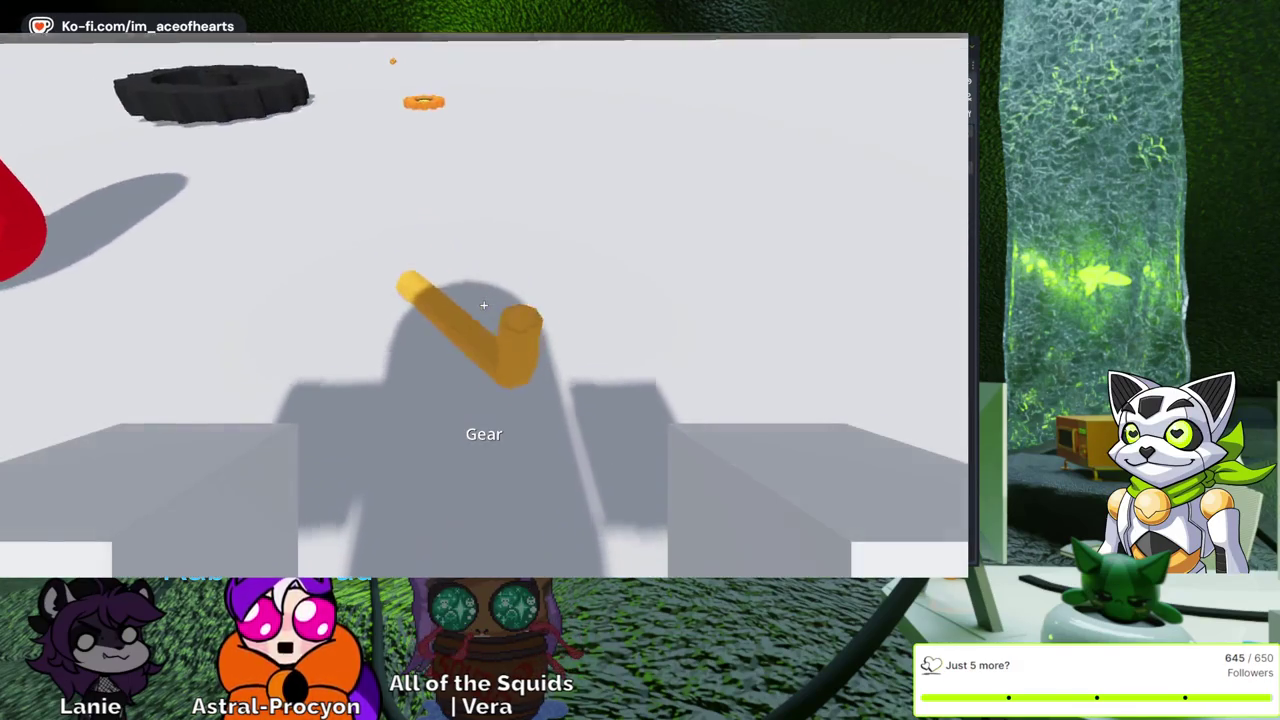
left_click(484, 305)
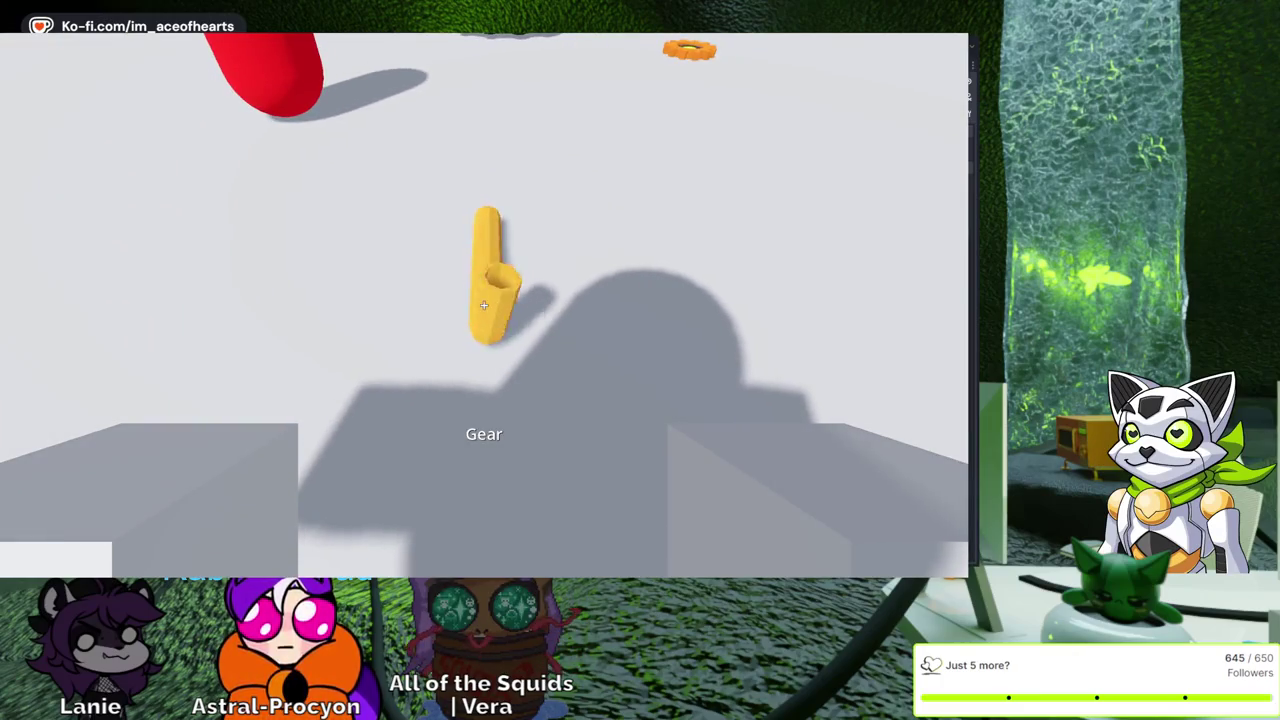
key("e")
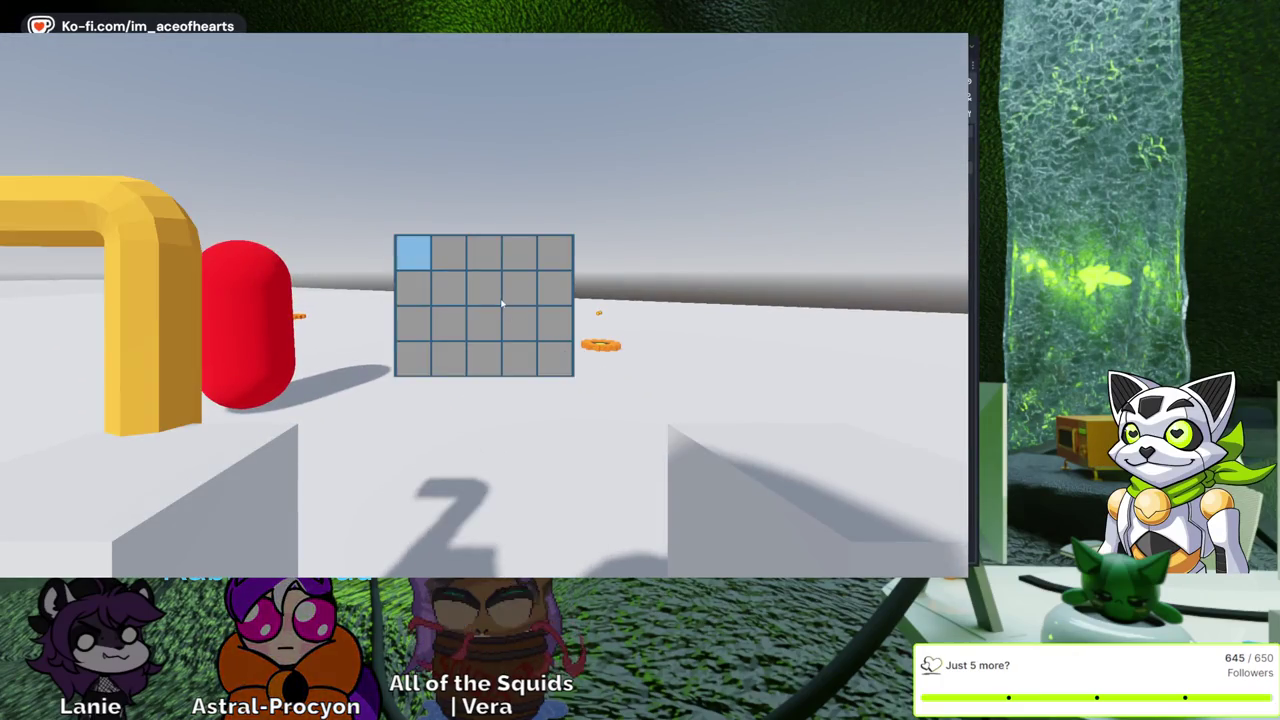
left_click(484, 305)
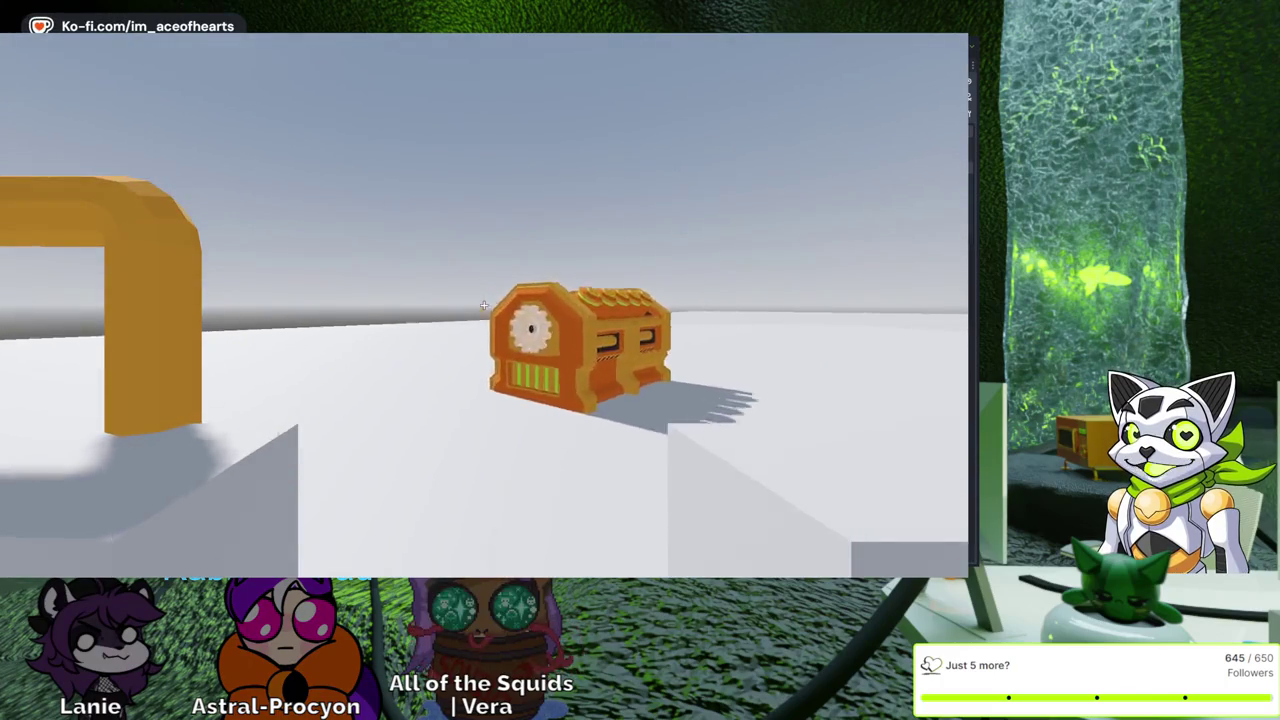
Walk to the red capsule and the Power Core, then exit the game with Escape.
key("w")
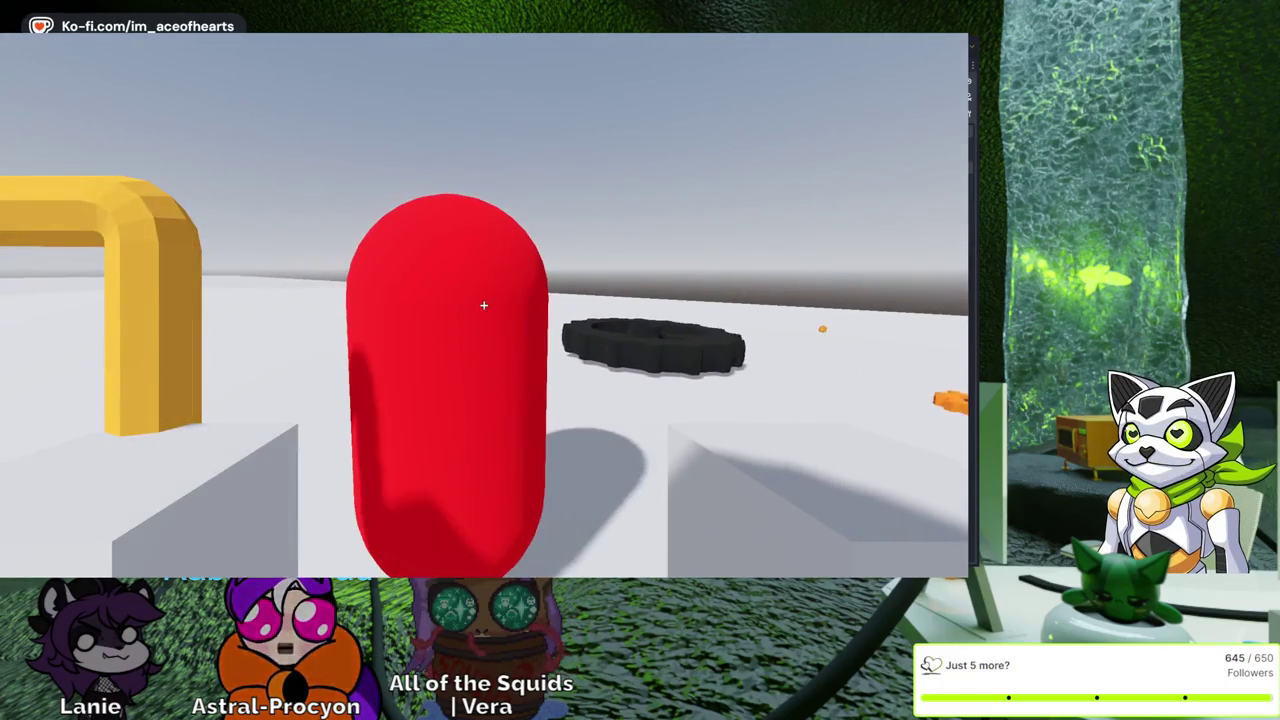
key("s")
left_click(484, 305)
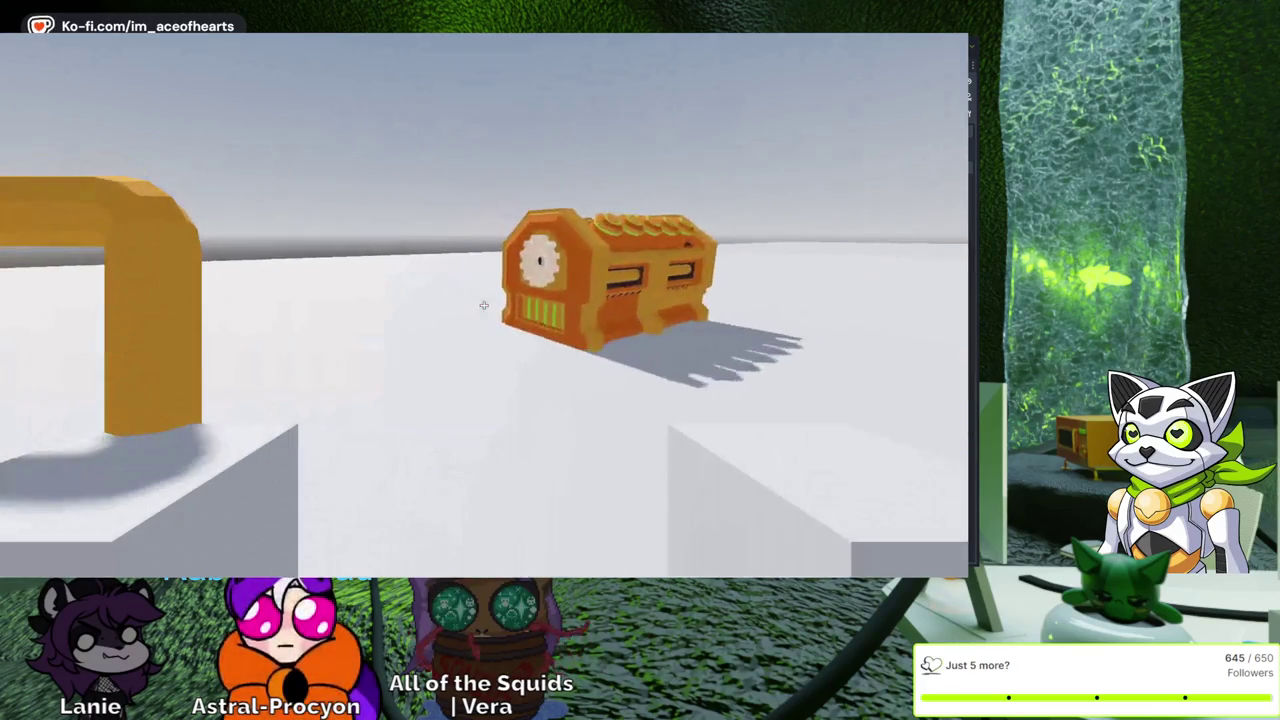
left_click(484, 305)
key("w")
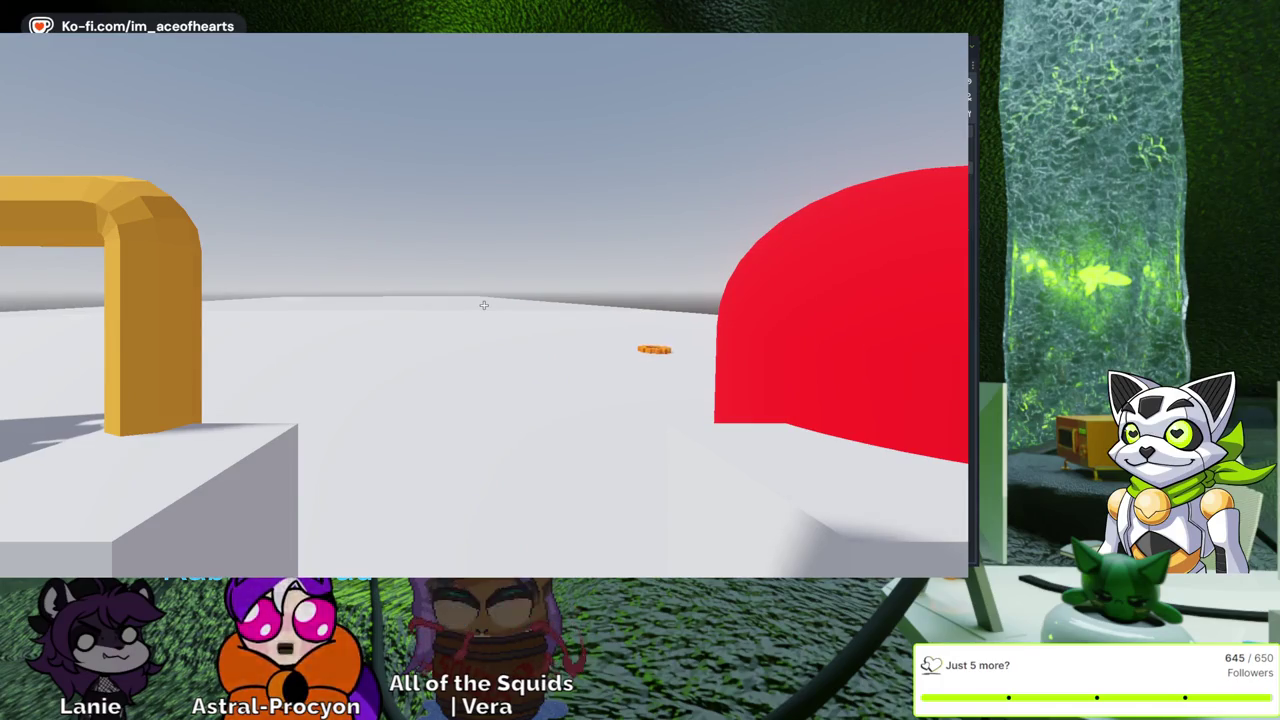
key("w")
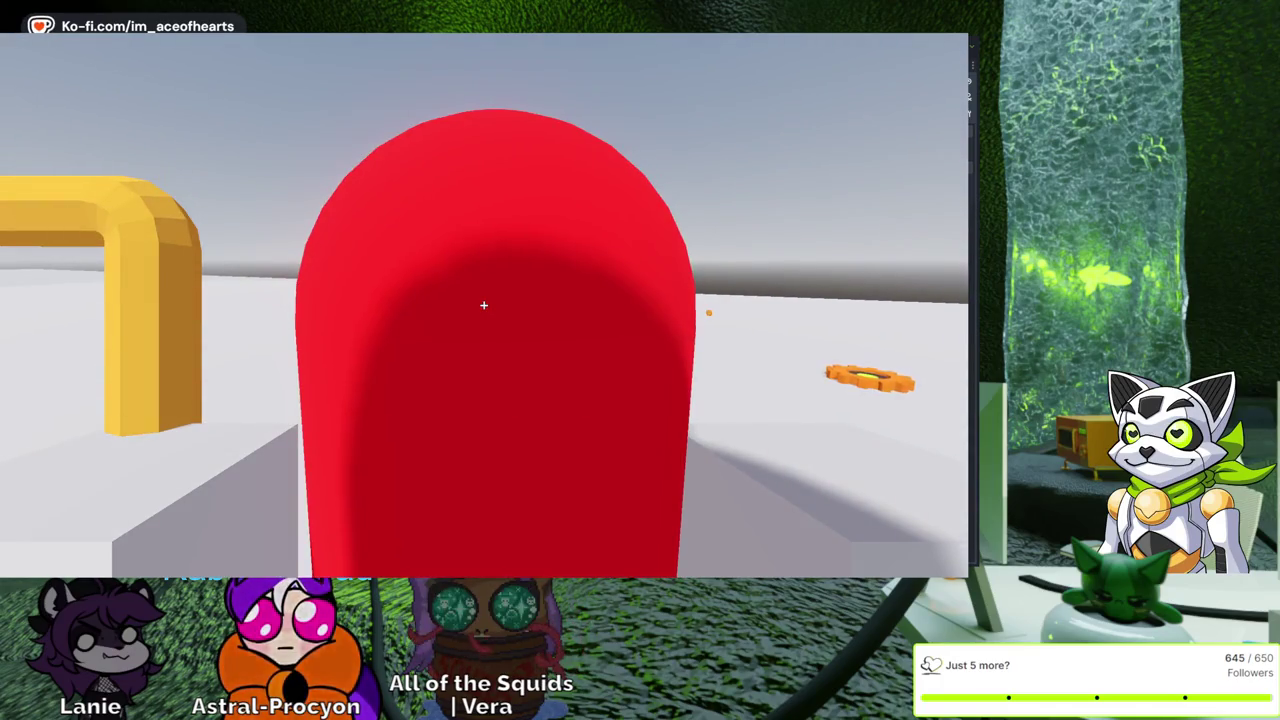
key("s")
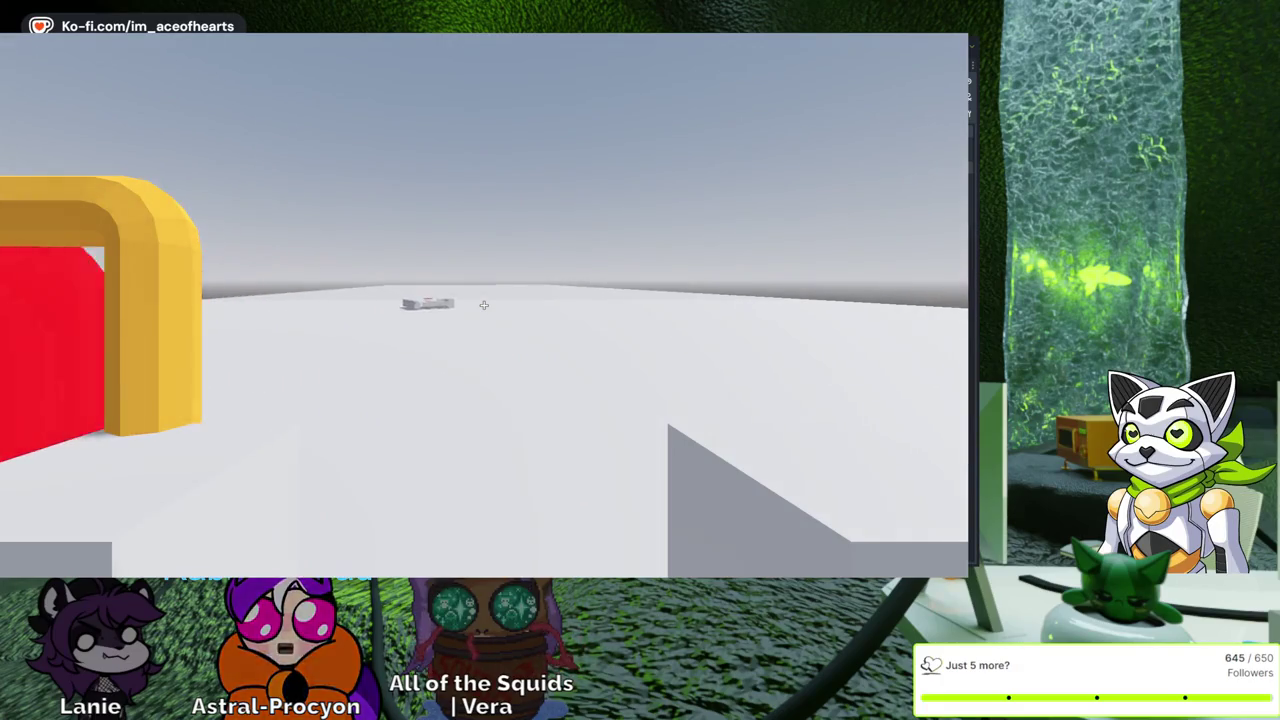
key("w")
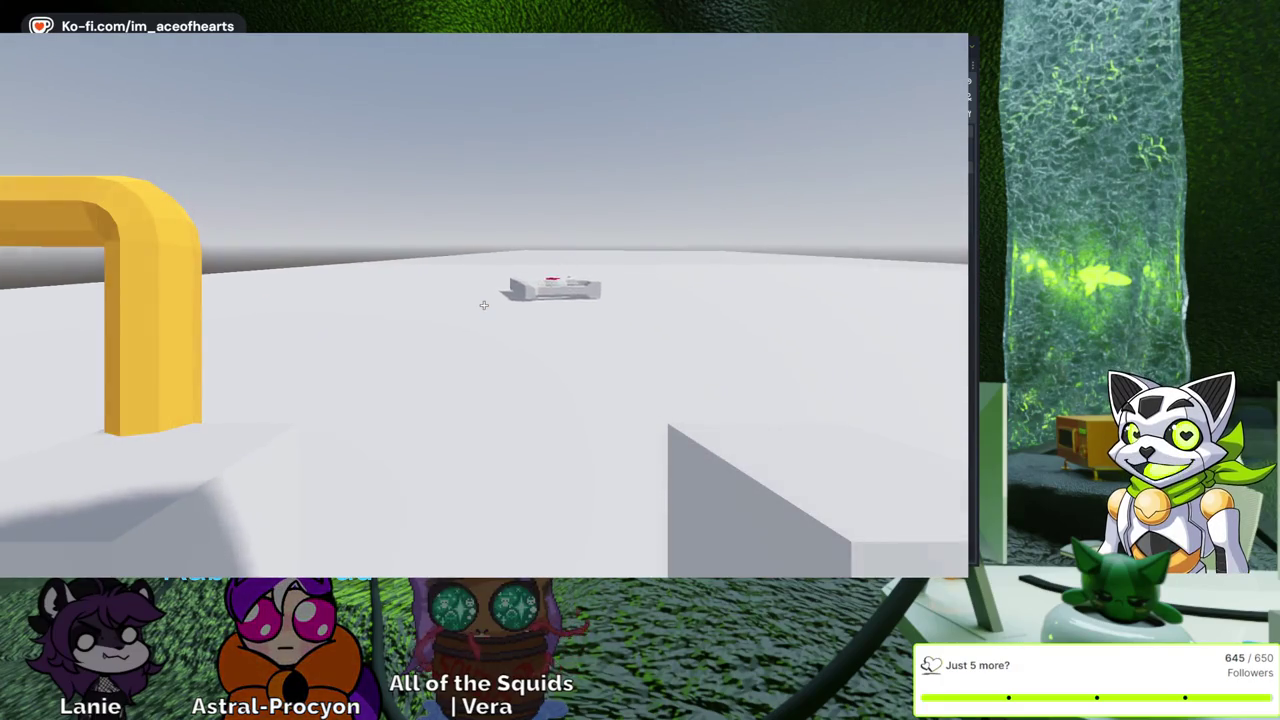
key("w")
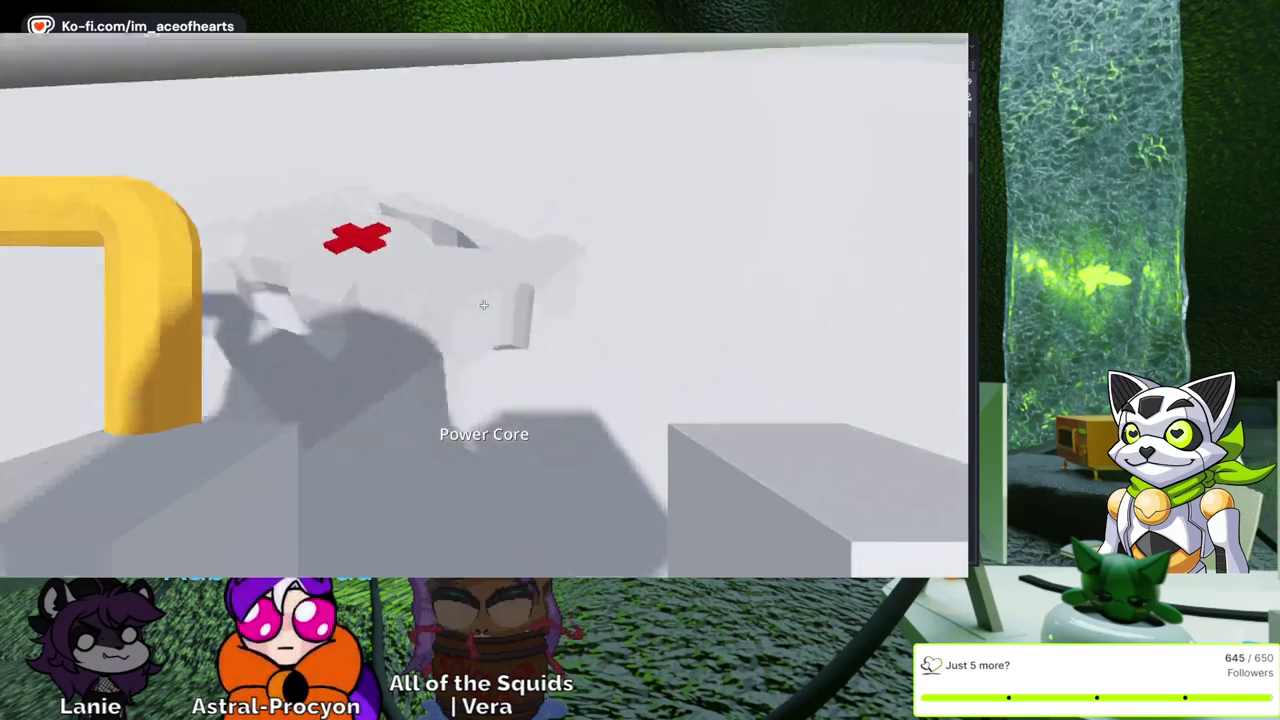
key("a")
key("w")
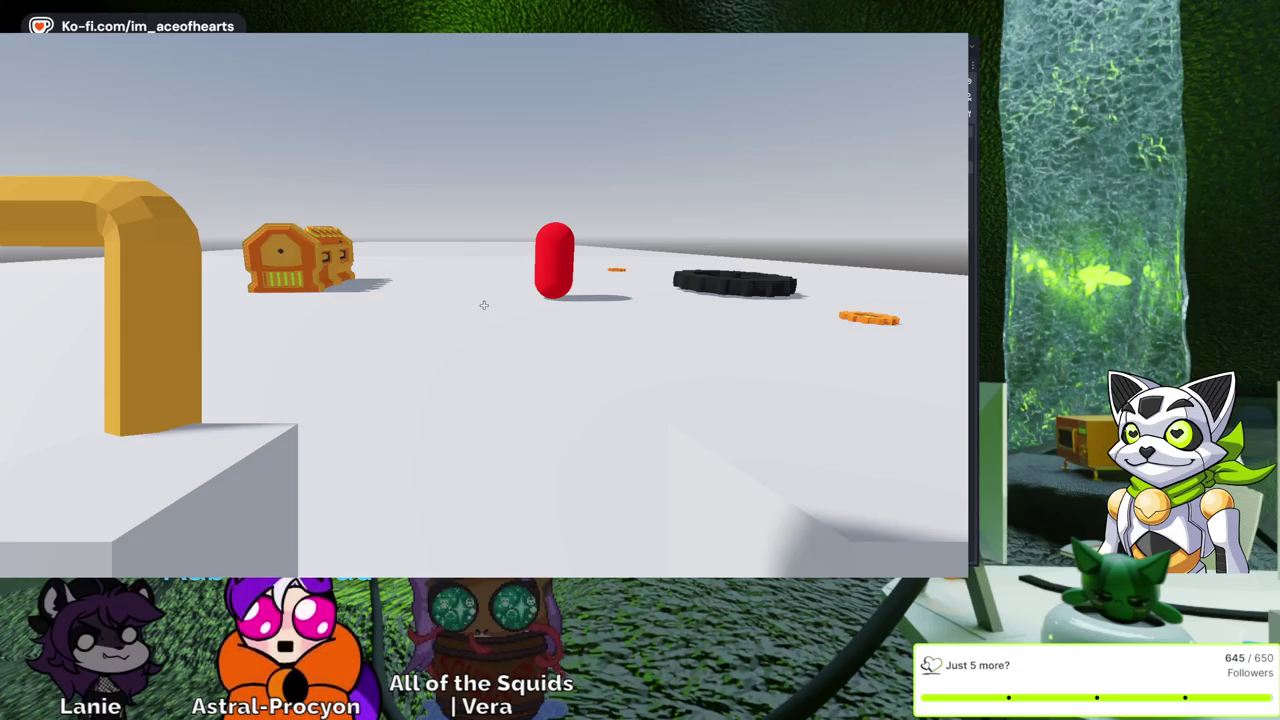
key("Escape")
scroll(489, 260, "up", 3)
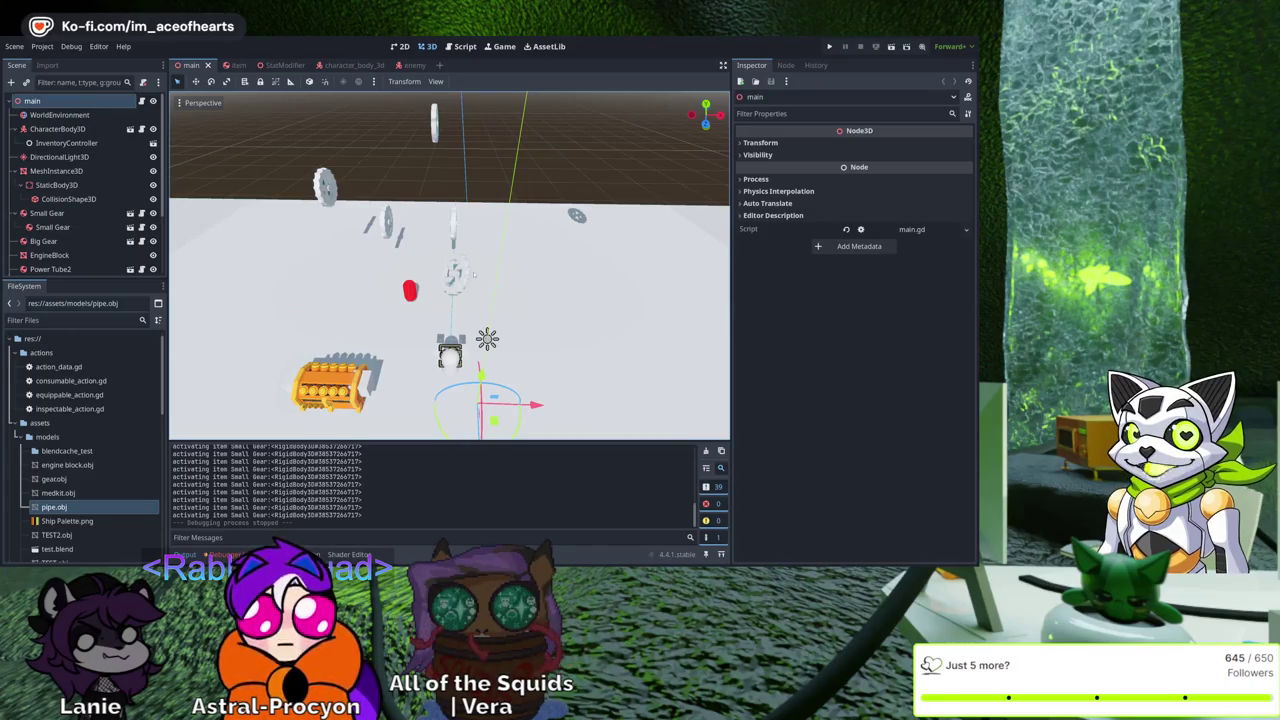
Inspect the gear item scene's useCollider and model nodes, then return to the main scene.
left_click(238, 65)
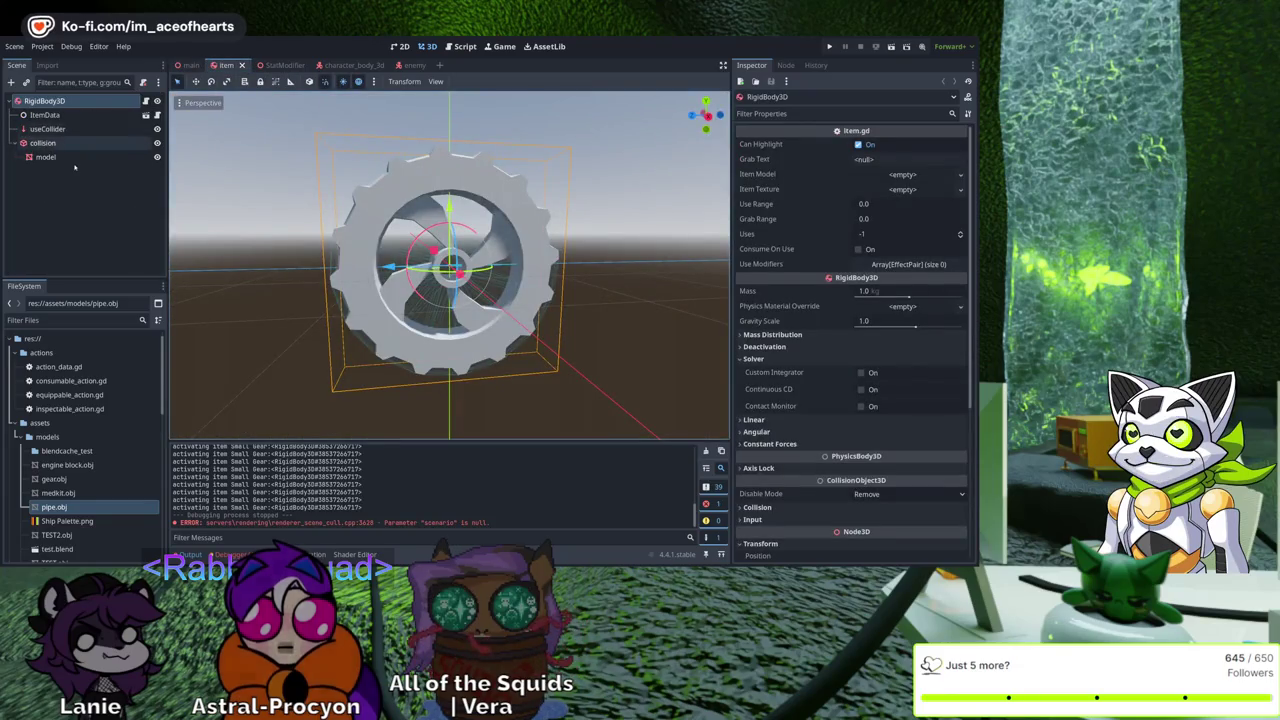
left_click(55, 129)
left_click(46, 157)
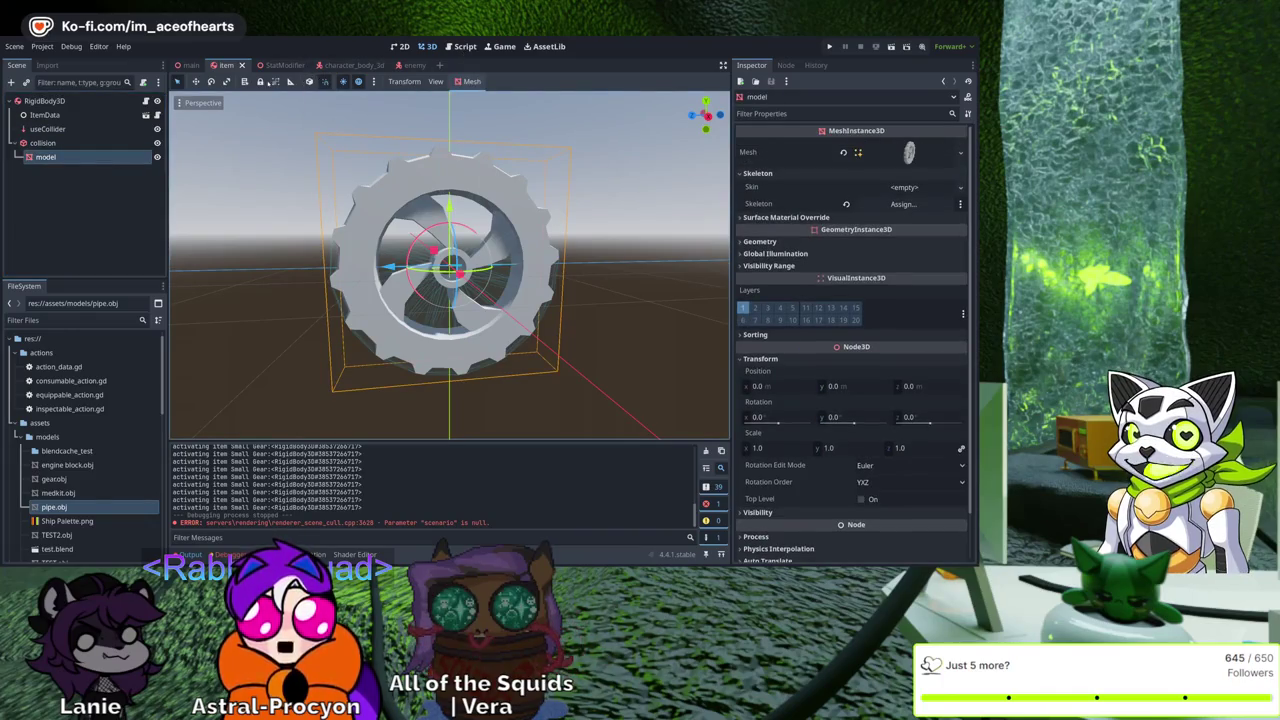
left_click(190, 65)
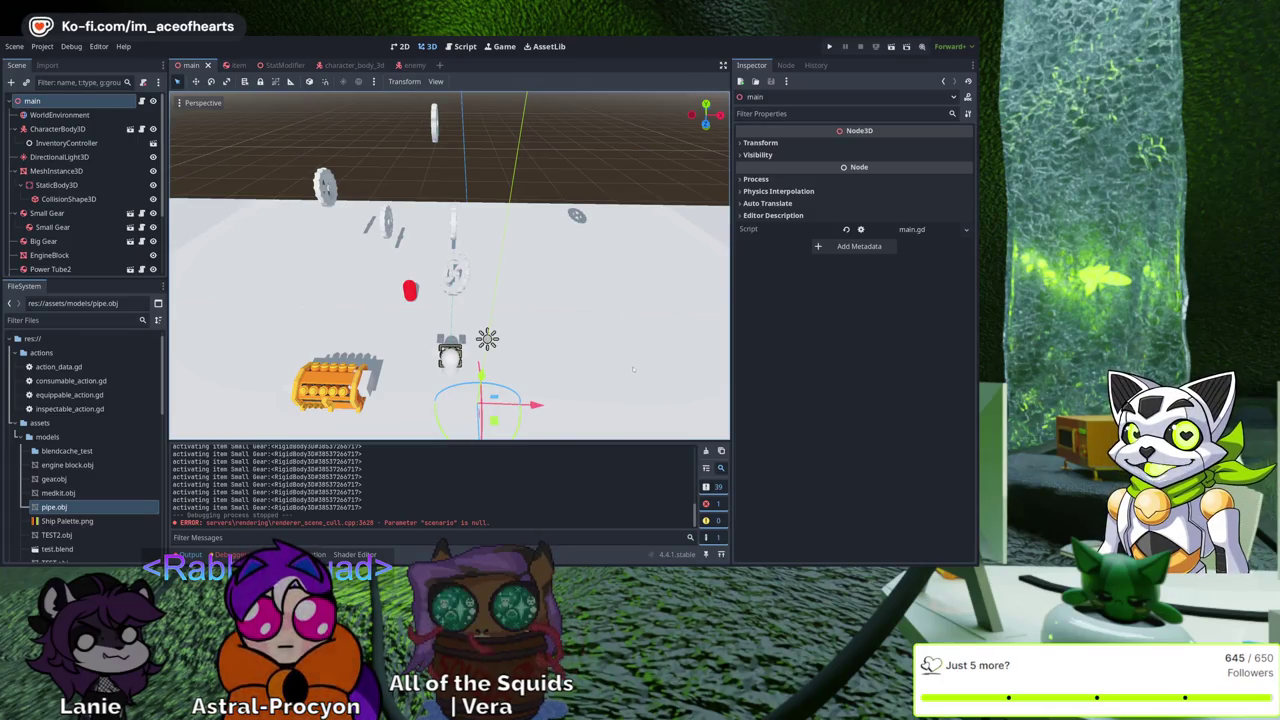
Orbit to the gears and capsule and select the second Small Gear.
scroll(618, 420, "up", 3)
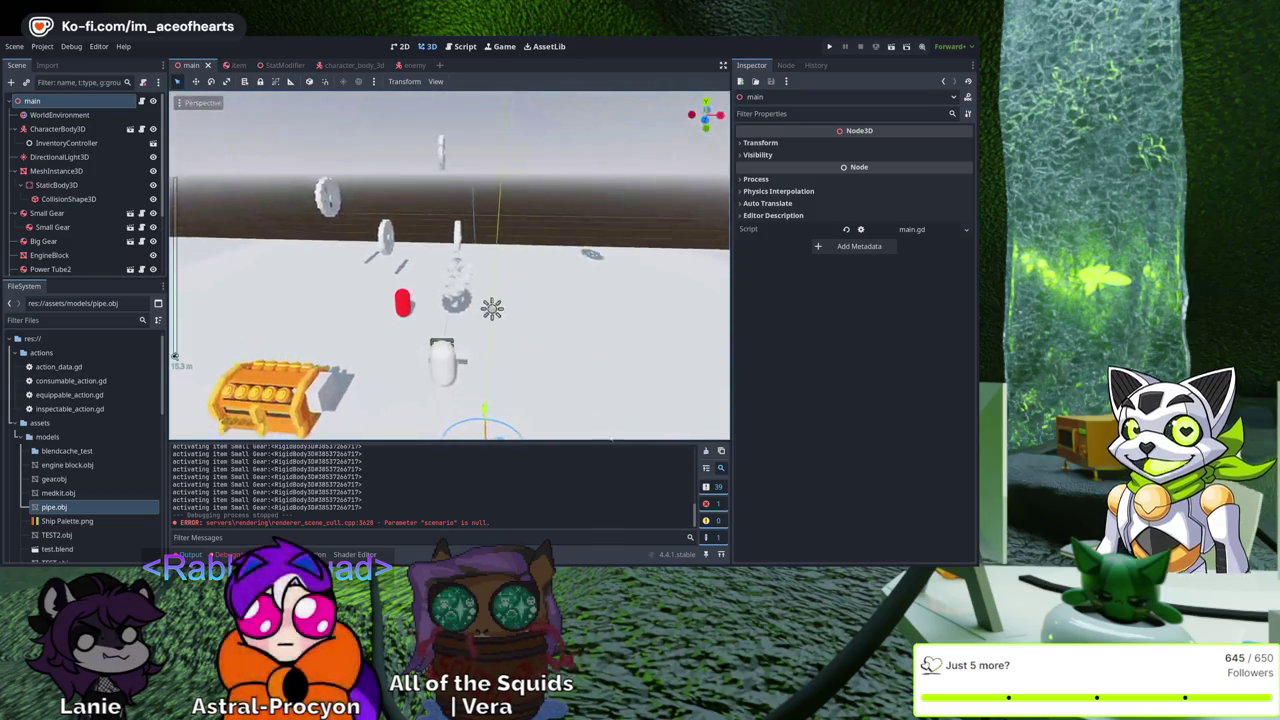
scroll(605, 430, "up", 2)
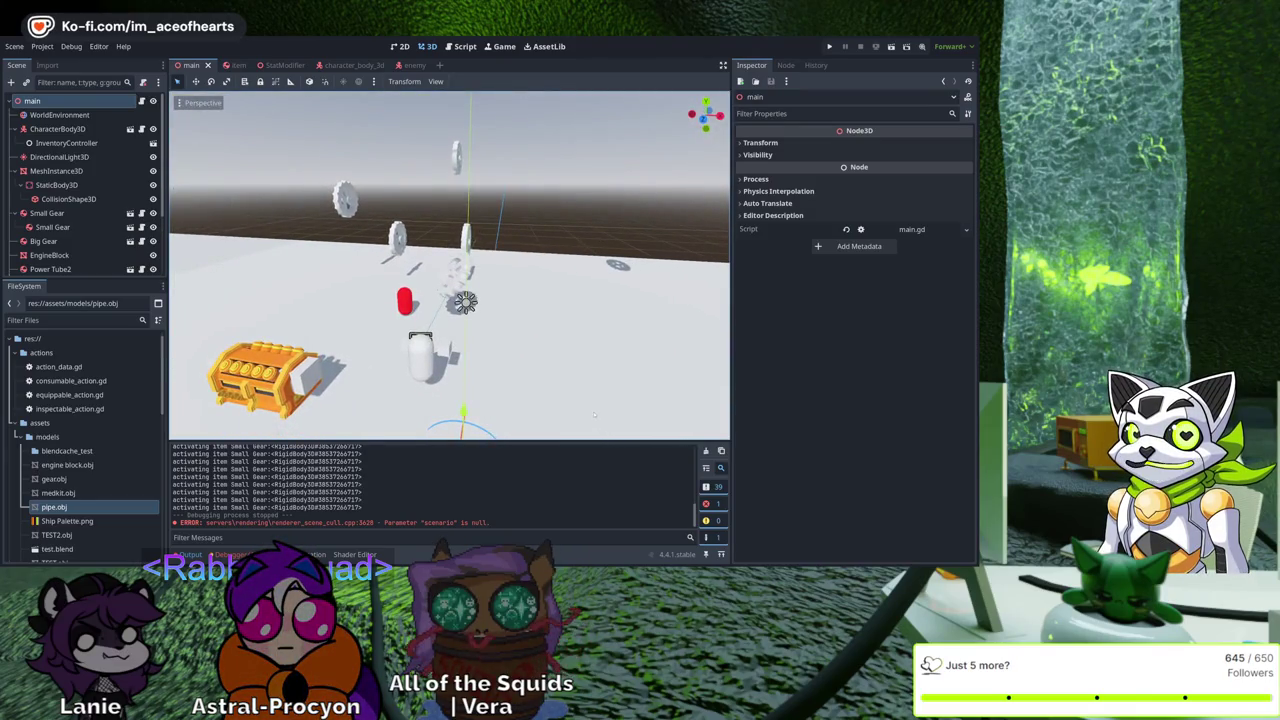
left_click_drag(583, 381, 570, 429)
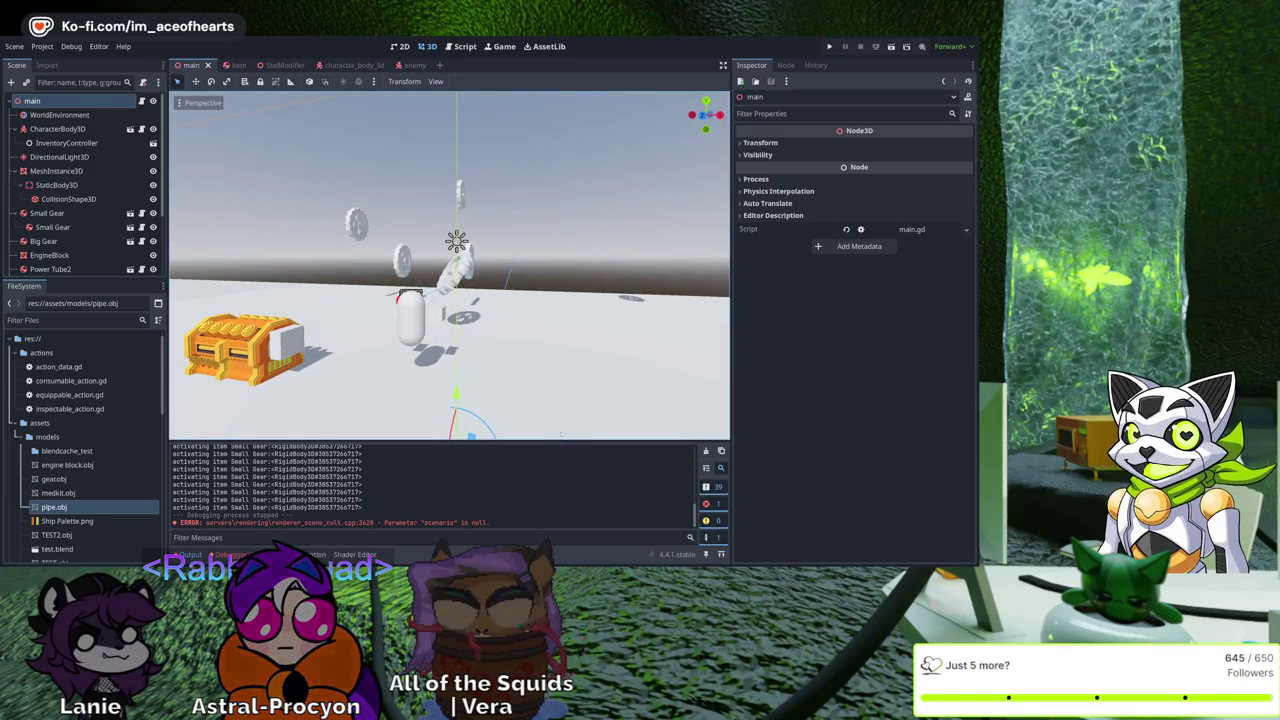
scroll(581, 393, "up", 2)
left_click(460, 268)
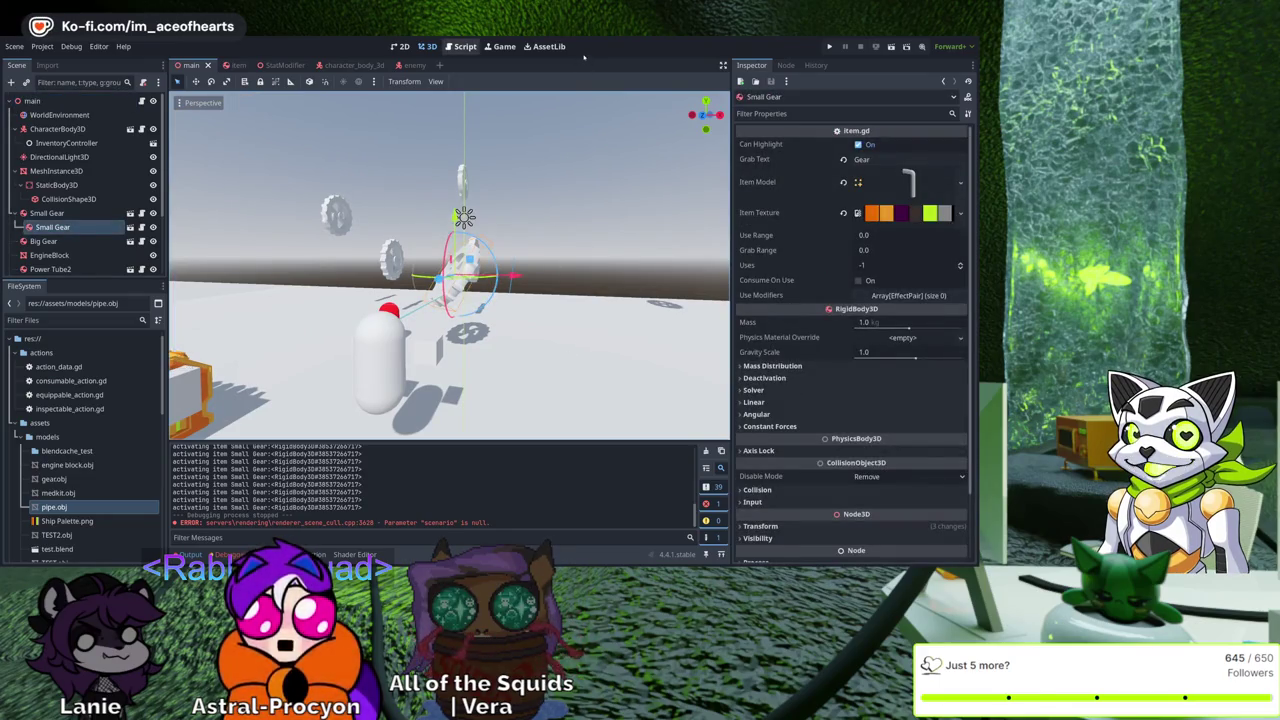
left_click(460, 46)
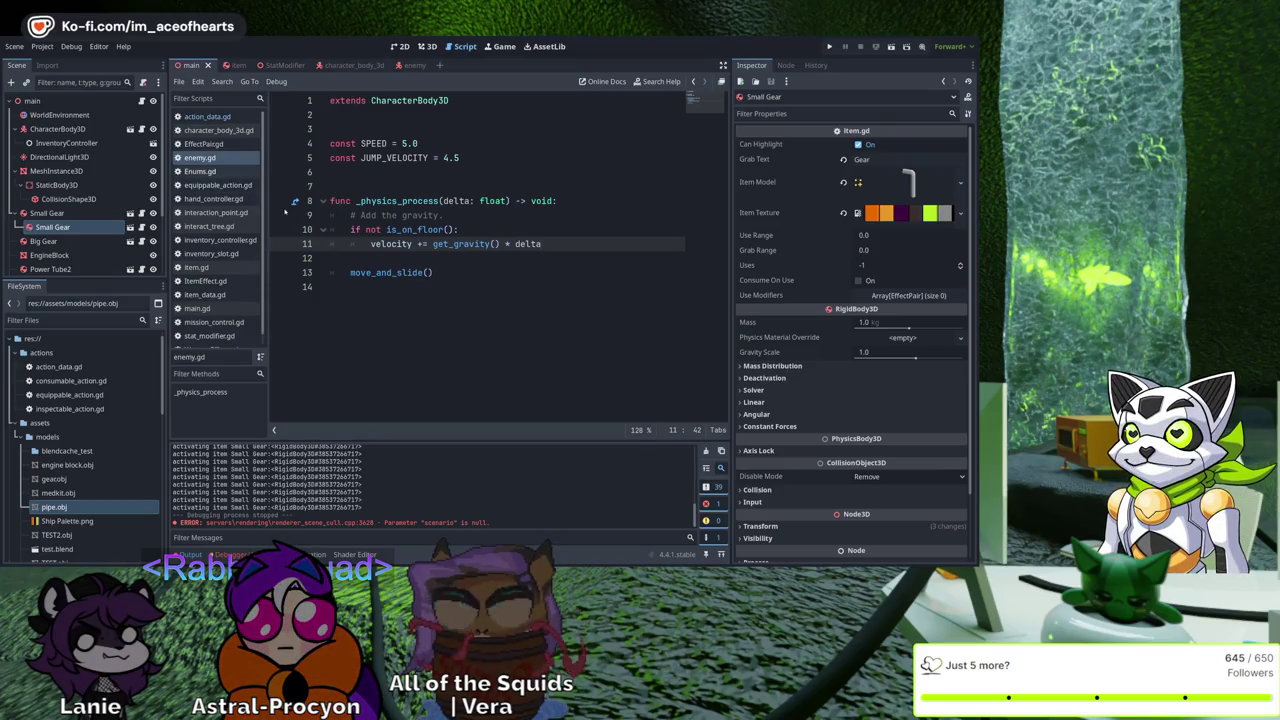
Rename item.gd's useRange export to range on line 10, after checking WeaponEffect.gd's fields.
left_click(196, 267)
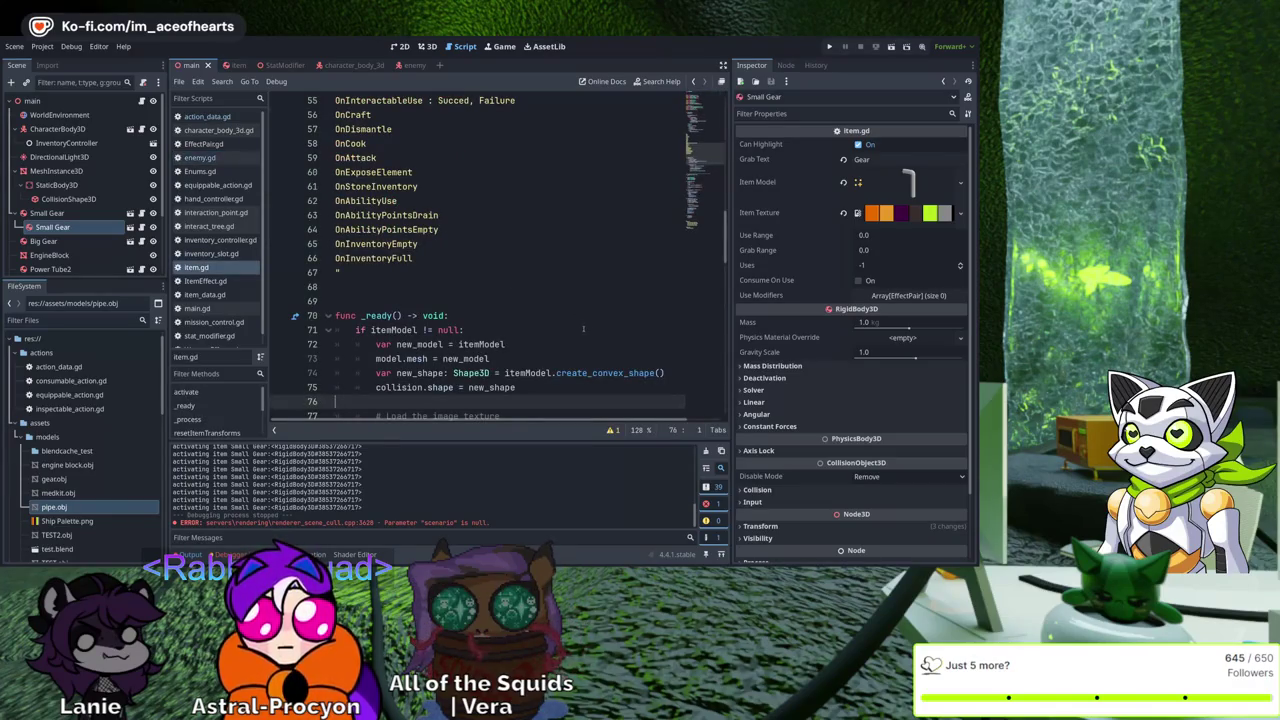
scroll(578, 334, "up", 15)
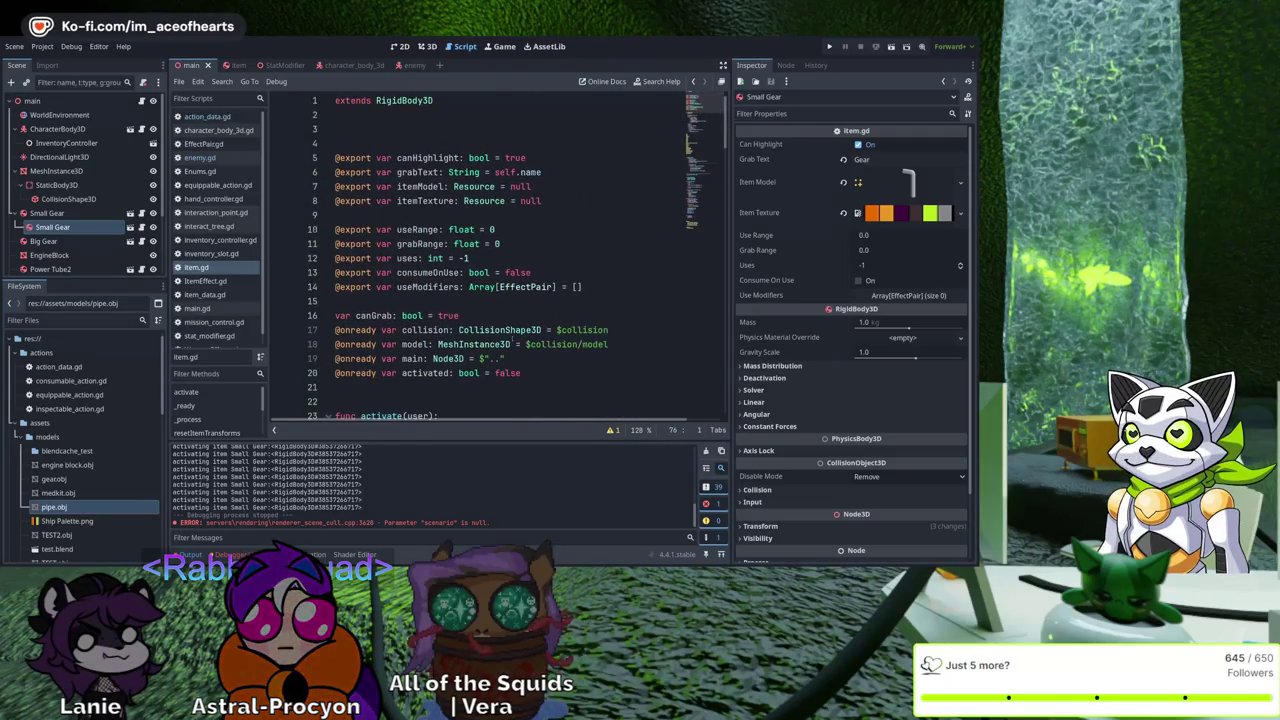
double_click(418, 229)
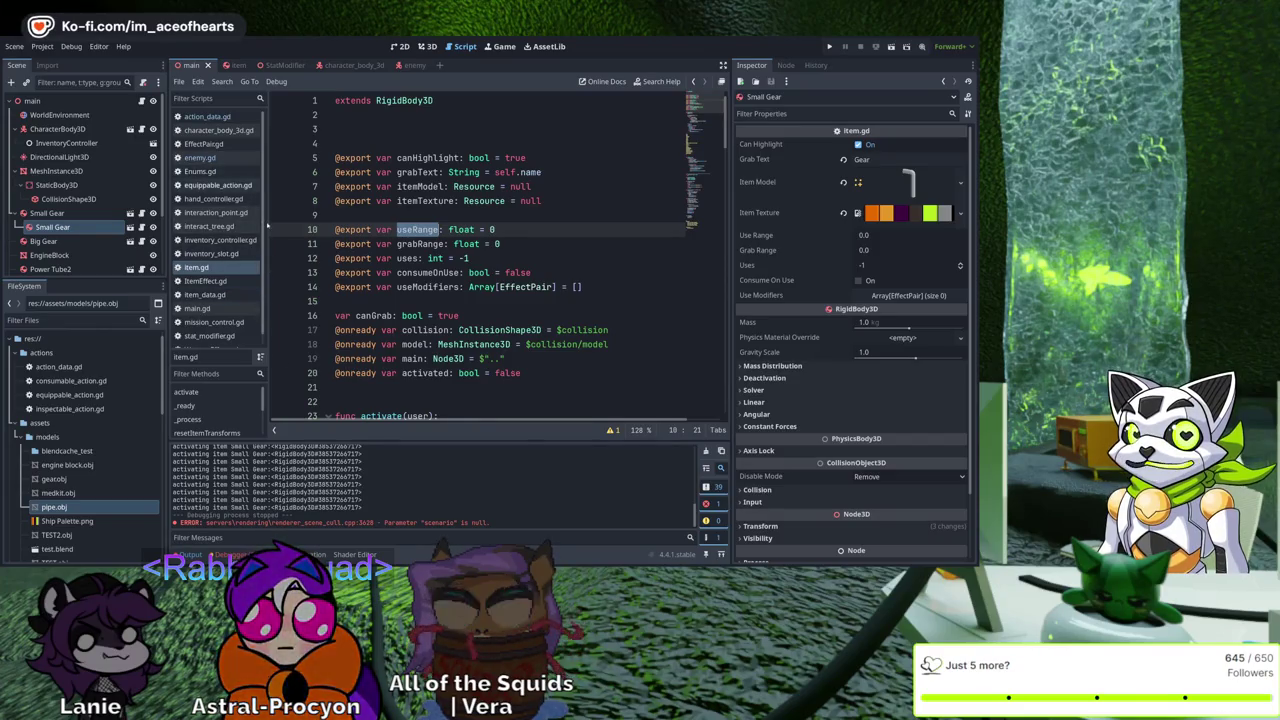
left_click(210, 338)
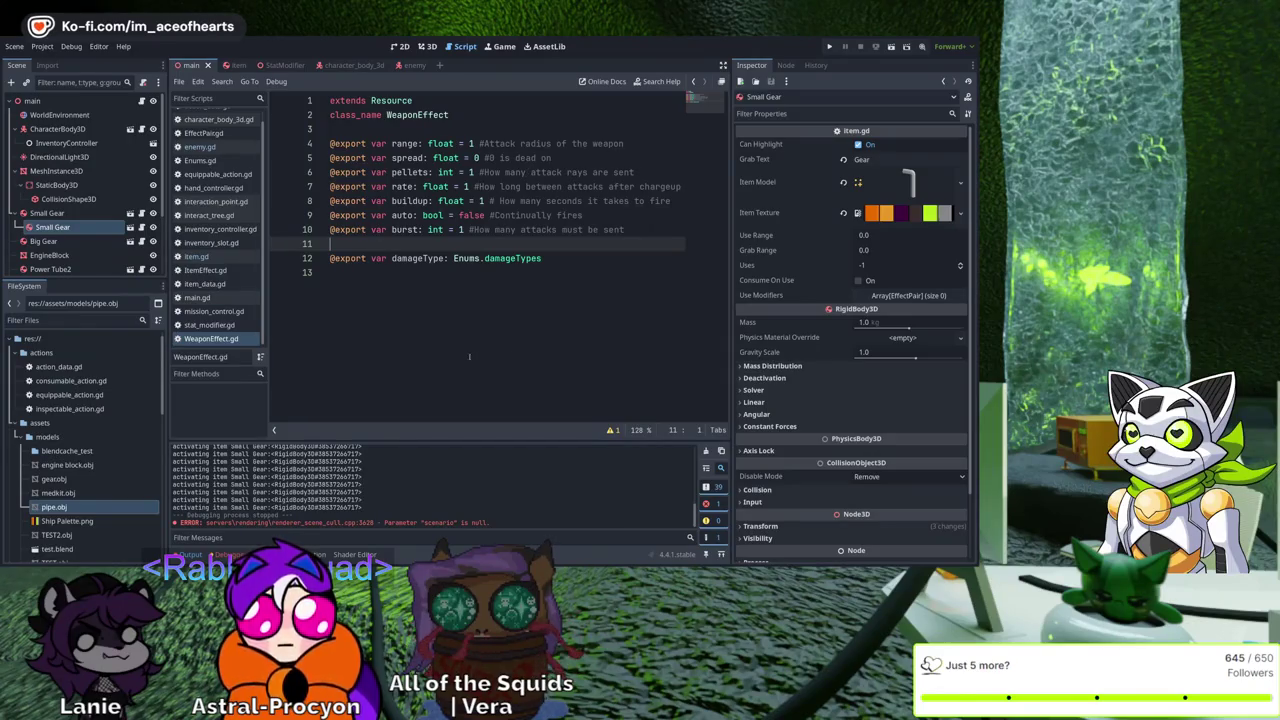
left_click(196, 256)
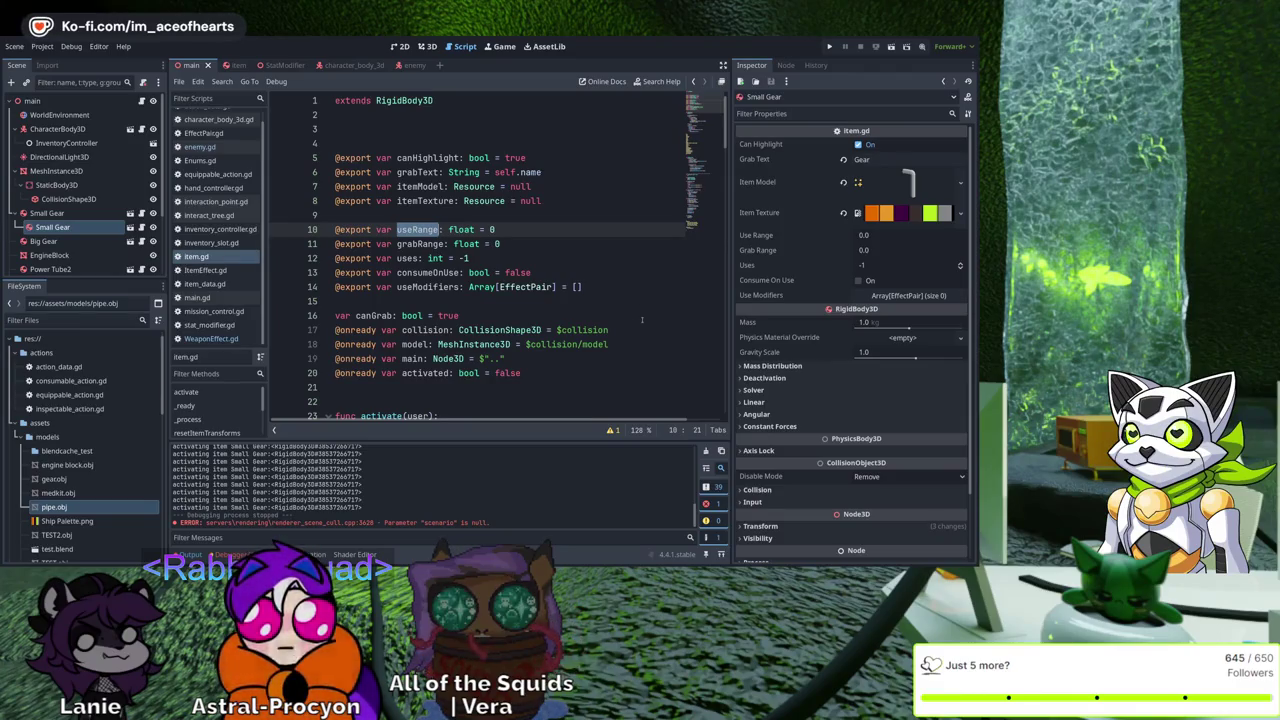
key("Left")
key("Left")
key("Left")
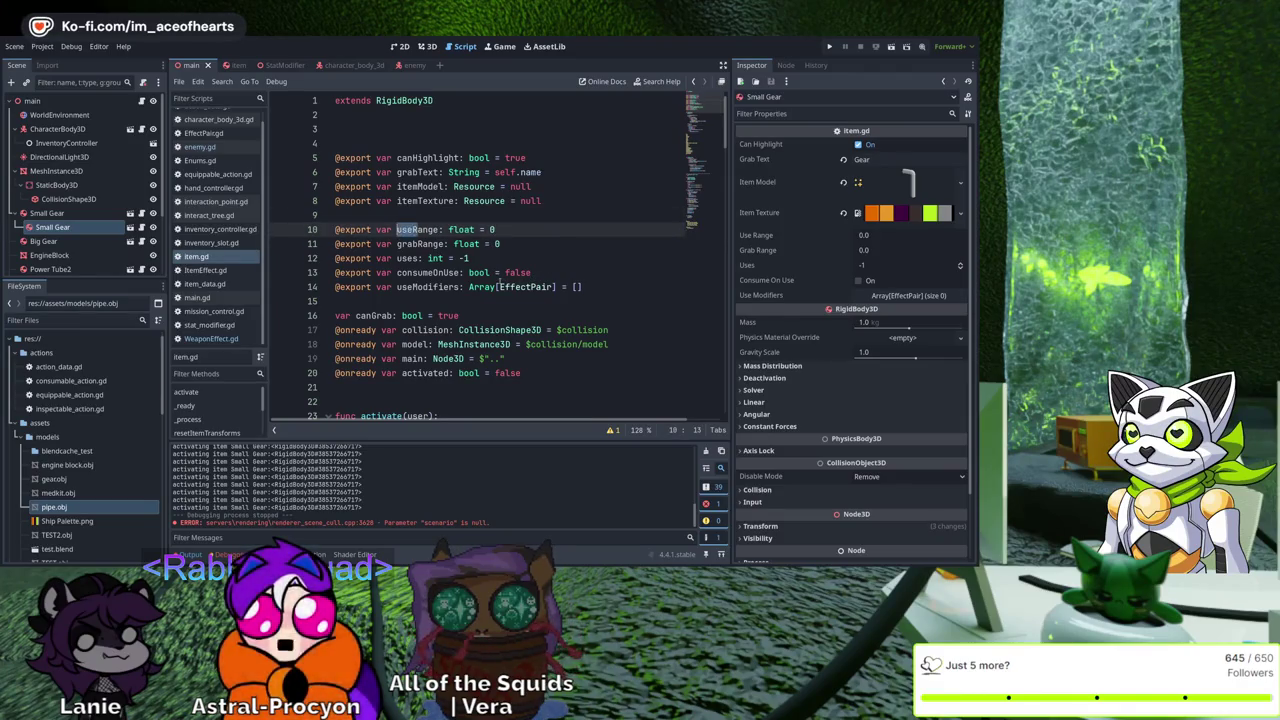
type("r")
left_click(600, 243)
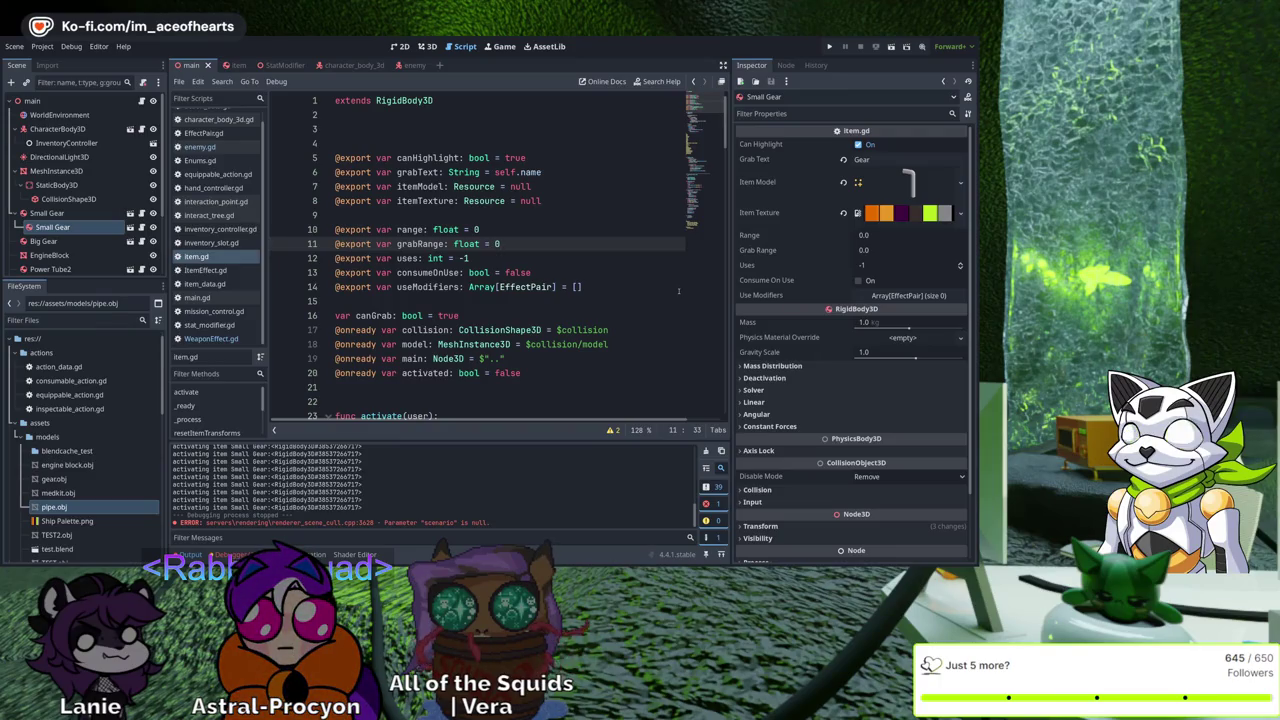
left_click(646, 374)
key("Up")
key("Up")
key("Up")
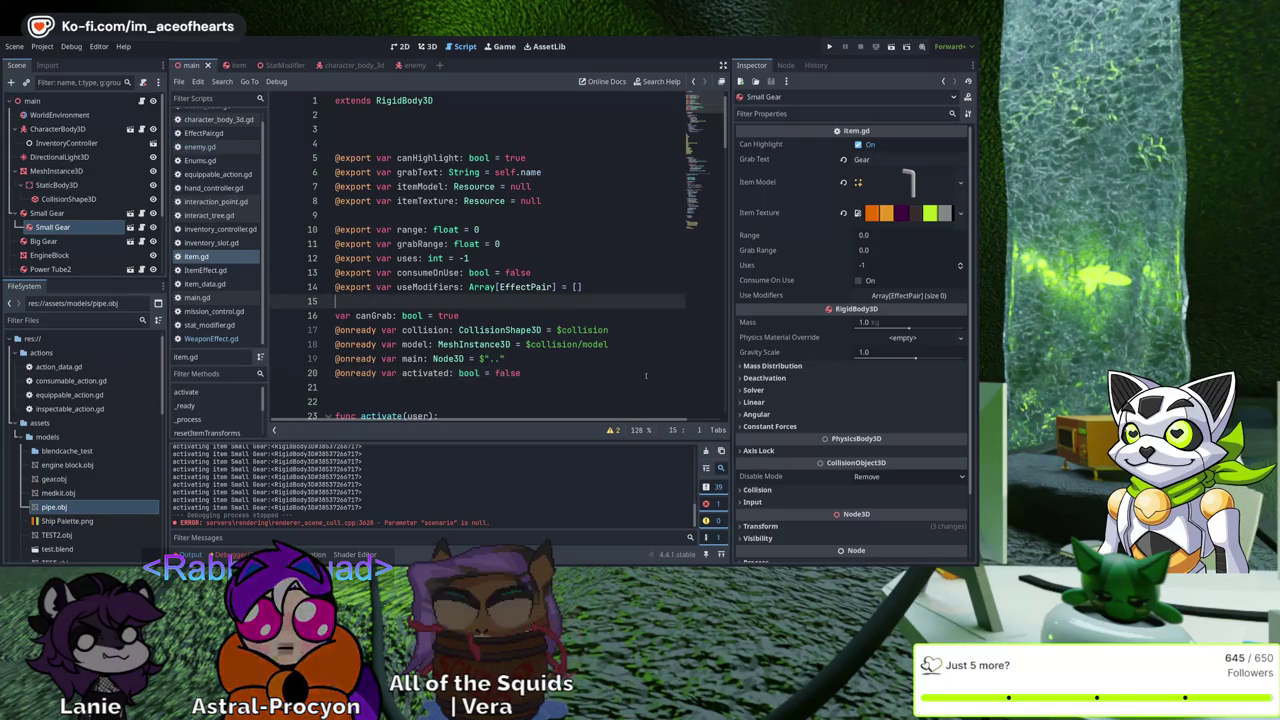
key("Return")
key("Up")
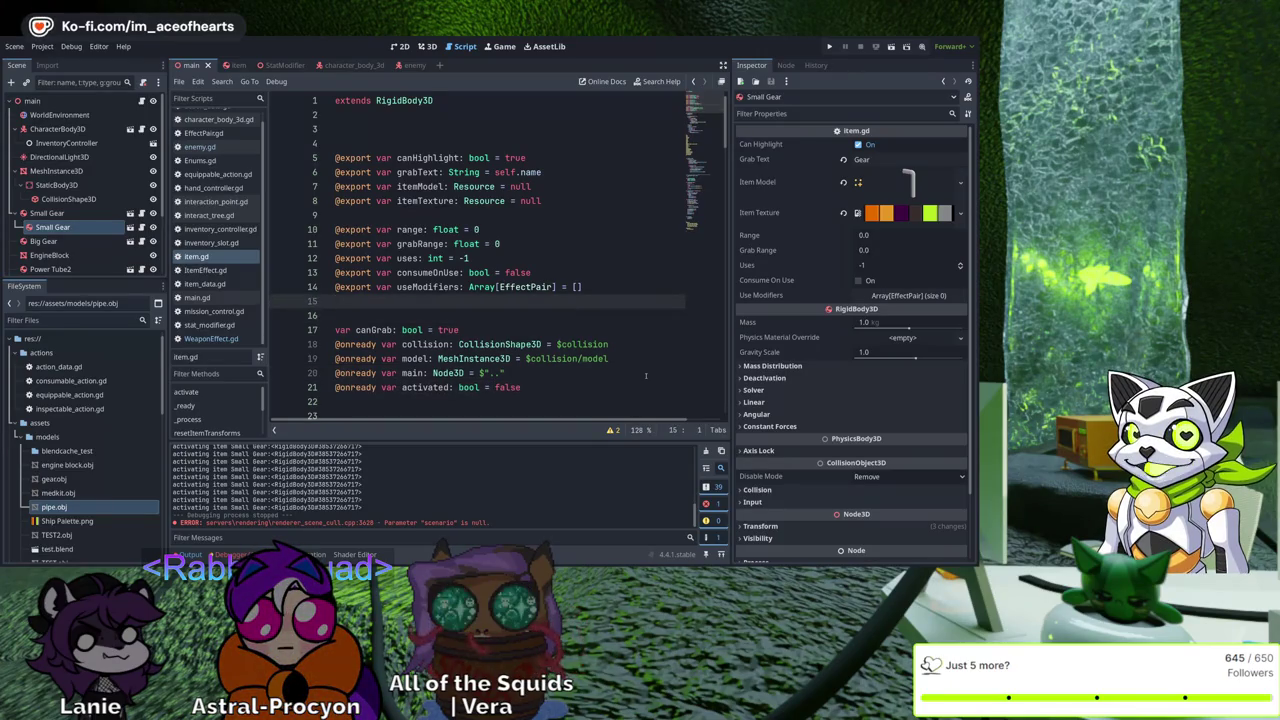
type("@export v")
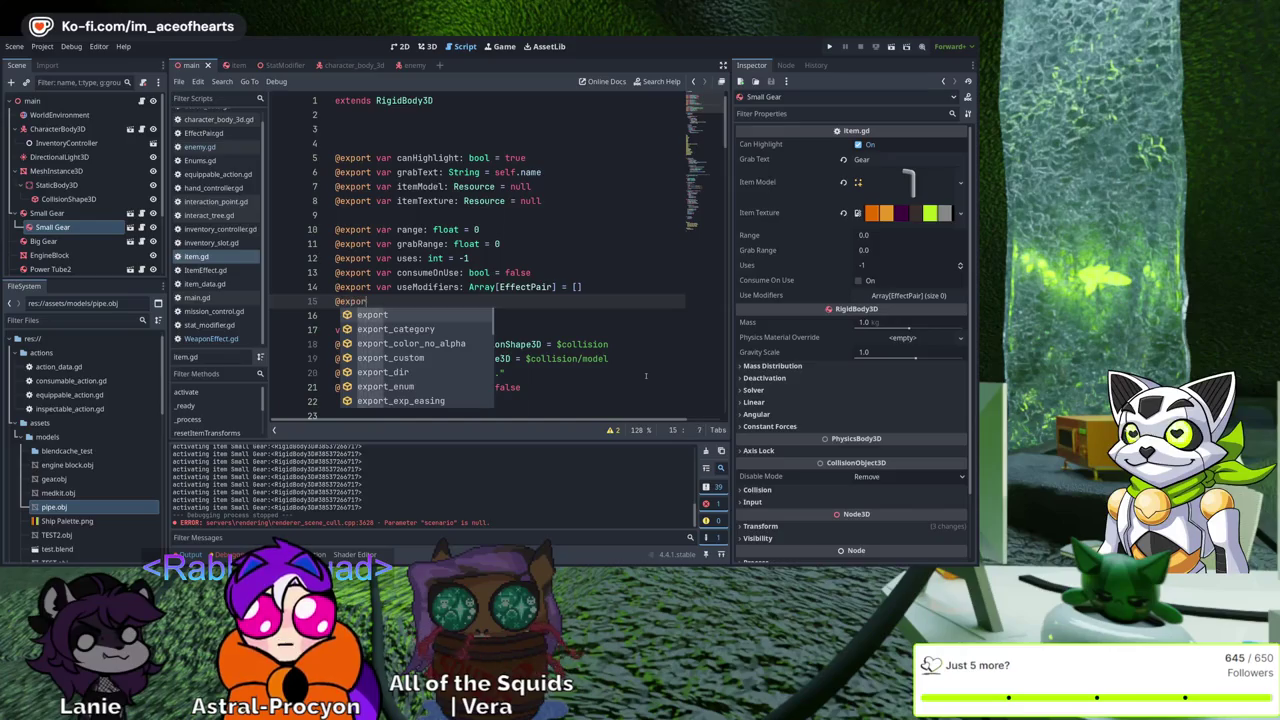
type("ar weaponEffect:")
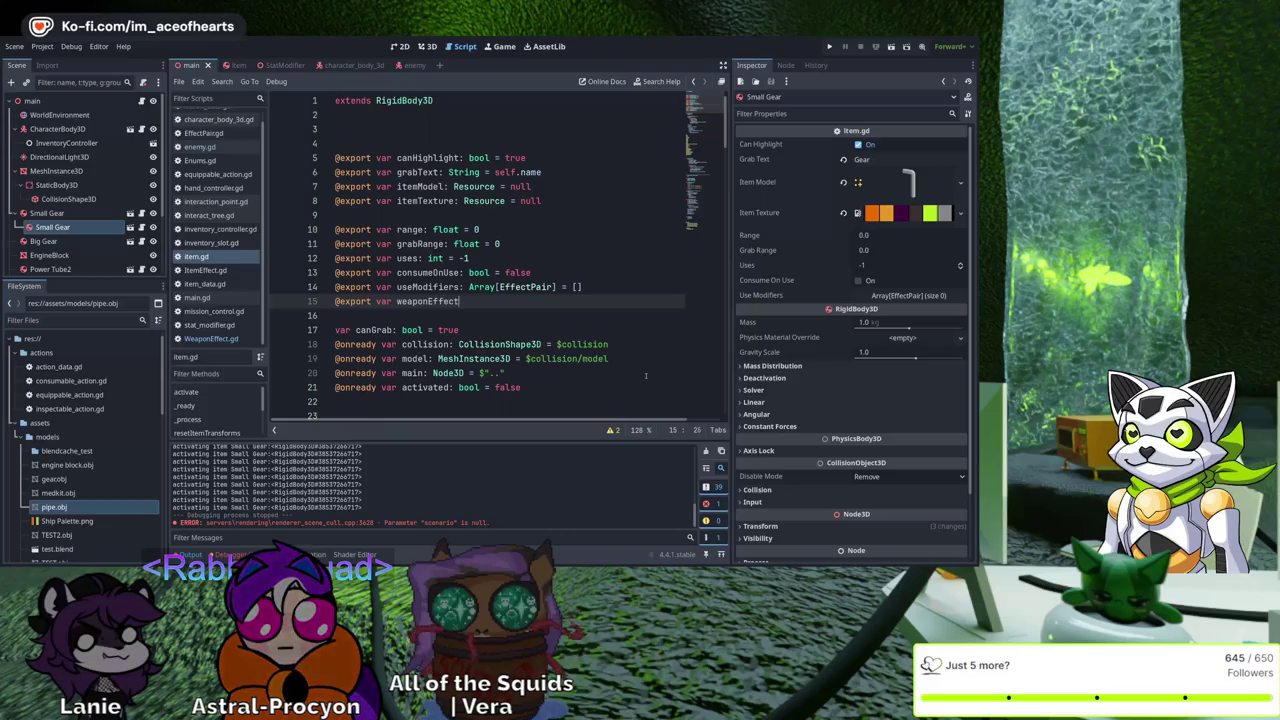
type(" weaponE")
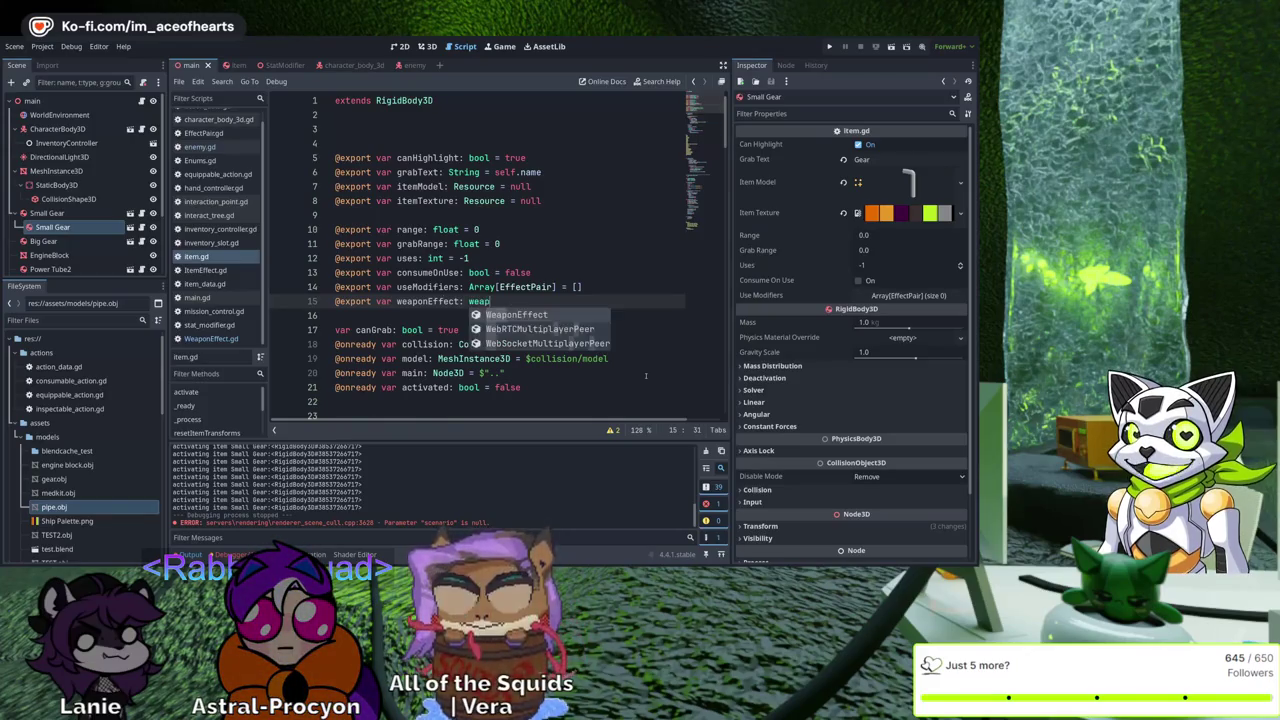
key("Return")
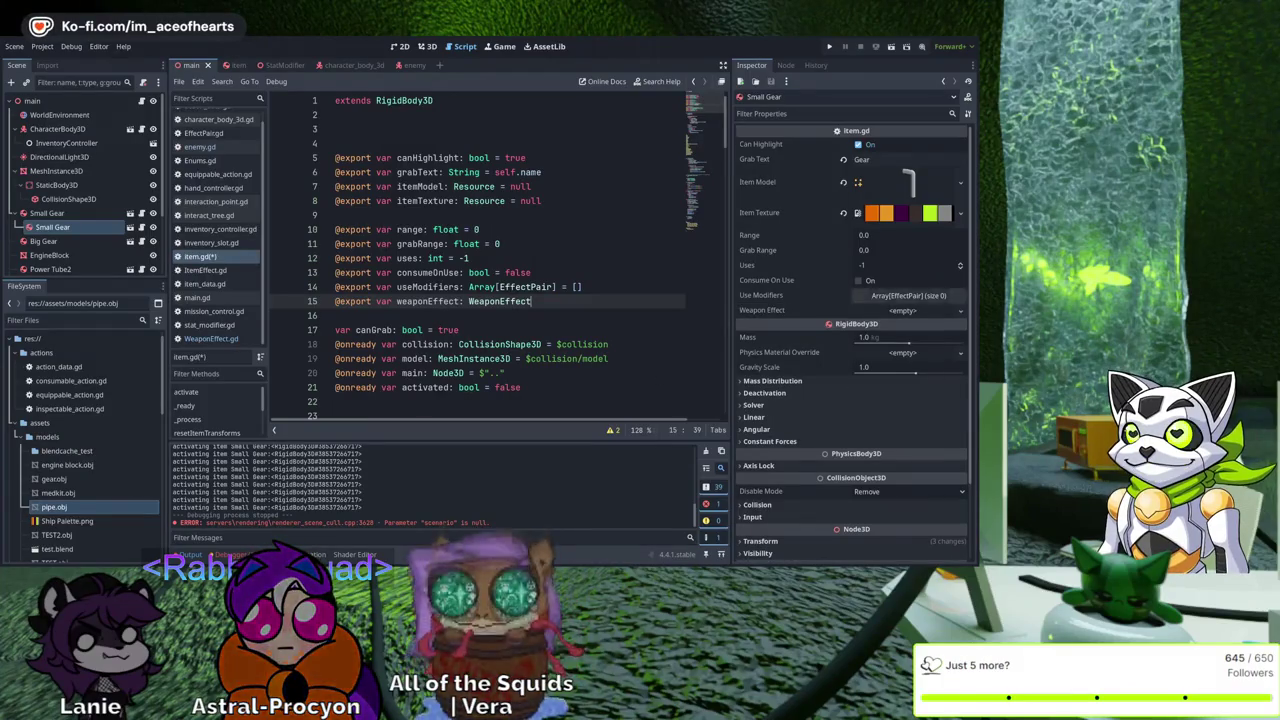
left_click(762, 310)
Assign a new WeaponEffect resource to the gear's Weapon Effect, then select range in item.gd.
left_click(903, 310)
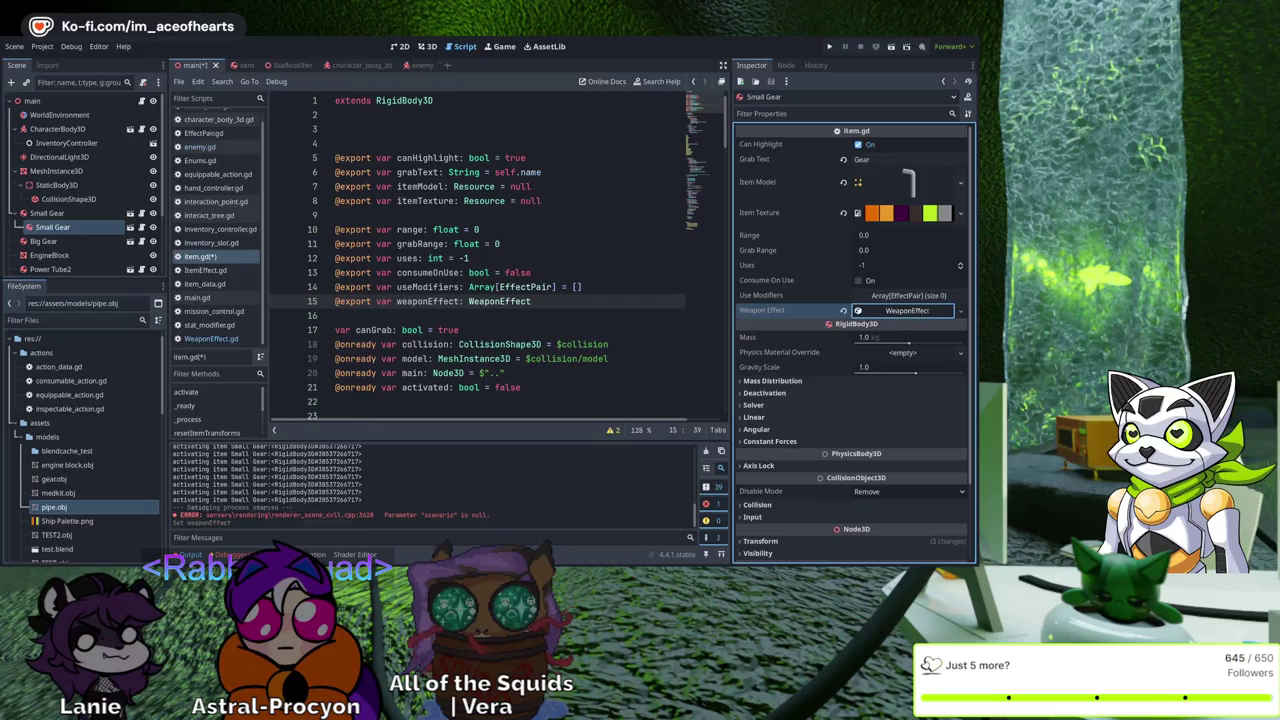
left_click(903, 310)
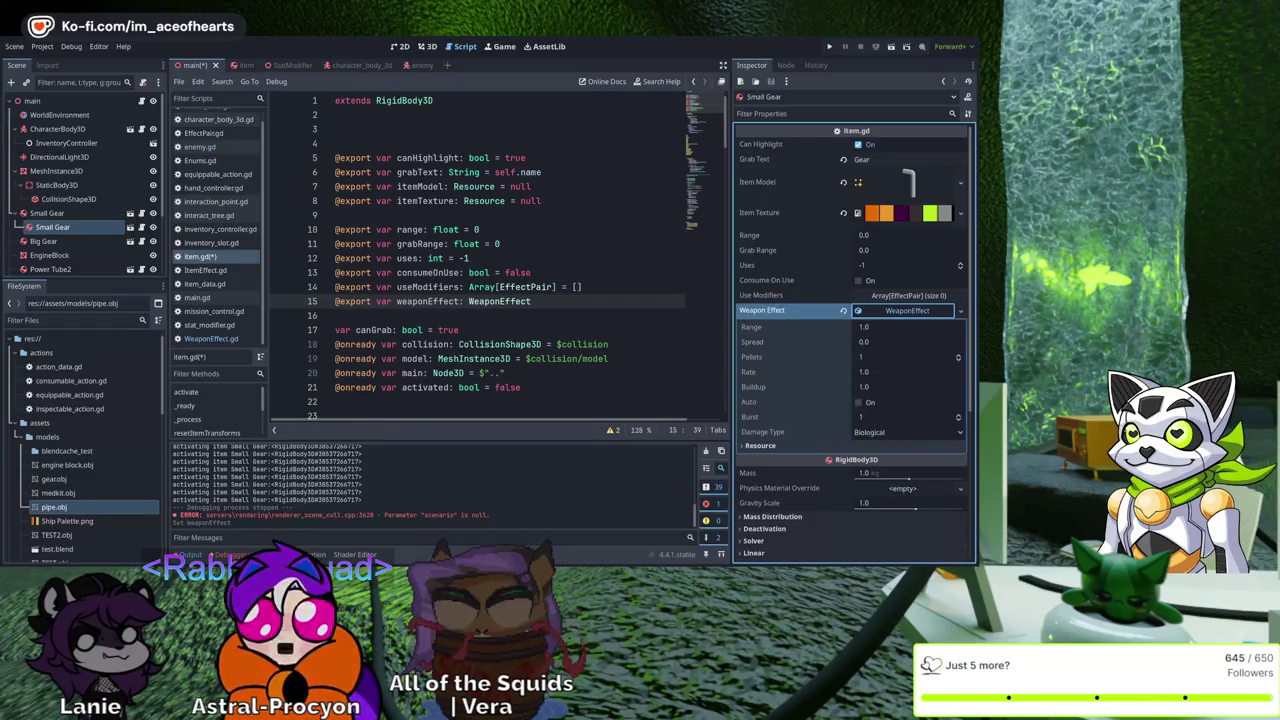
left_click(533, 315)
scroll(533, 385, "down", 3)
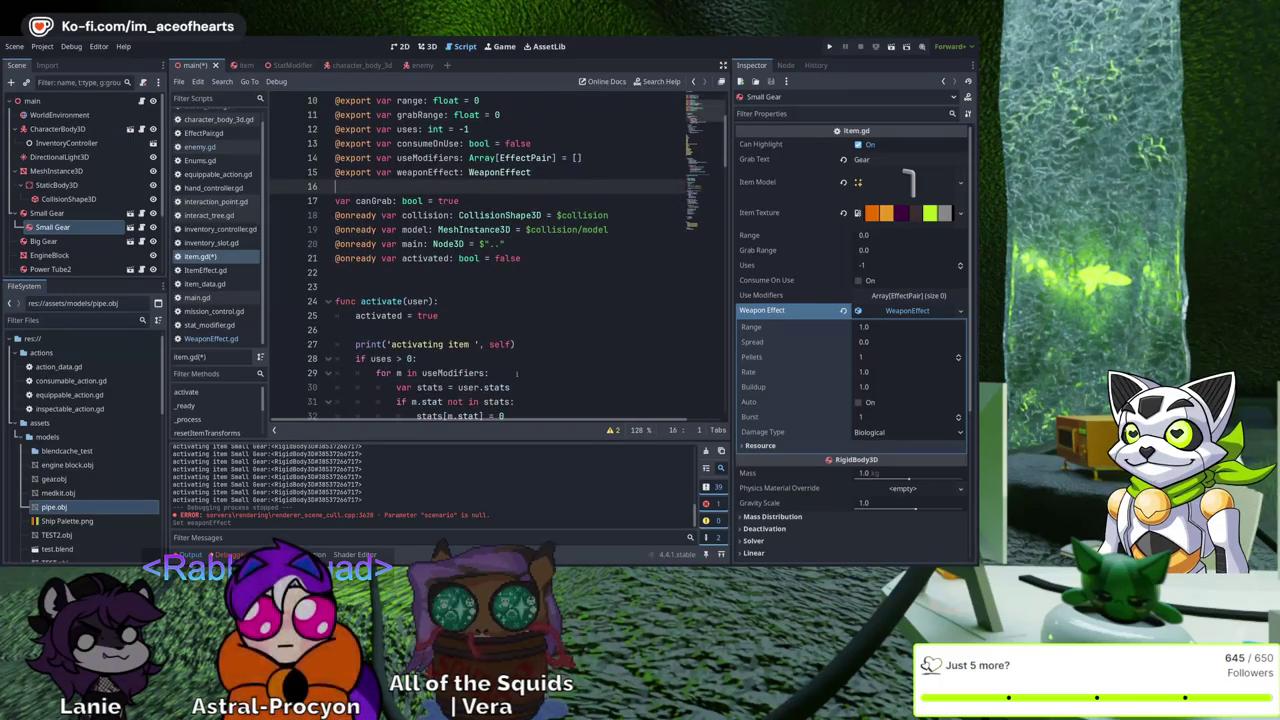
scroll(525, 340, "up", 2)
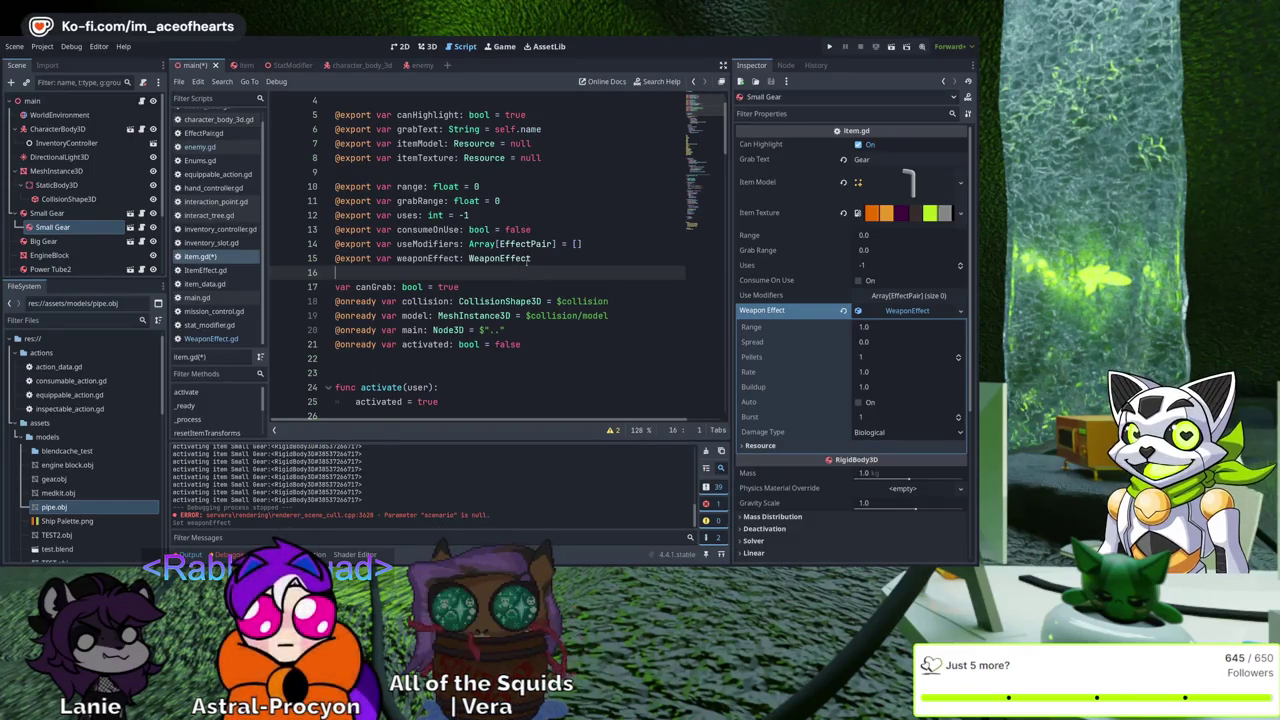
double_click(410, 186)
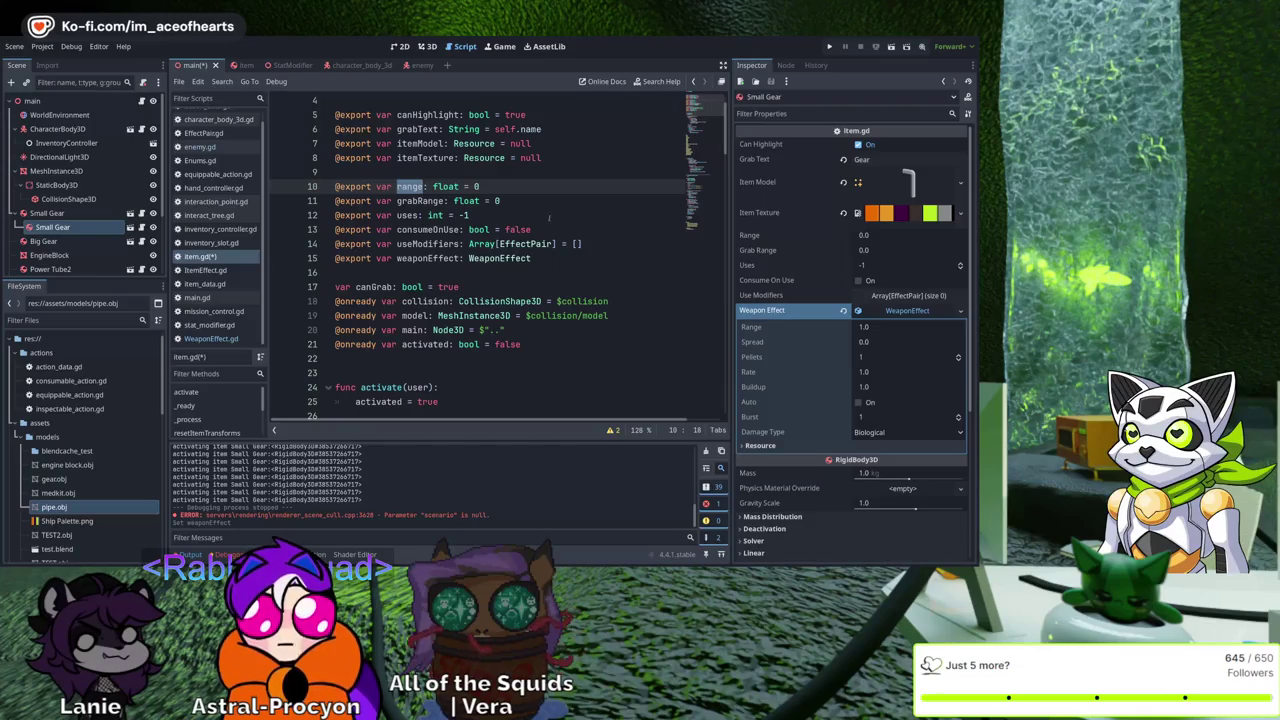
left_click(398, 186)
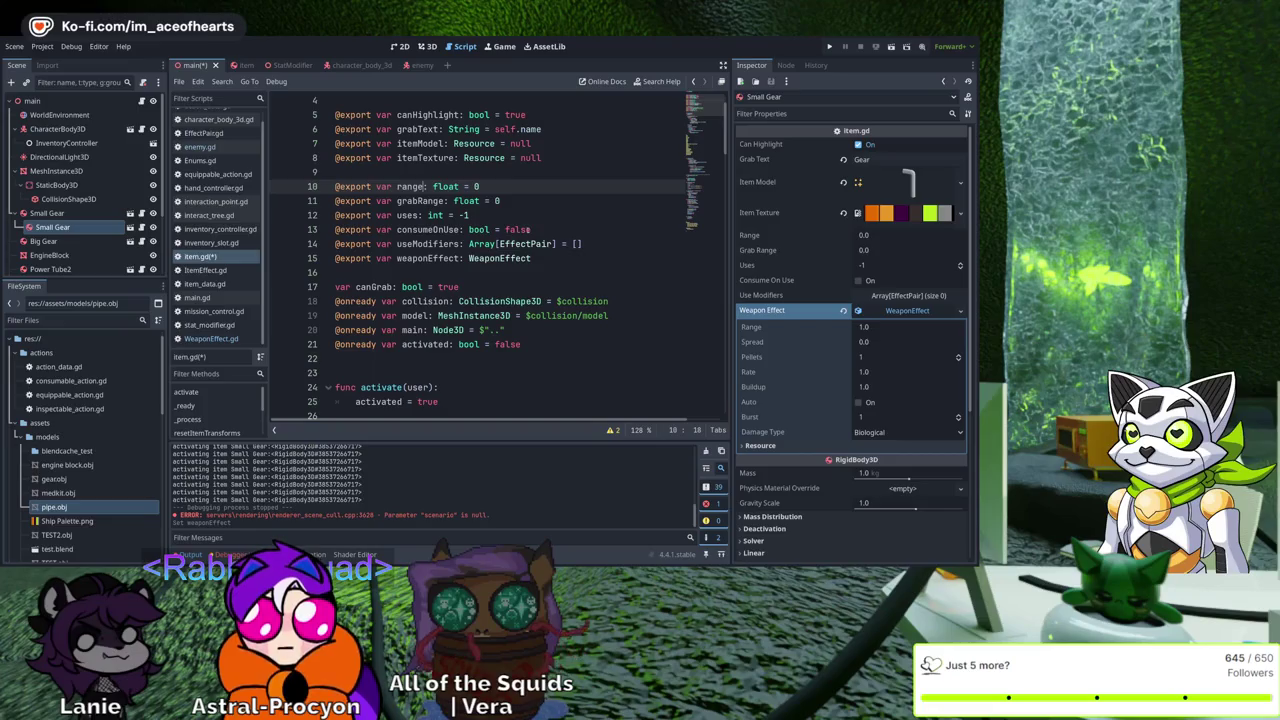
key("Down")
key("Down")
key("Down")
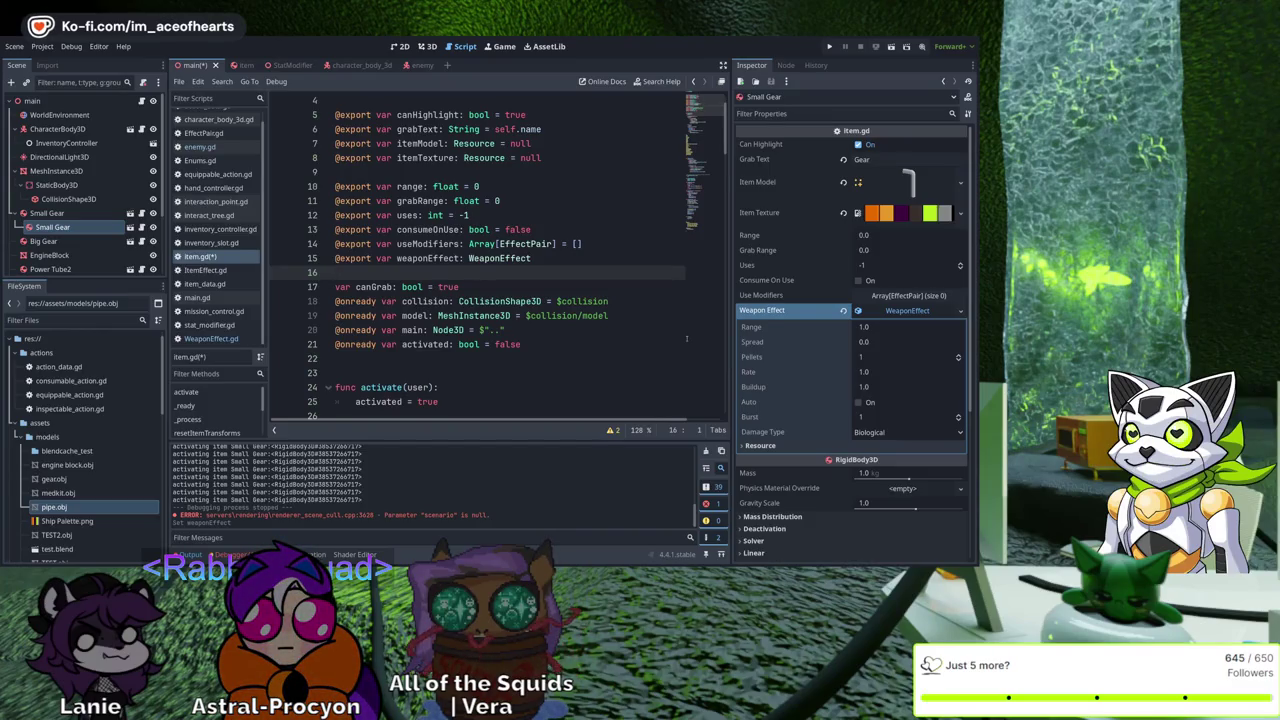
scroll(577, 282, "down", 10)
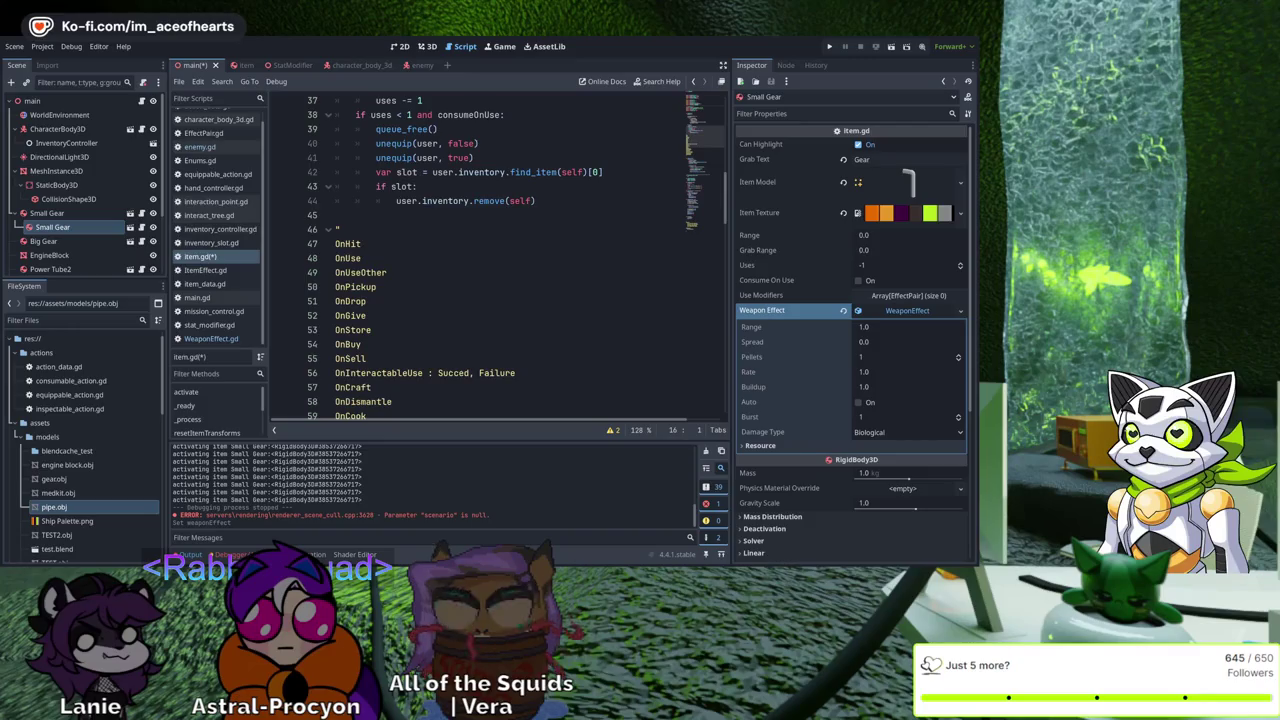
left_click(570, 258)
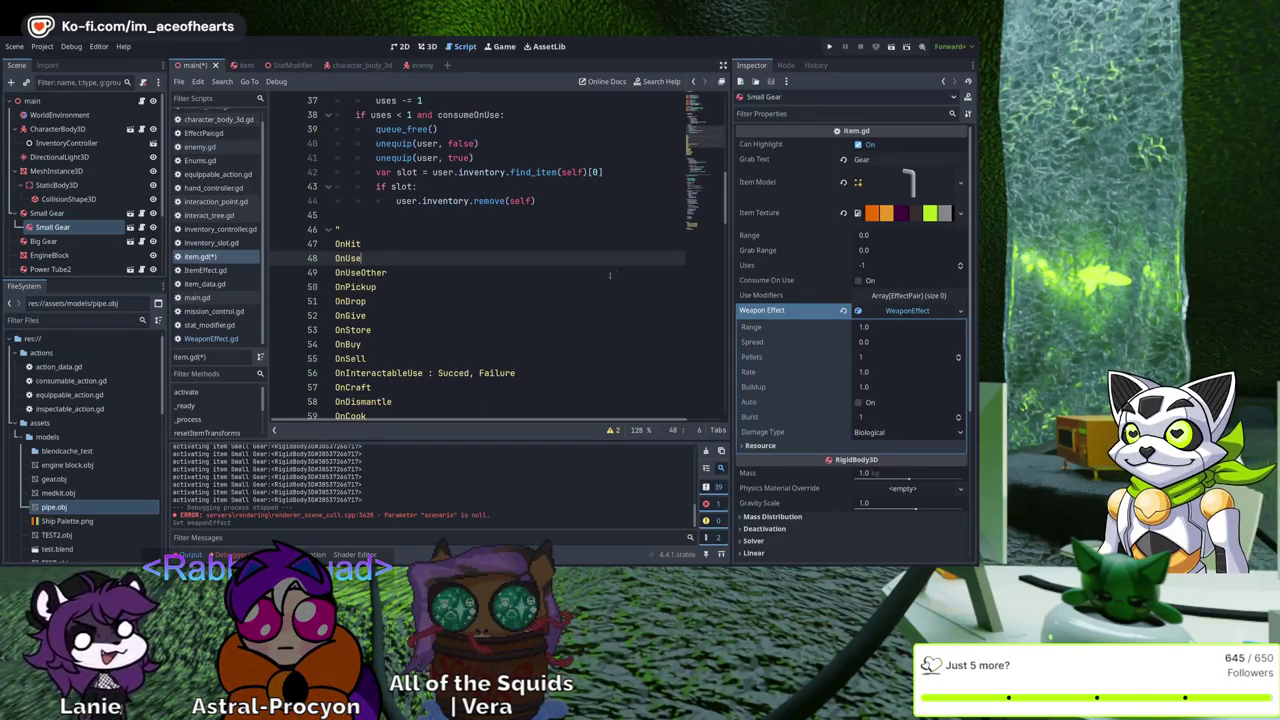
key("Up")
key("Up")
key("Up")
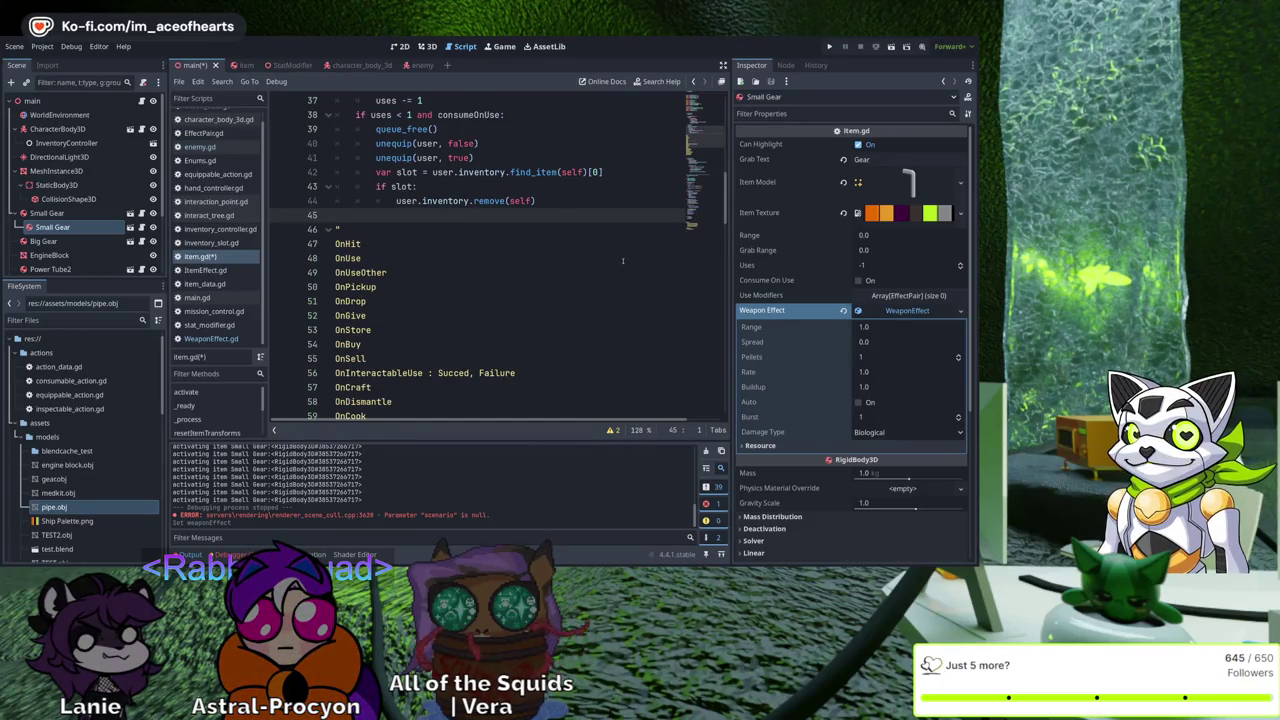
scroll(620, 270, "up", 5)
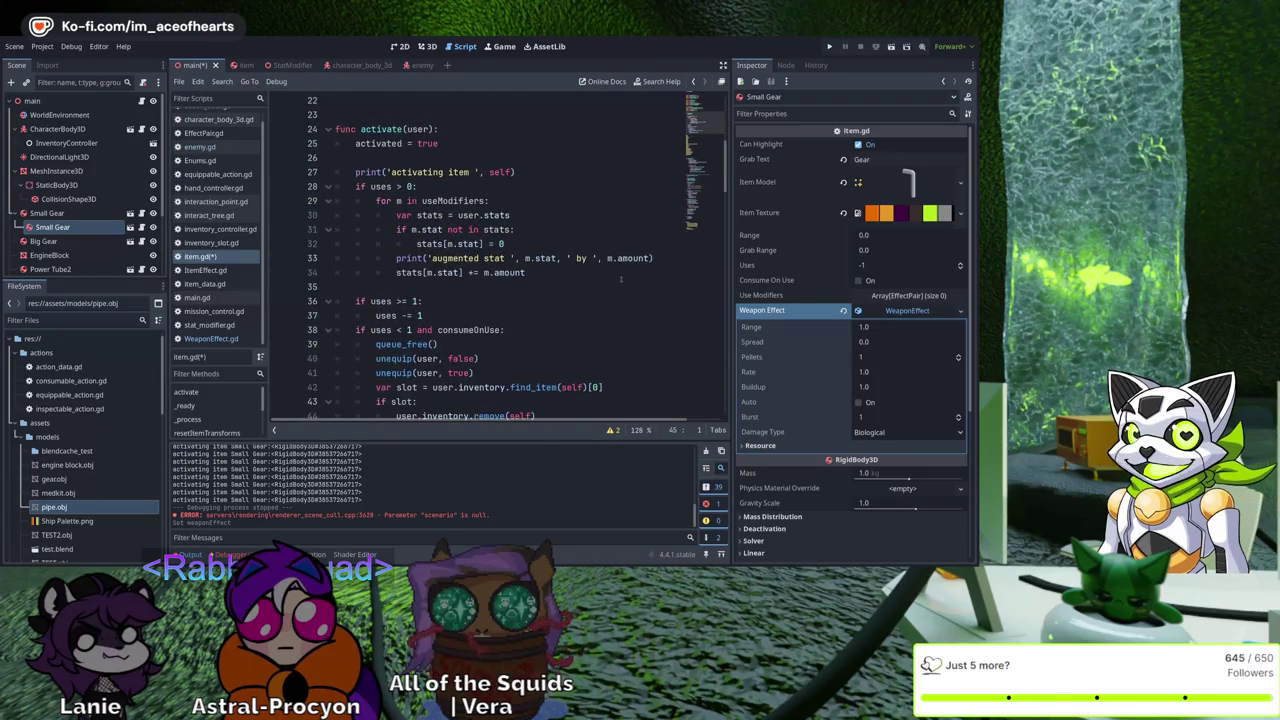
scroll(620, 279, "up", 7)
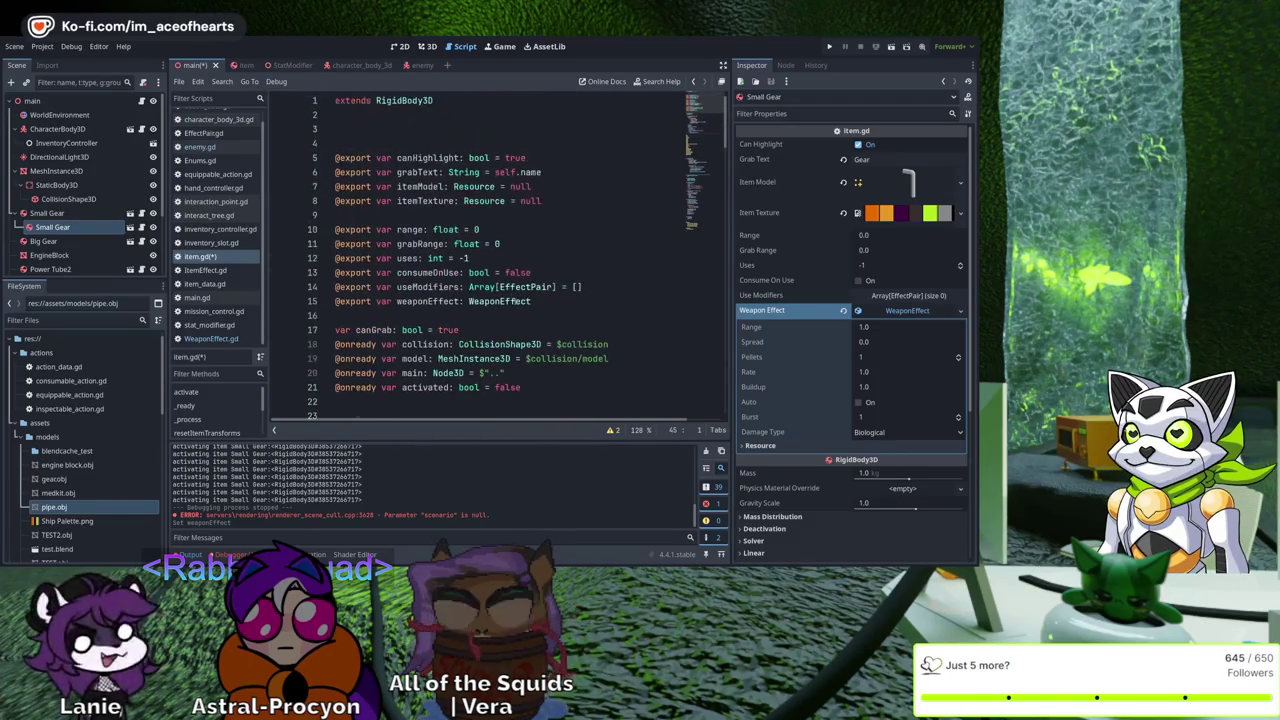
double_click(410, 229)
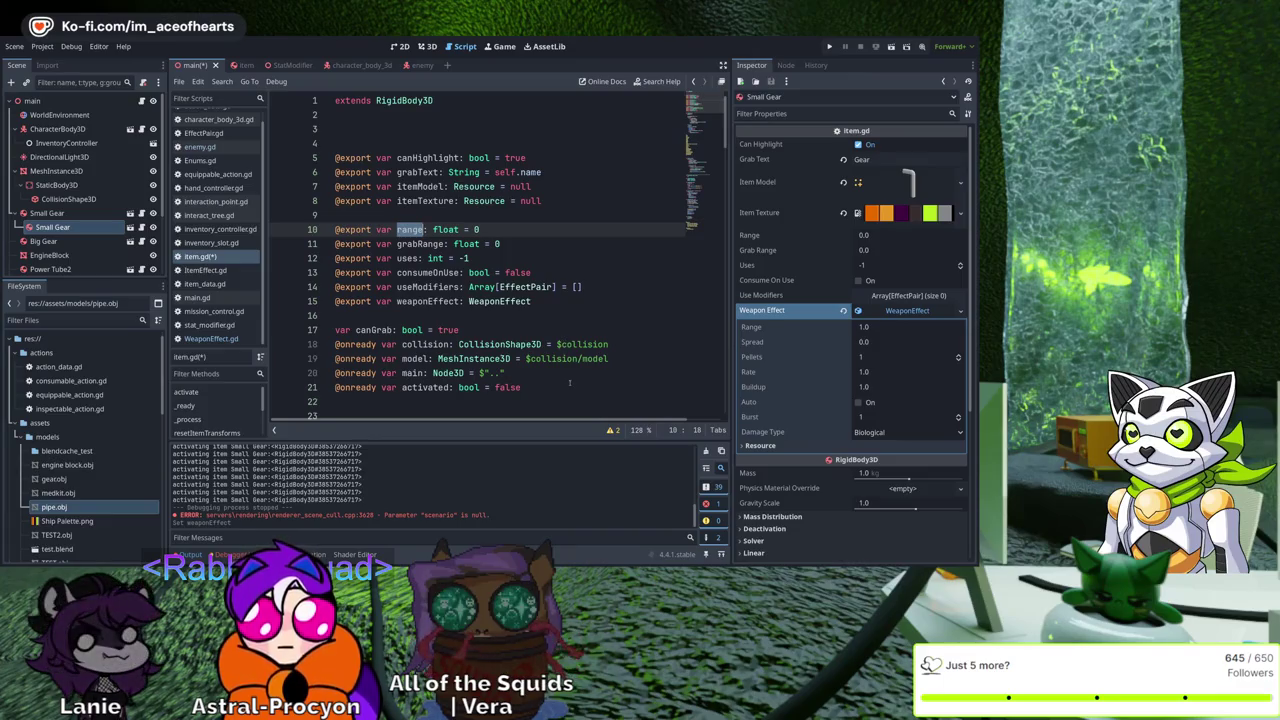
scroll(570, 393, "down", 5)
scroll(533, 271, "down", 14)
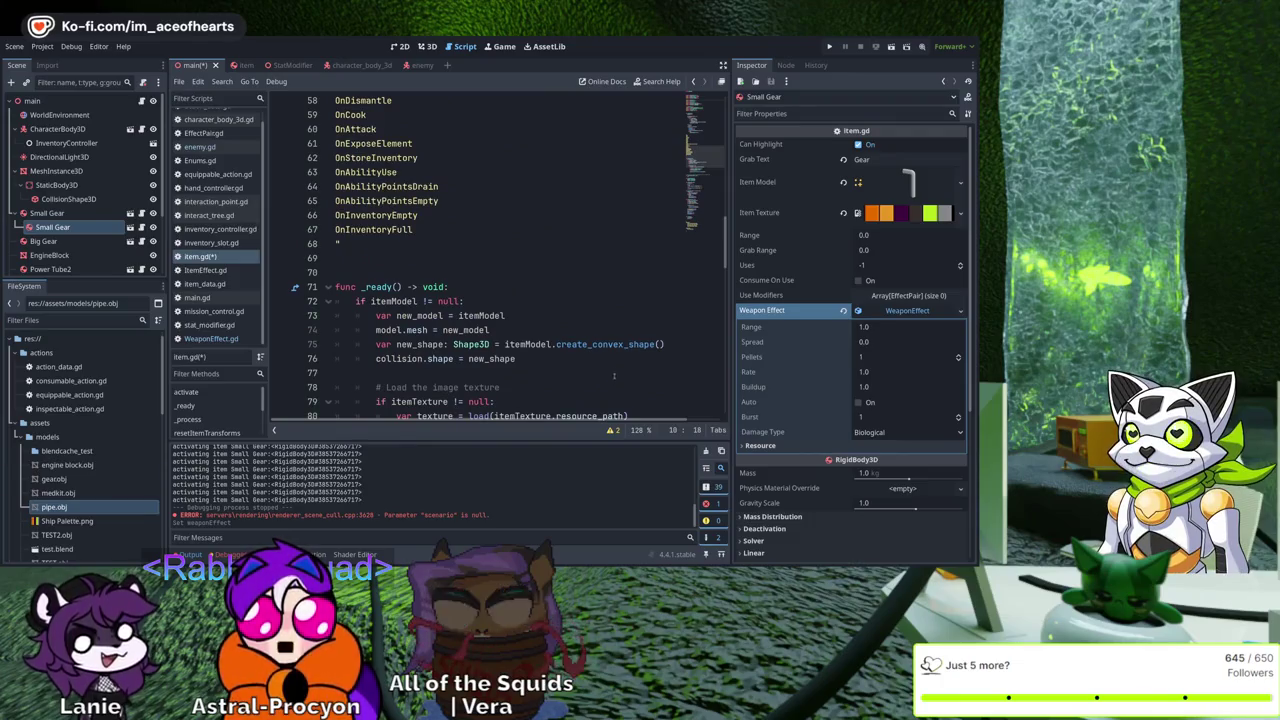
Start _ready with the check 'if weaponEffect != null:'.
left_click(533, 287)
key("Return")
type("if weap")
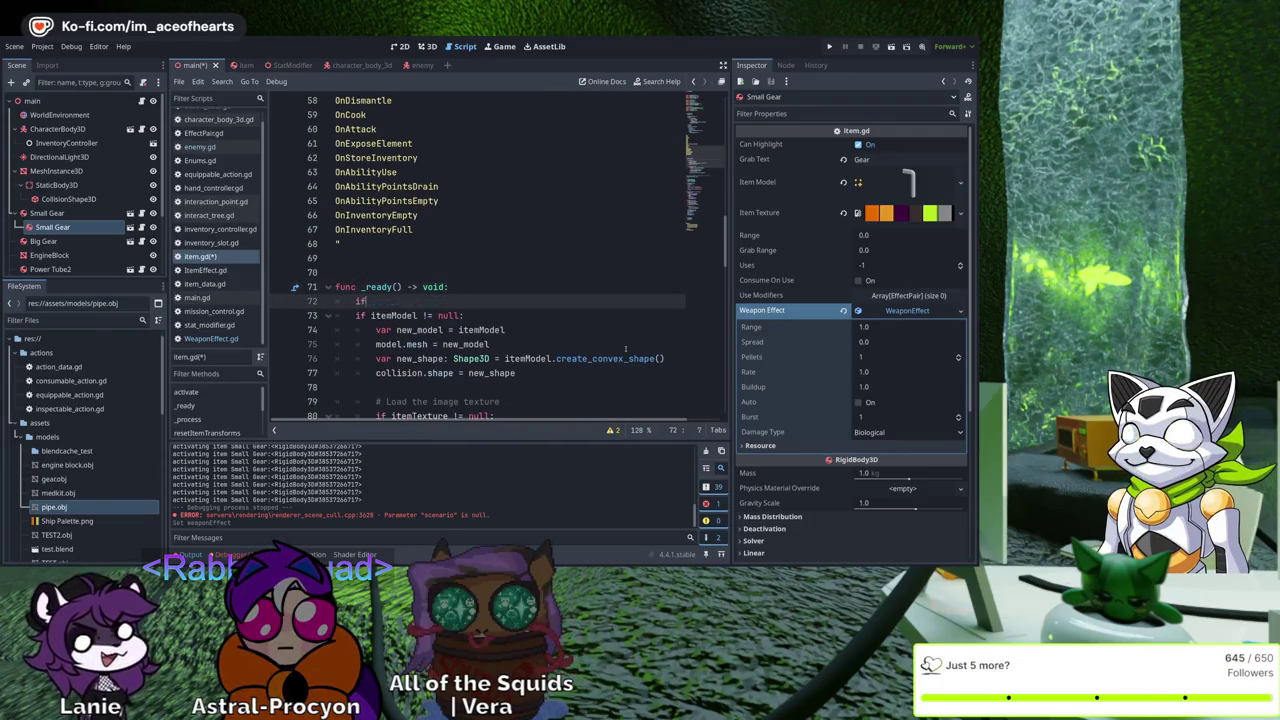
type("on")
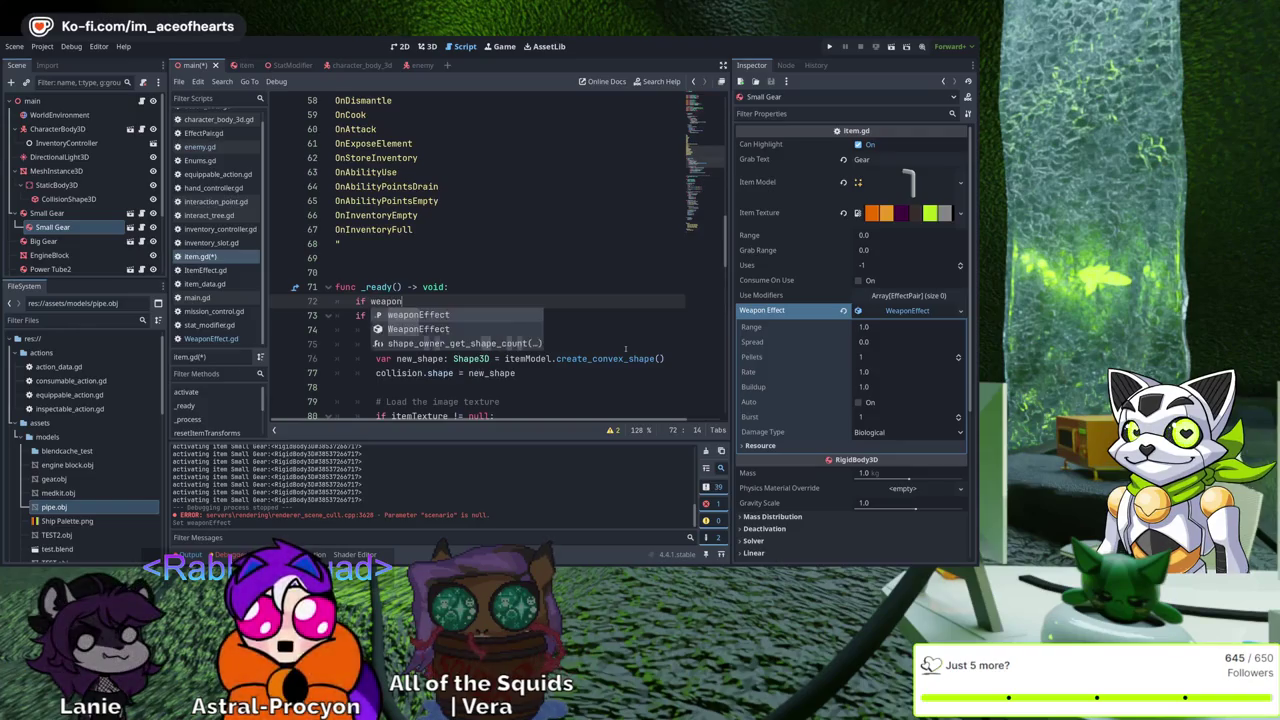
key("Return")
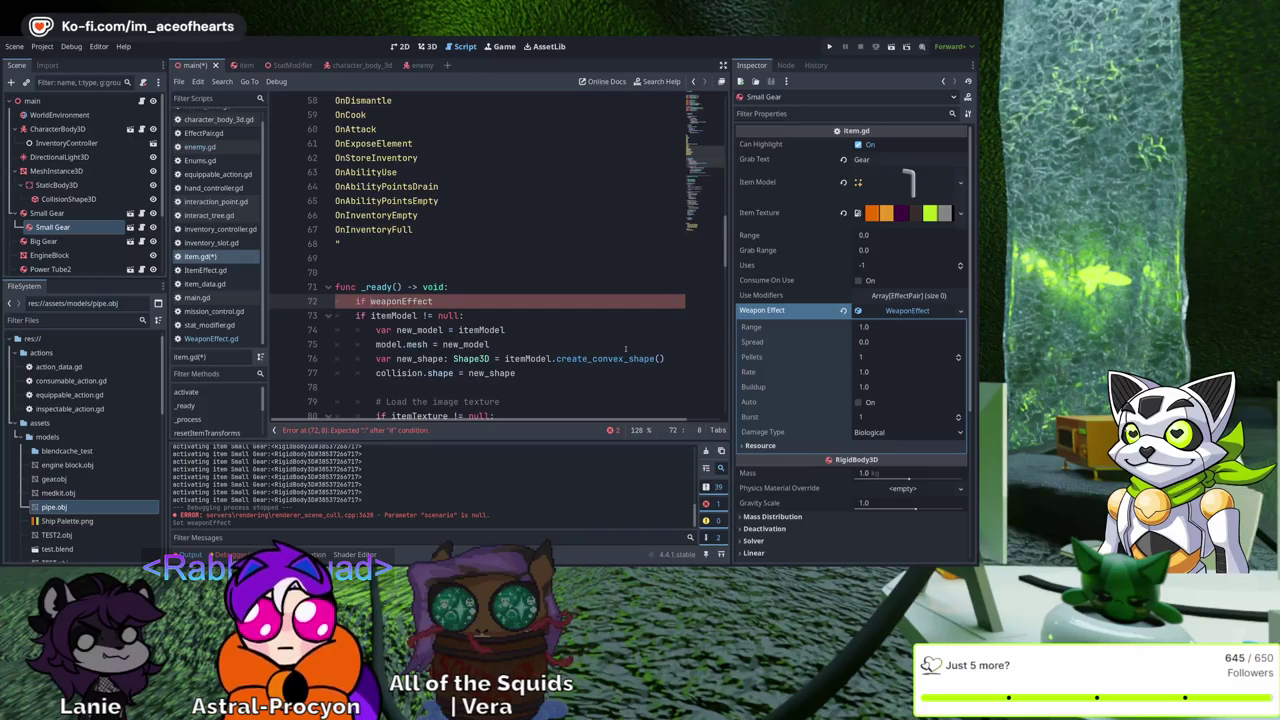
key("End")
key("Right")
key("Return")
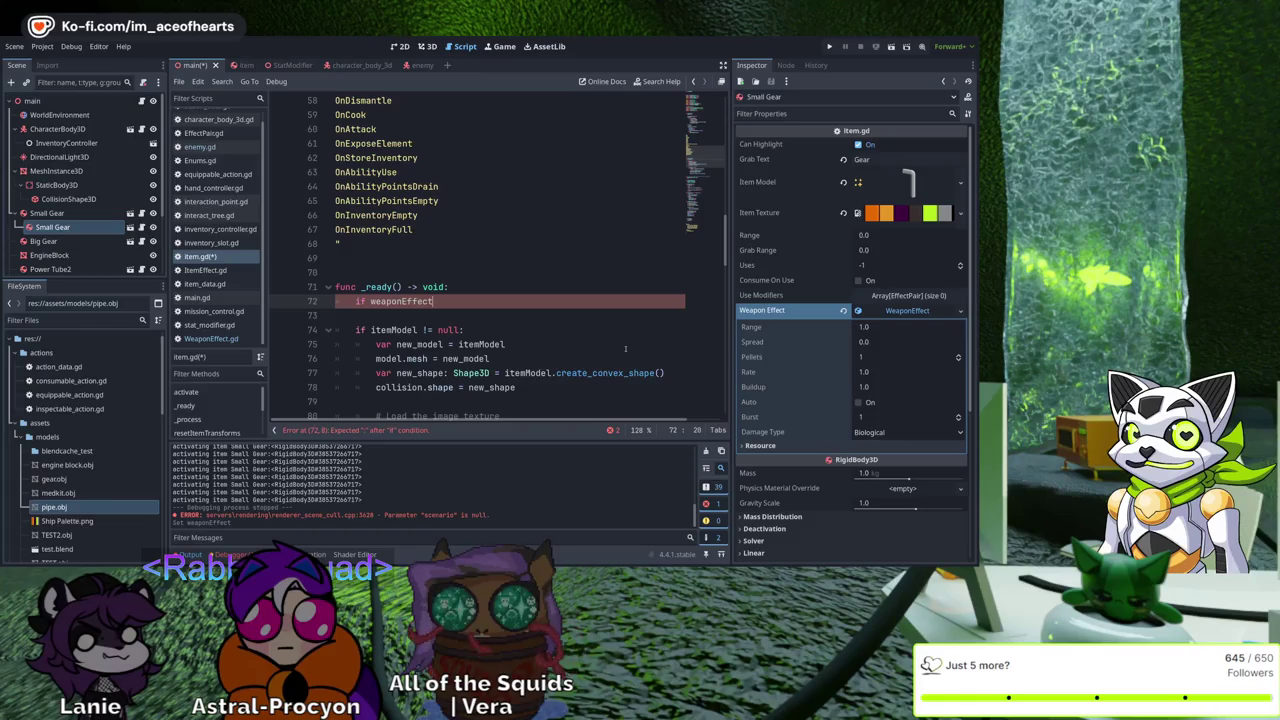
scroll(625, 349, "up", 12)
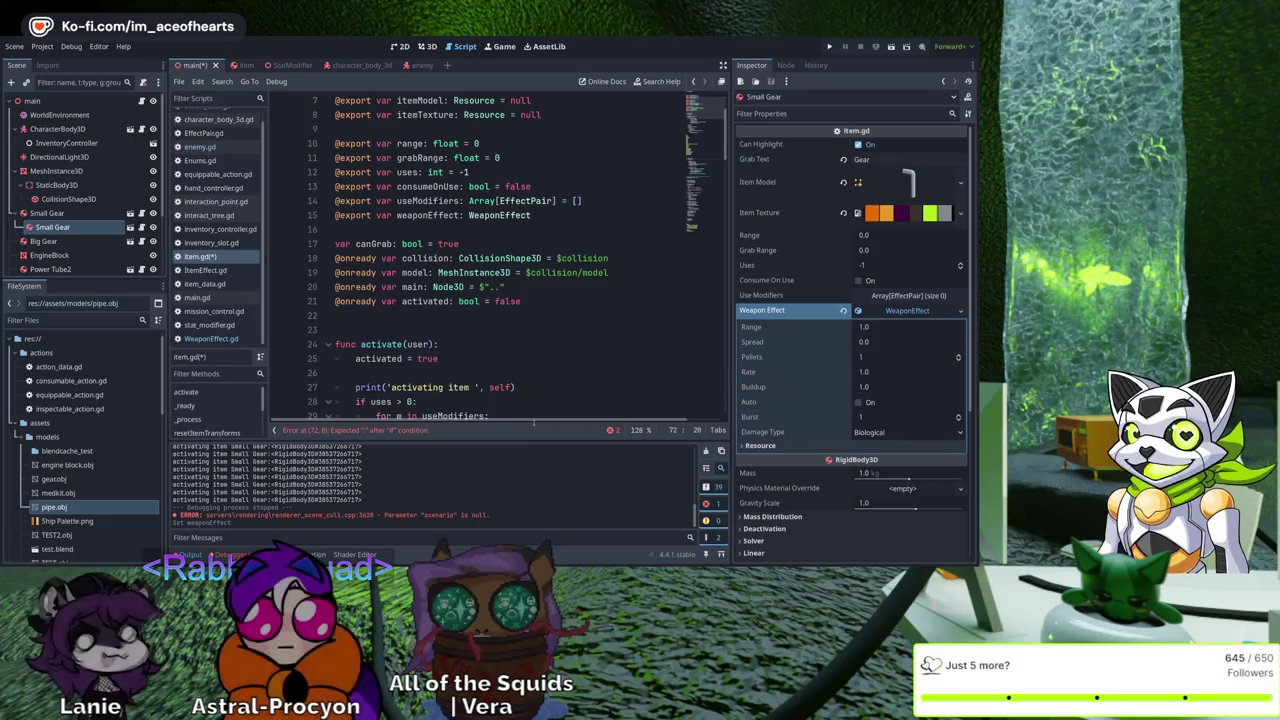
scroll(535, 430, "down", 15)
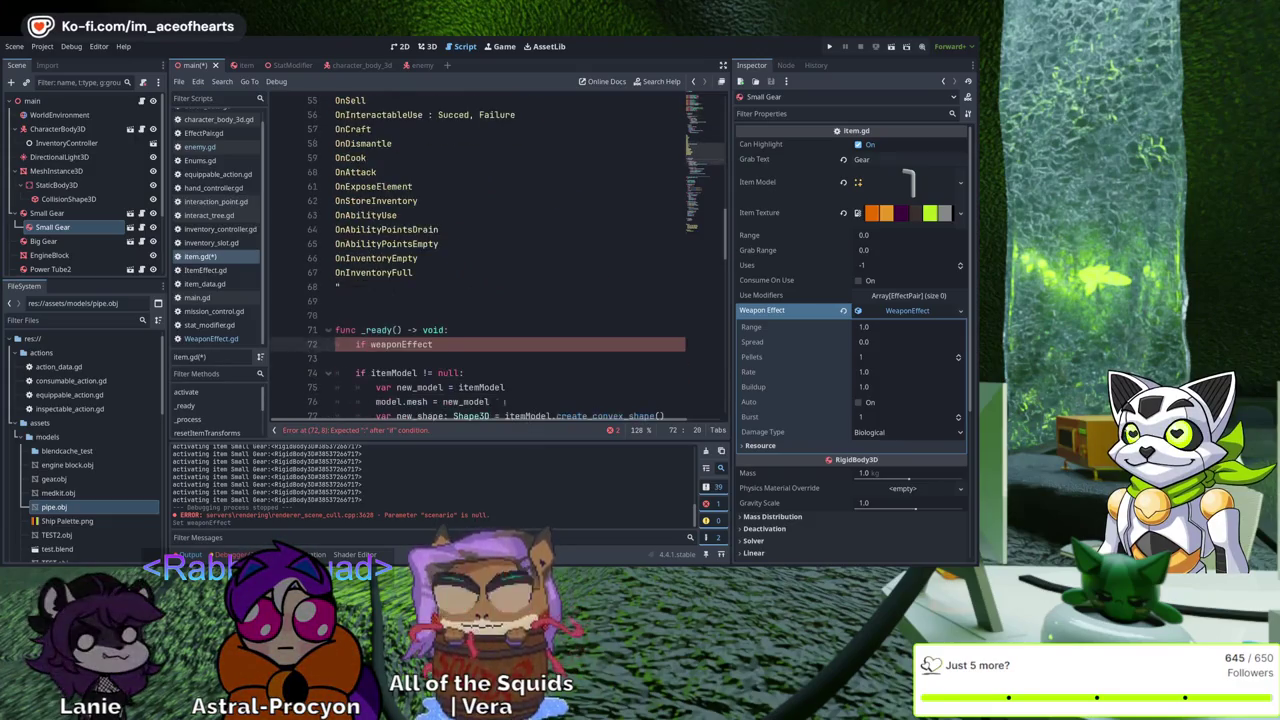
type("!= nu")
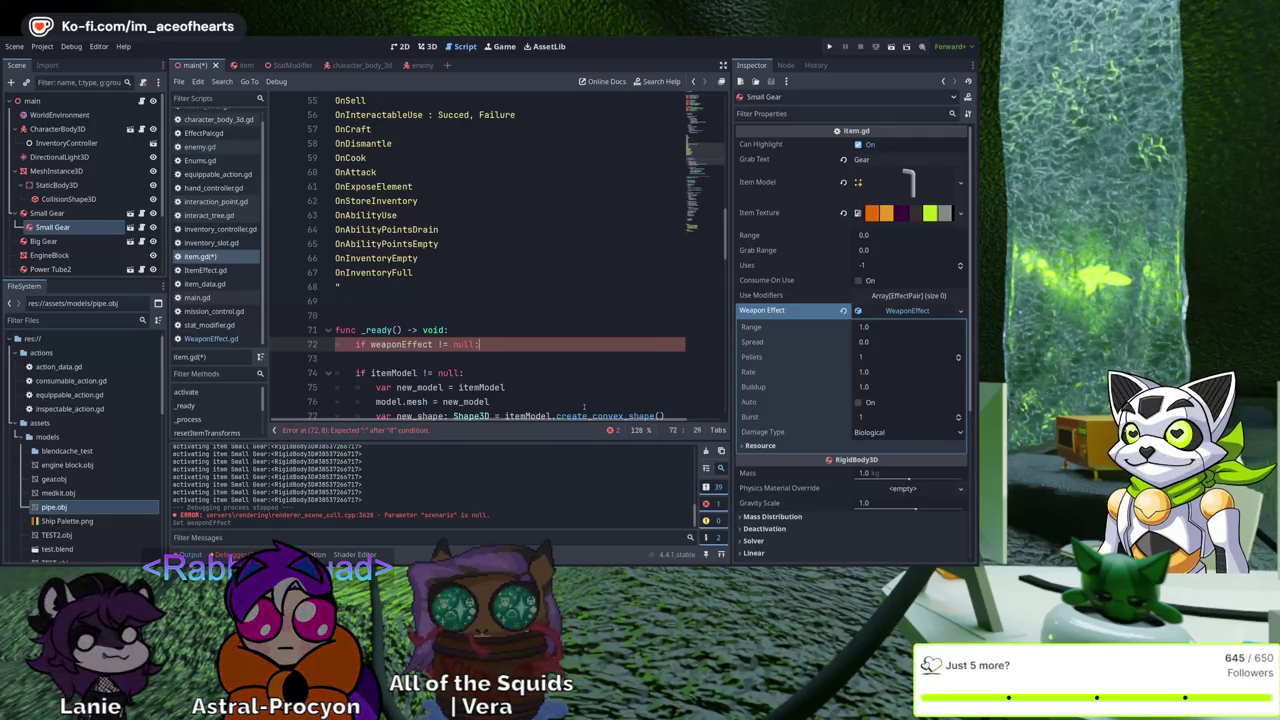
type("ll:")
key("Return")
Set 'range = weaponEffect.range' inside the check and save item.gd with Ctrl+S.
scroll(554, 369, "down", 1)
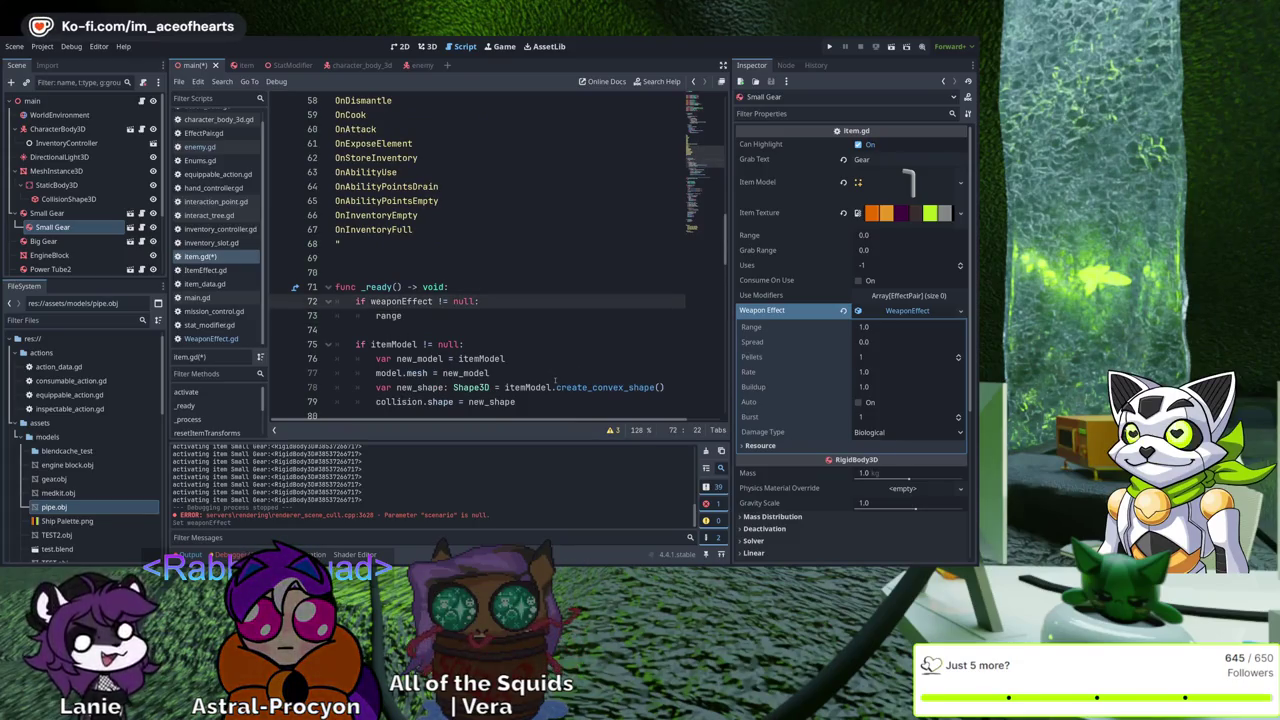
key("Home")
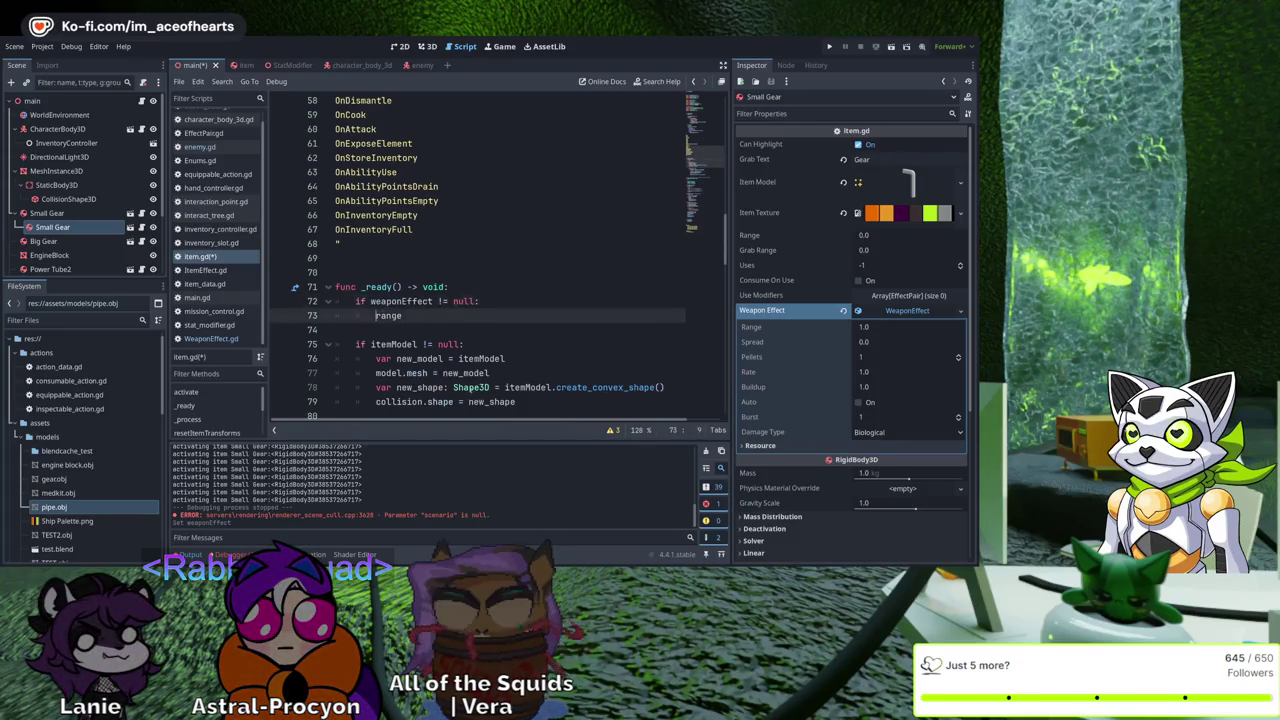
type(".")
key("Return")
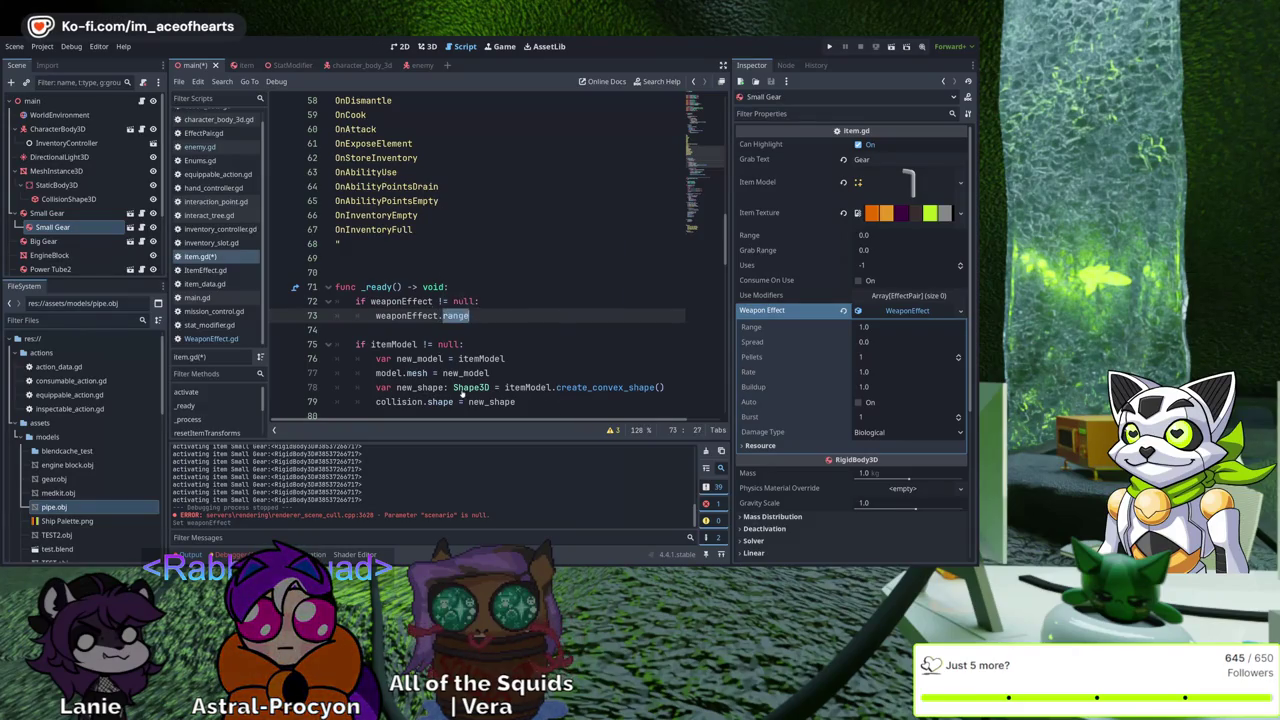
type("range")
key("ctrl+s")
key("ctrl+space")
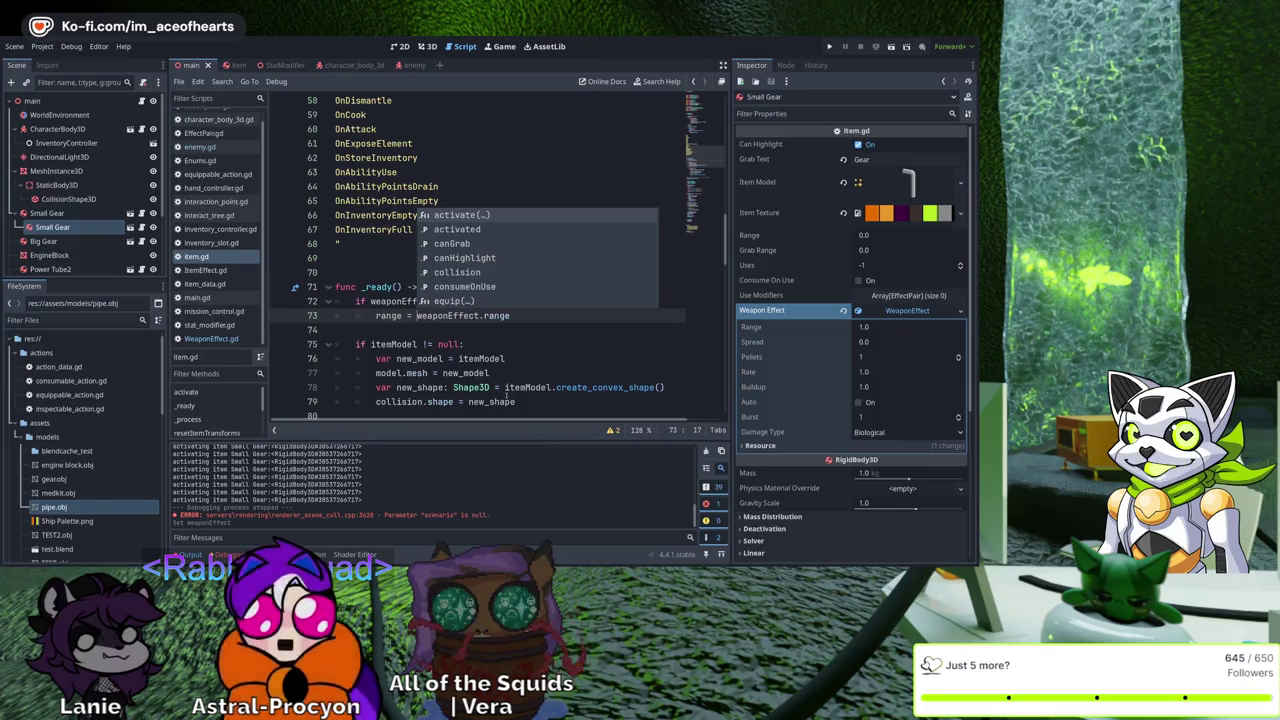
key("Escape")
key("End")
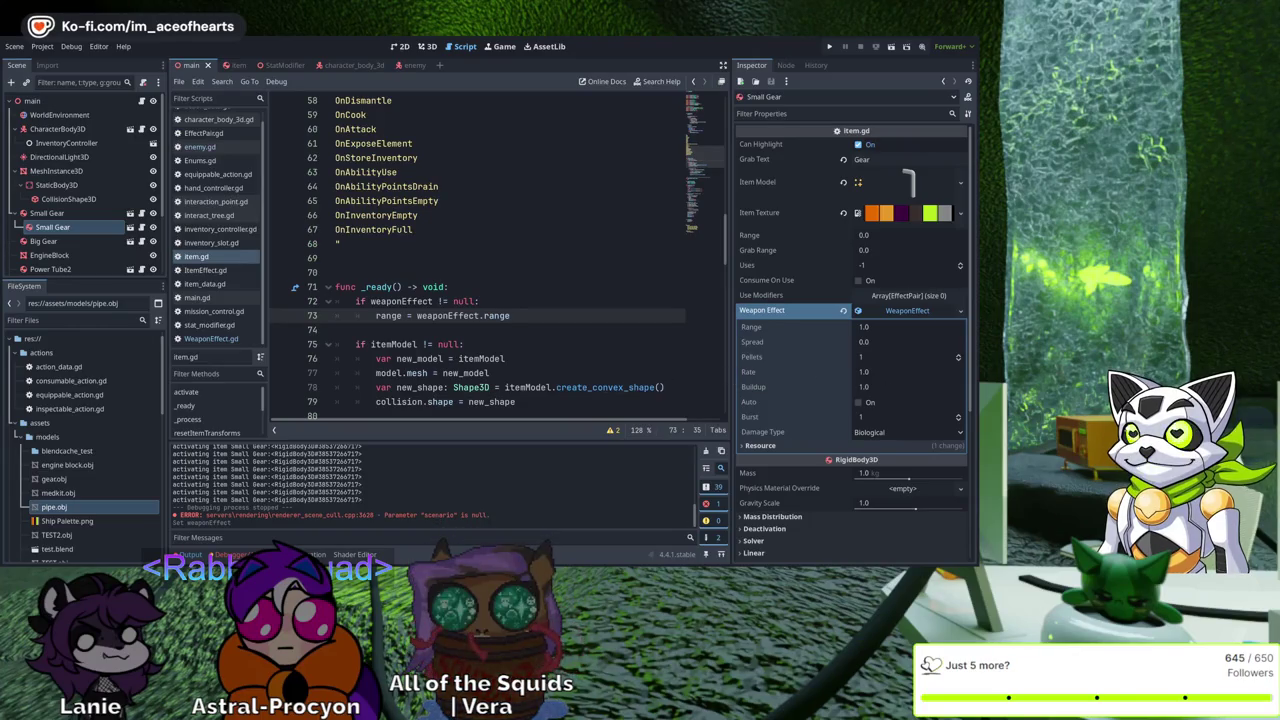
Change the Small Gear weapon effect's Range from 1.0 to 12 in the Inspector.
left_click(865, 327)
type("12")
key("Return")
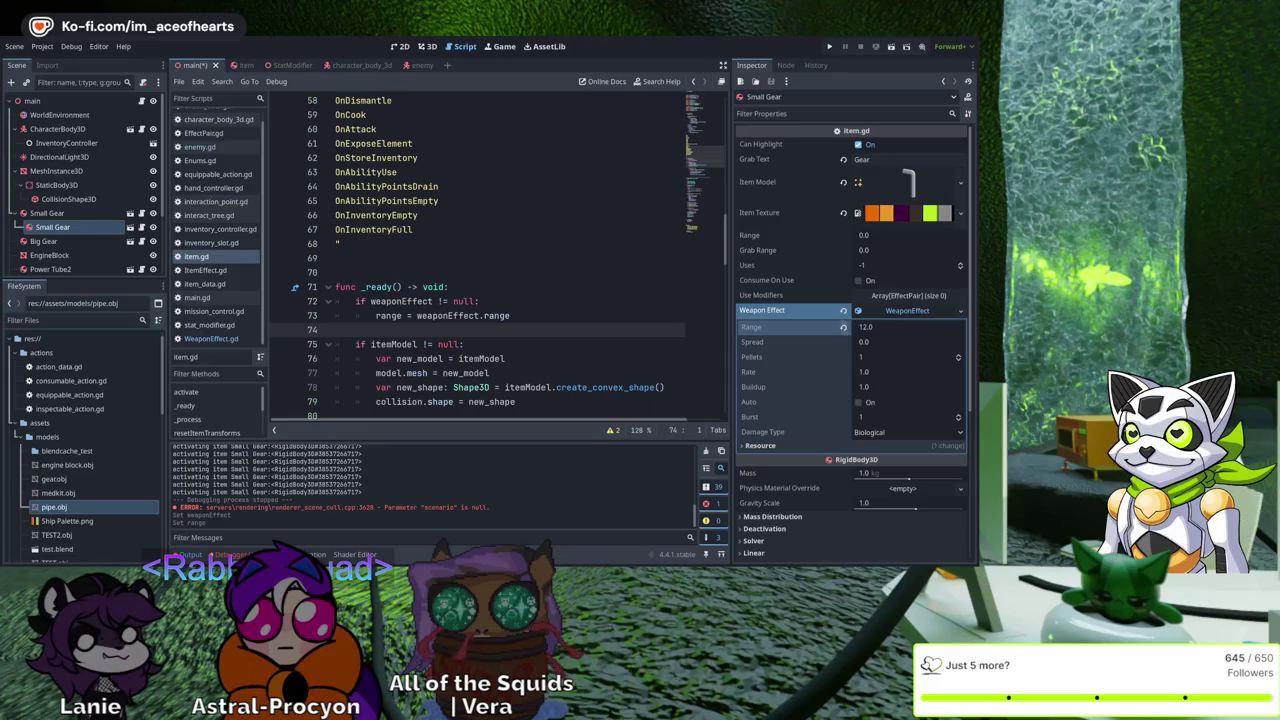
Save the scene and script, then return to the code below the null check.
key("Up")
key("Up")
key("End")
key("ctrl+s")
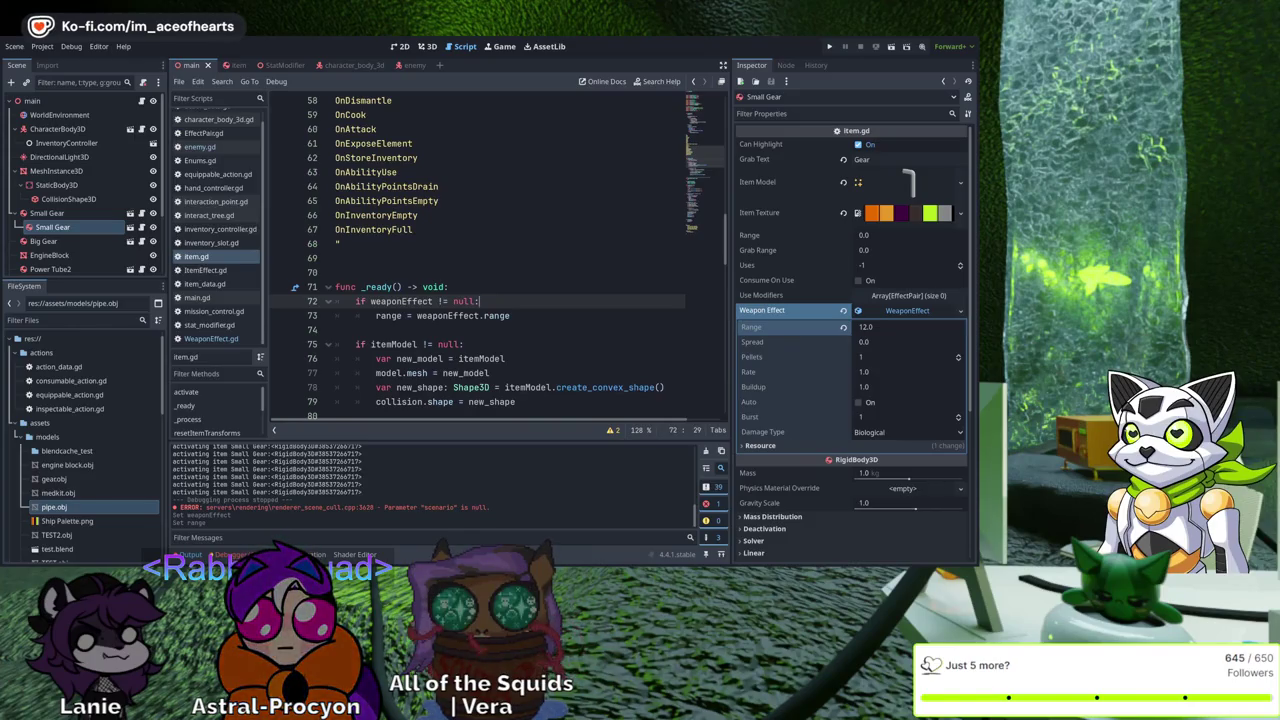
left_click(907, 432)
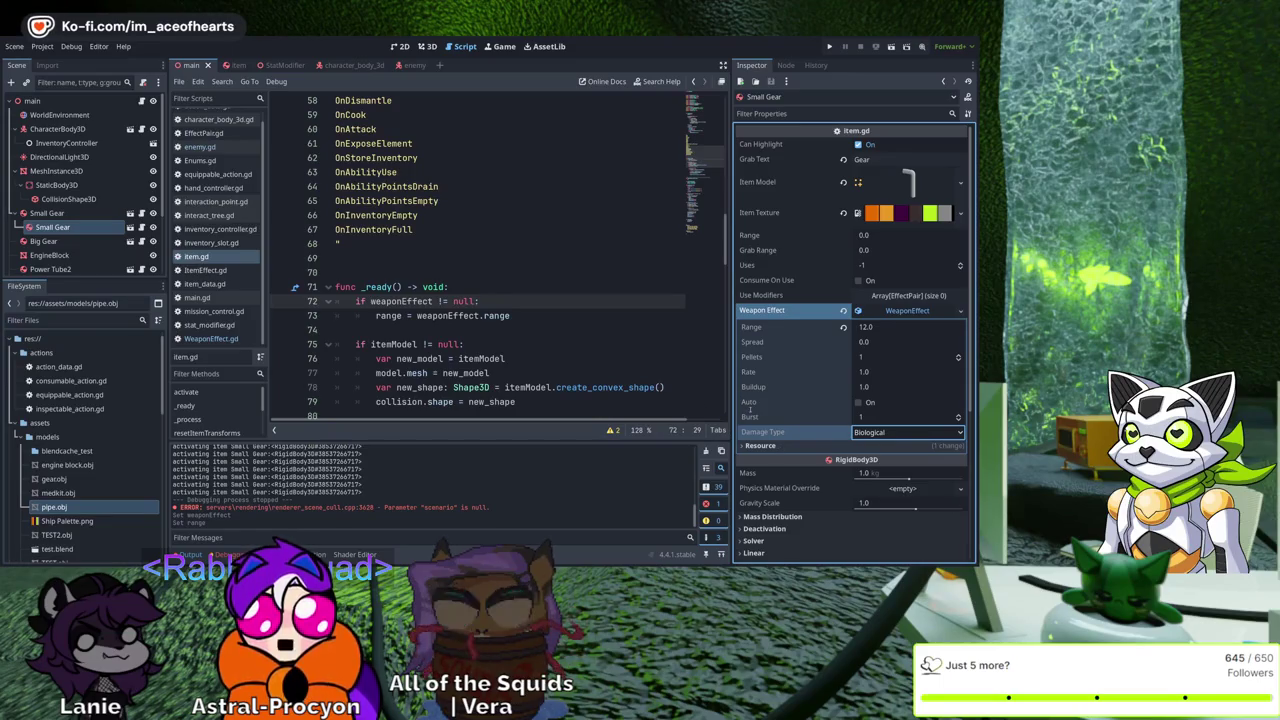
left_click(450, 272)
key("Down")
key("Down")
key("Down")
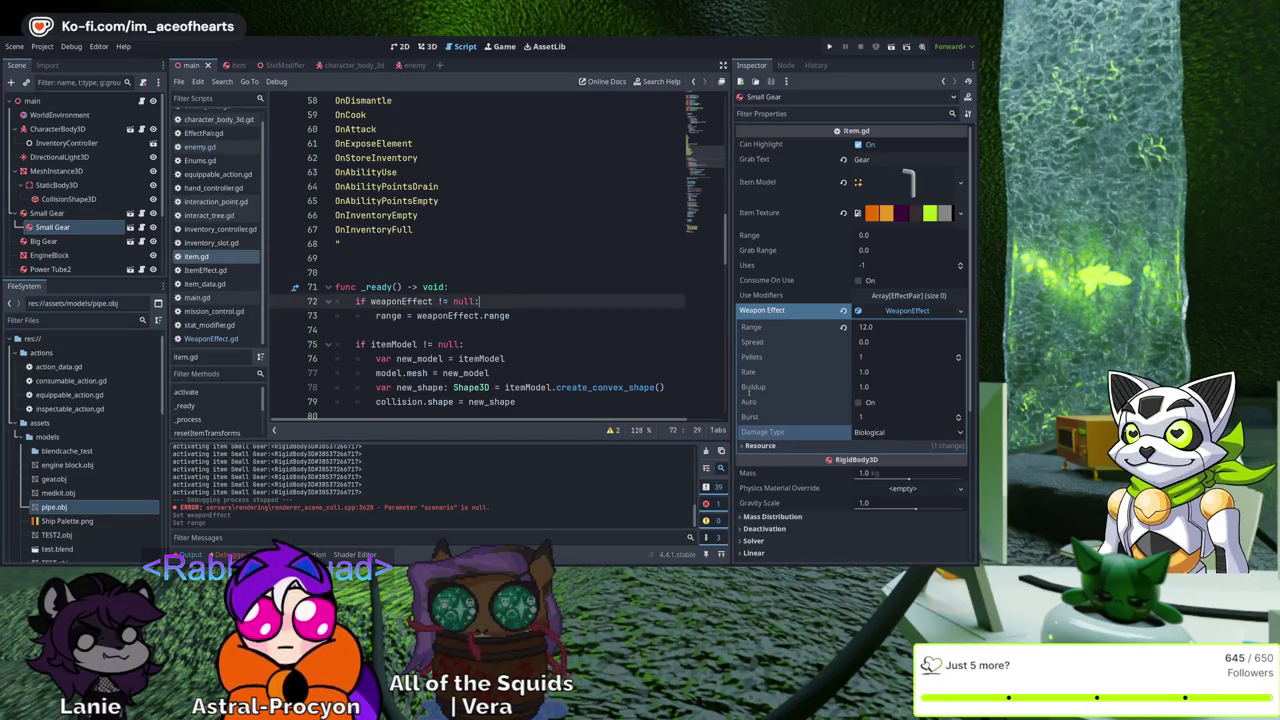